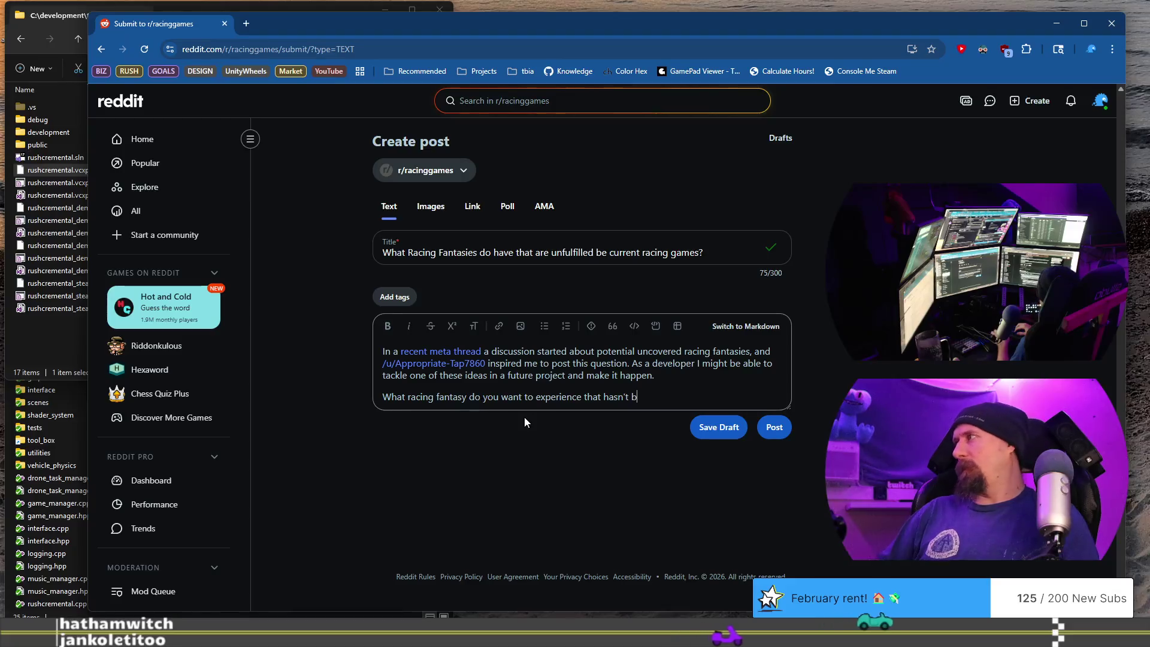
Reword the post's last sentence to end 'that no racing games cover??' and publish it to r/racinggames.
text(een tried)
key(BackSpace)
key(BackSpace)
key(BackSpace)
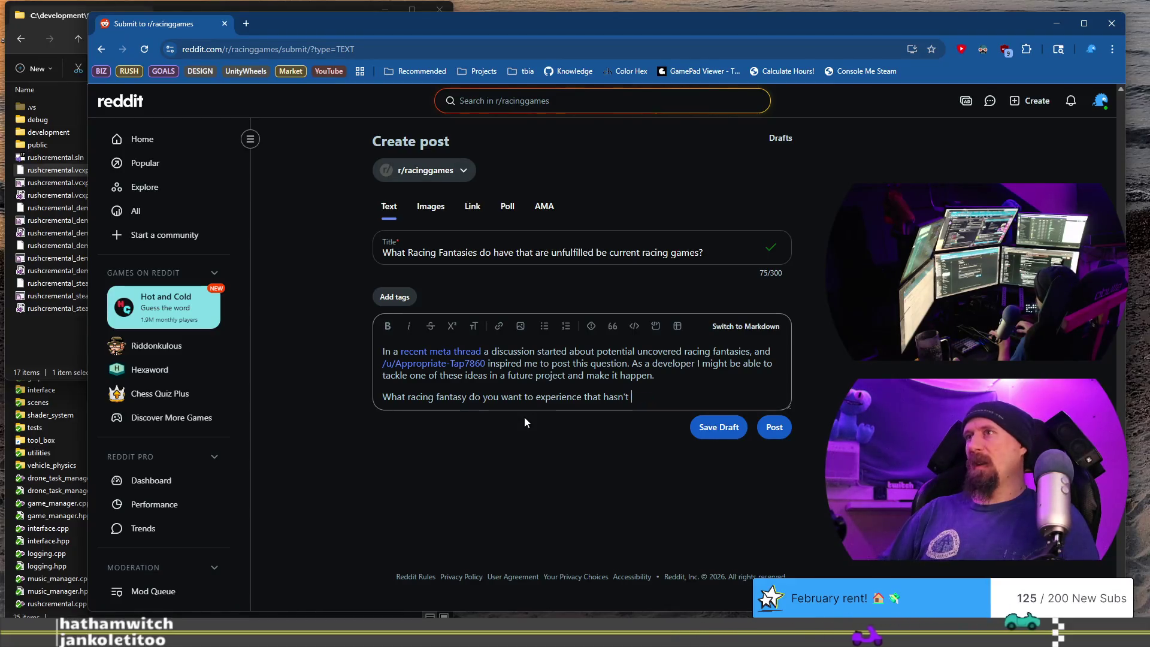
key(BackSpace)
key(BackSpace)
key(BackSpace)
text(no gave)
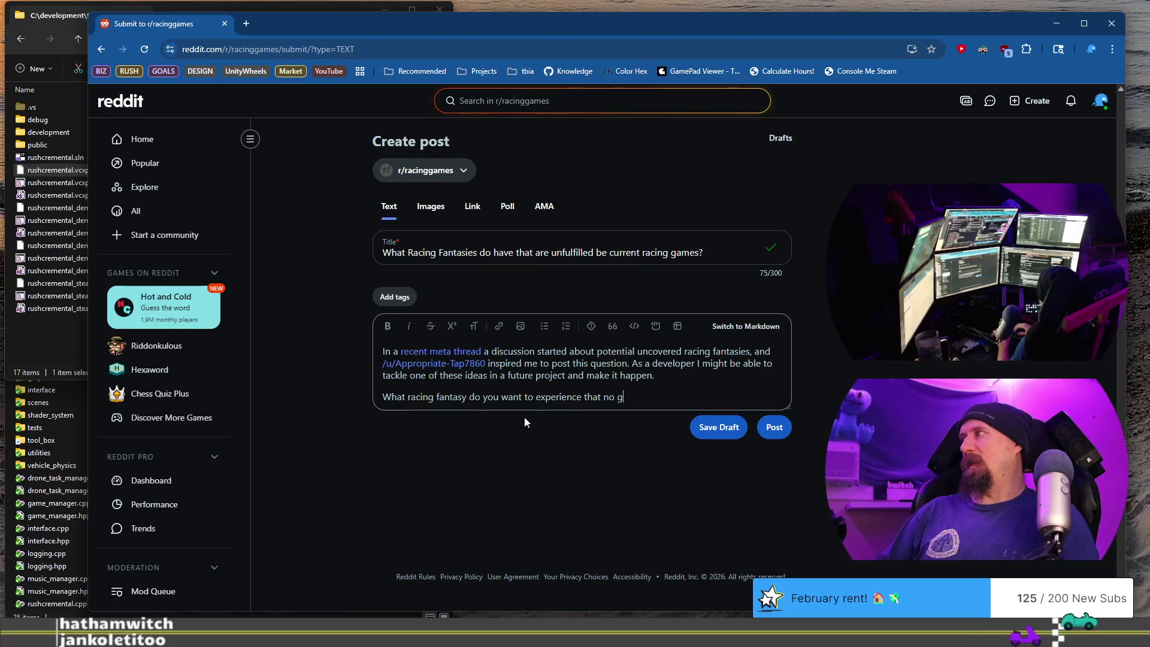
key(BackSpace)
key(BackSpace)
key(BackSpace)
text(racing)
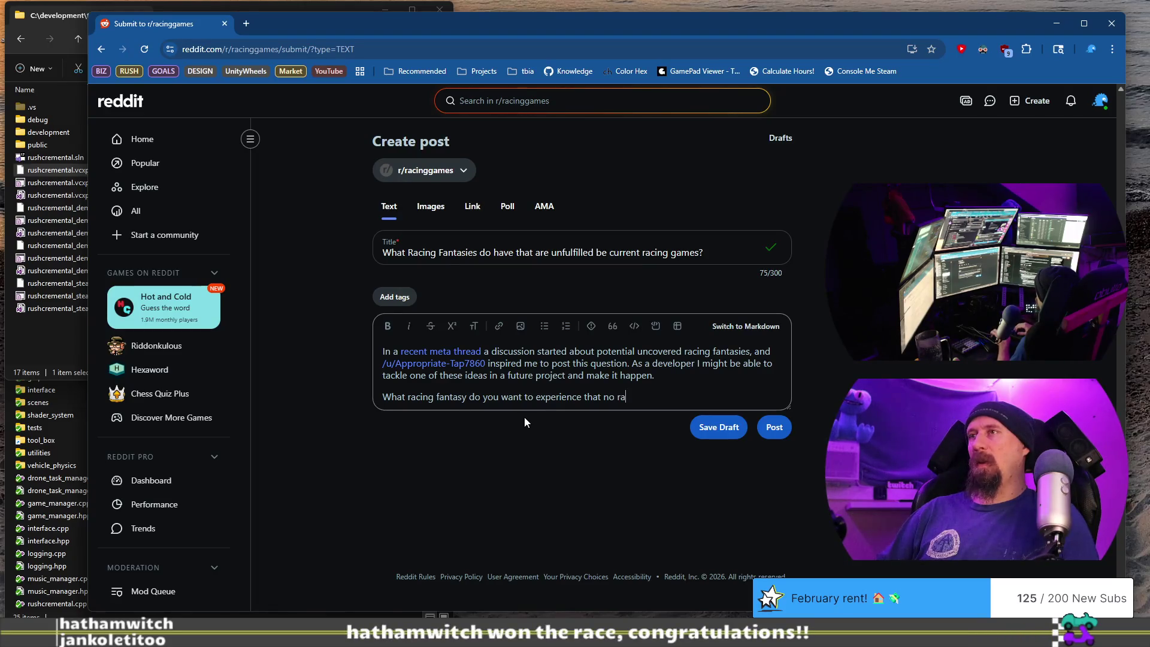
text( games )
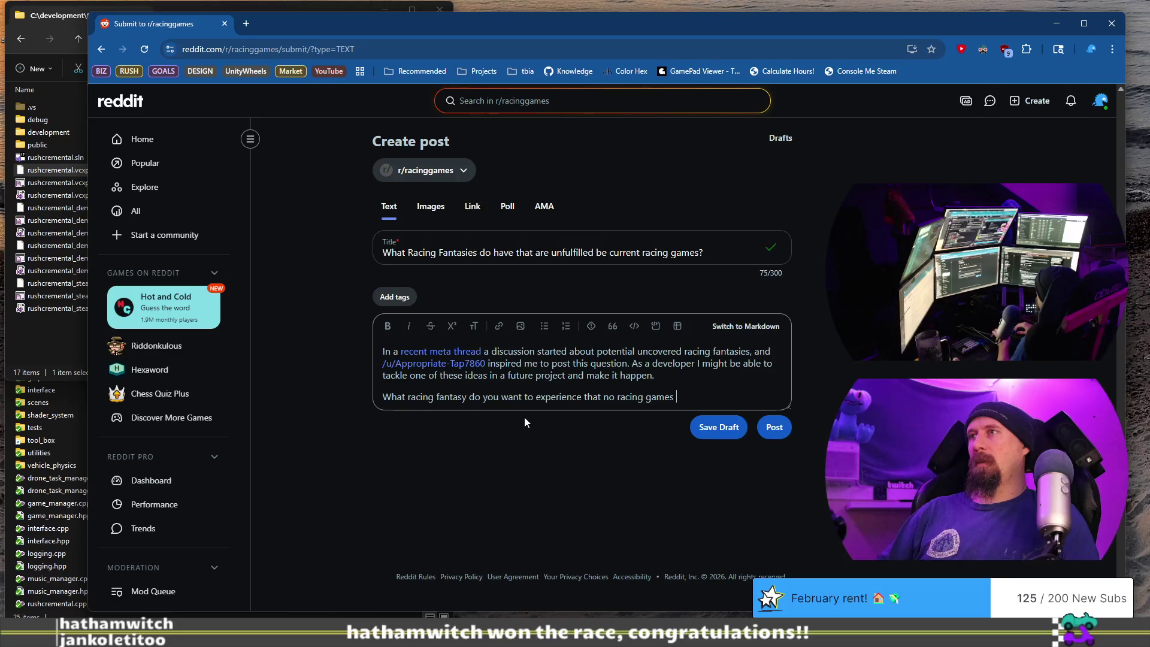
text(cover??)
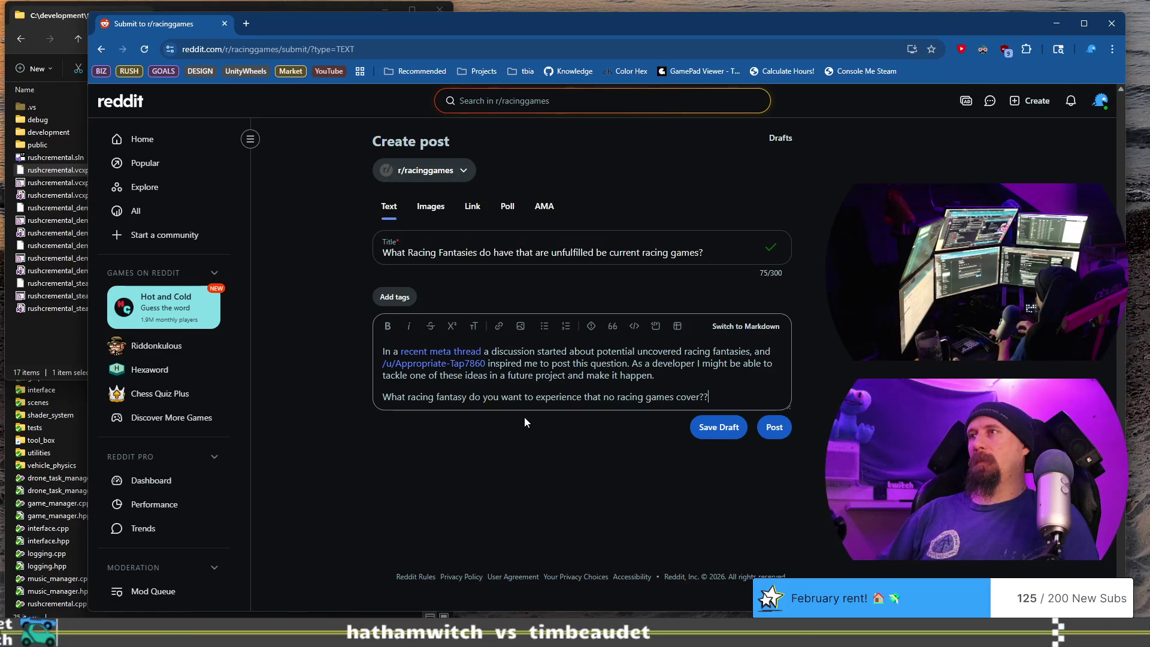
click(774, 437)
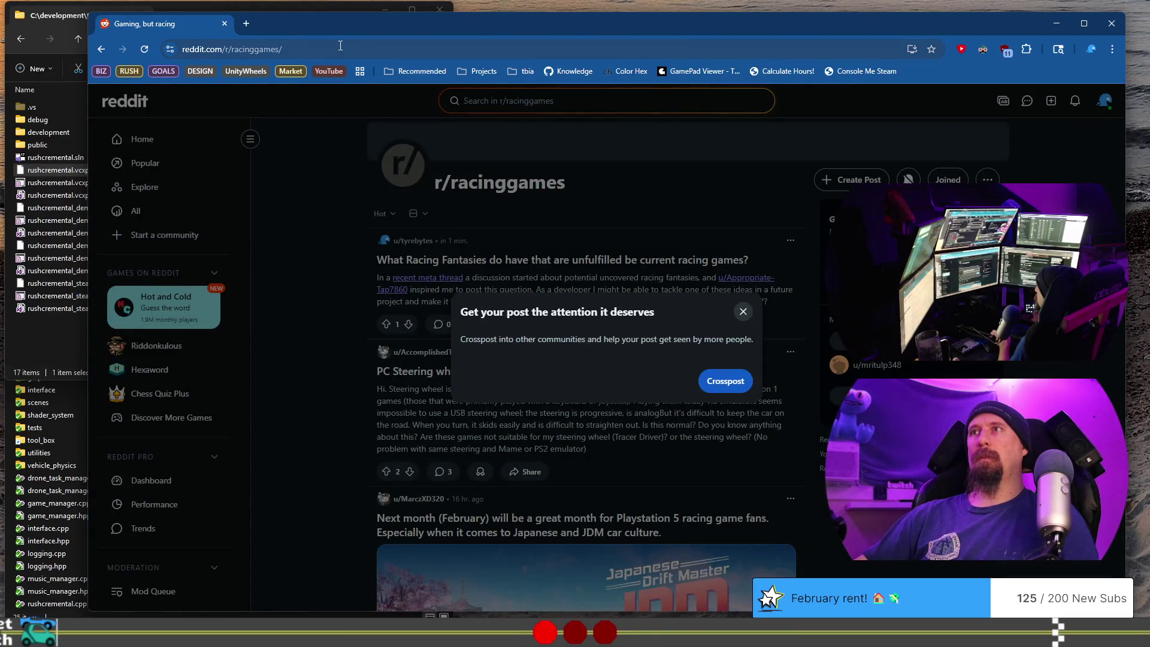
Close the incognito Reddit comments window and the Reddit post tab.
click(224, 24)
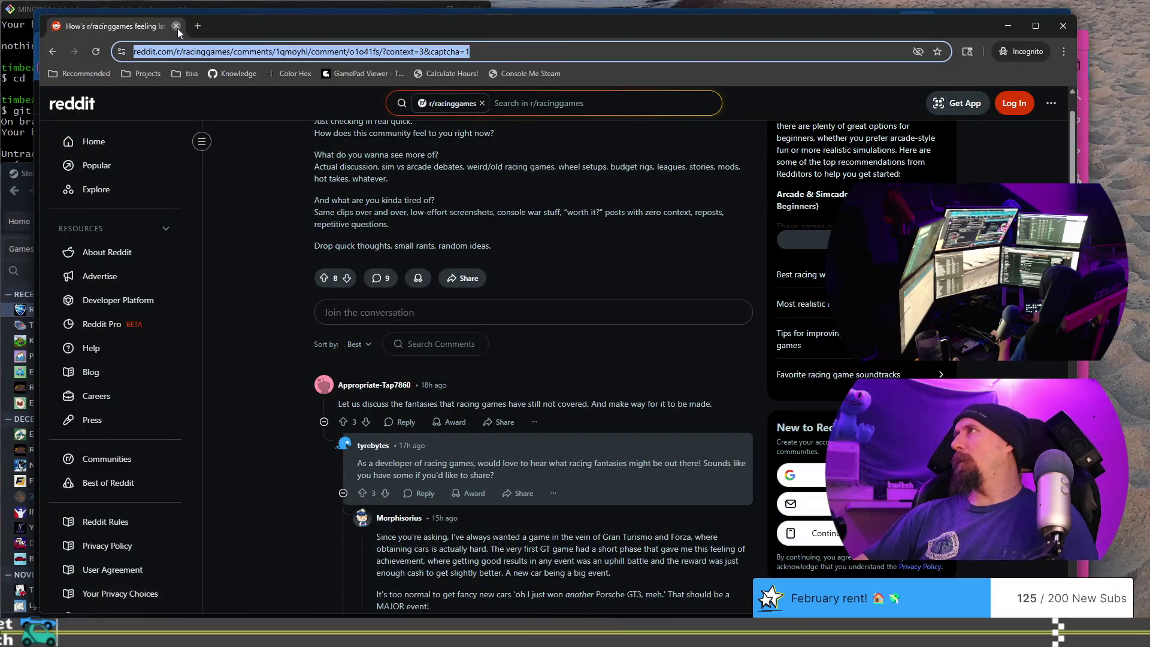
click(176, 27)
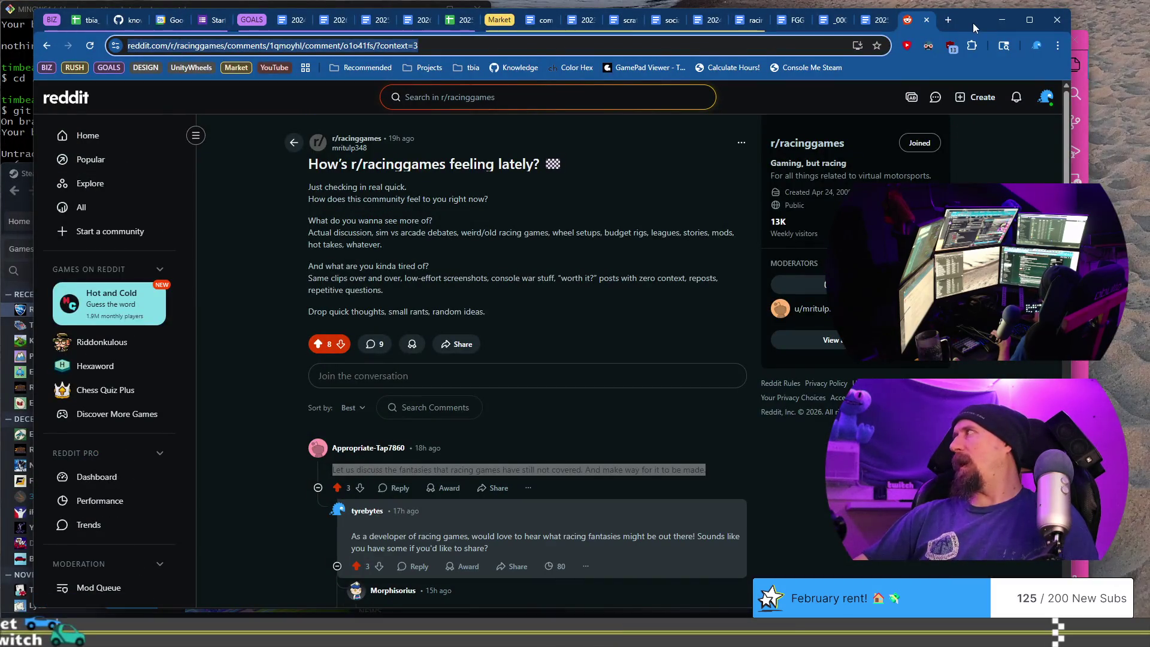
key(ctrl+w)
mouse_move(953, 21)
mouse_down()
mouse_move(1030, 72)
mouse_move(1063, 56)
mouse_move(985, 28)
mouse_up()
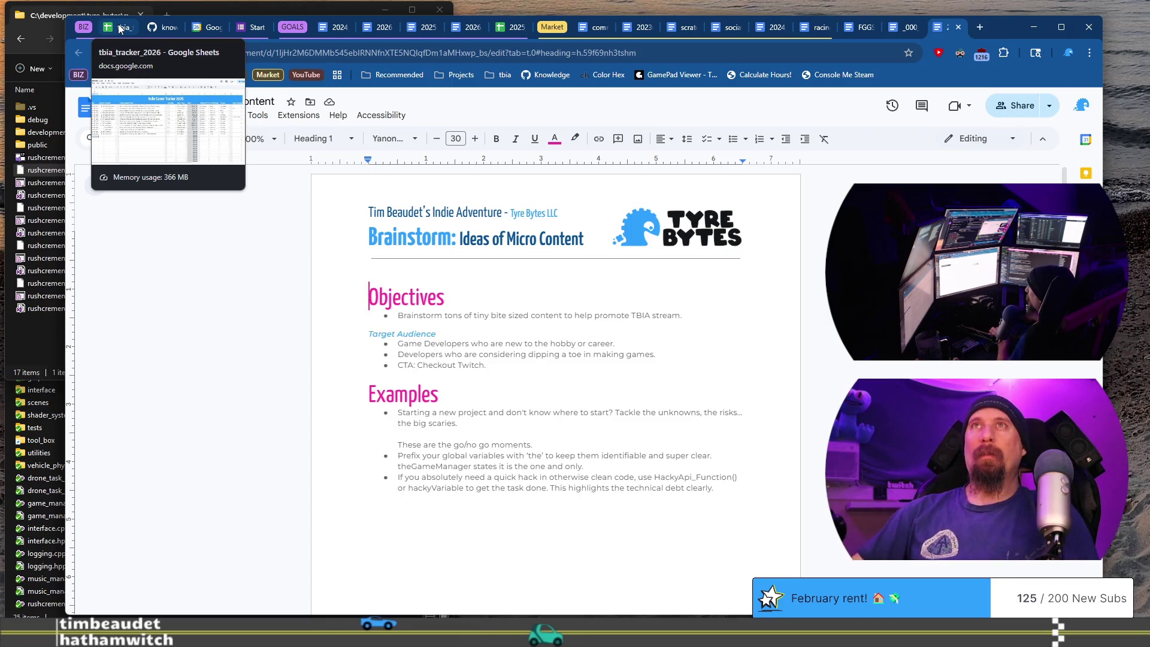
Finish the 2026-01-26 devlog line as 'Updated a weekly topic on reddit' and bring up the tbia_tracker_2026 sheet.
click(120, 29)
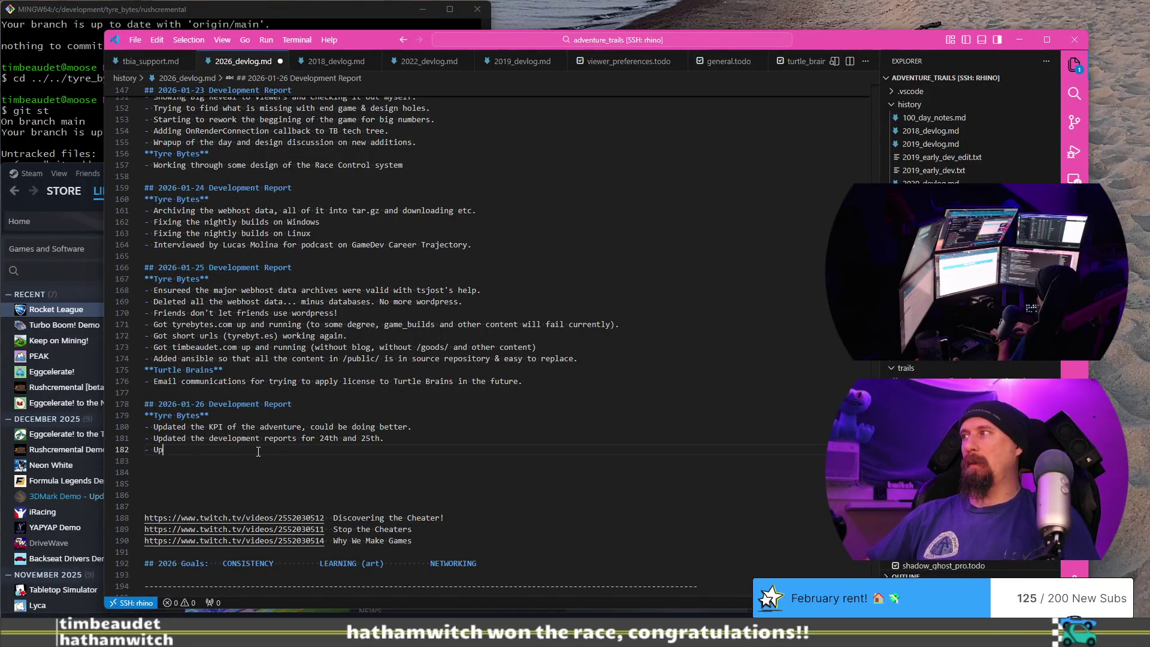
text(- Updated a weekly top)
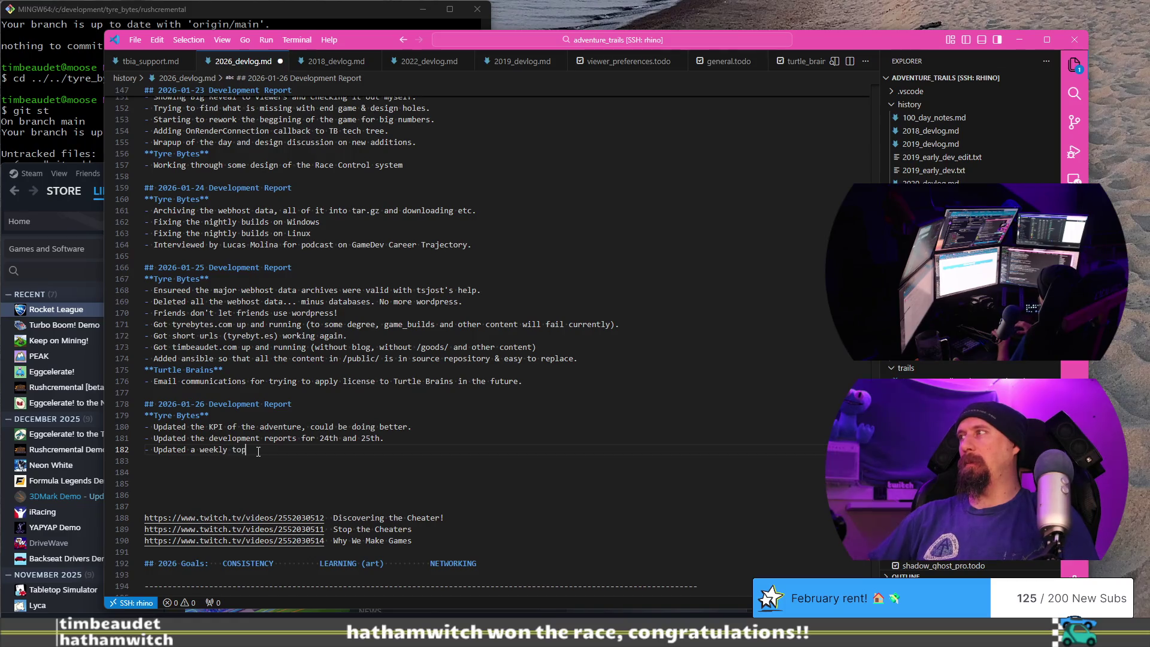
text(ic on reddits.)
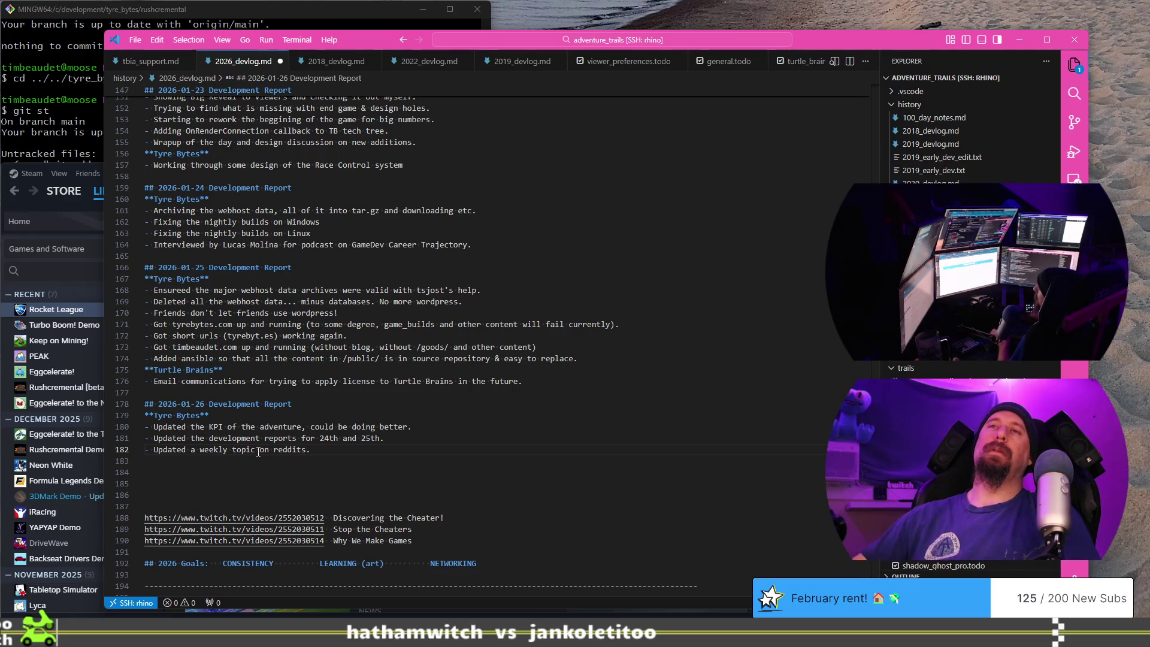
key(alt+Tab)
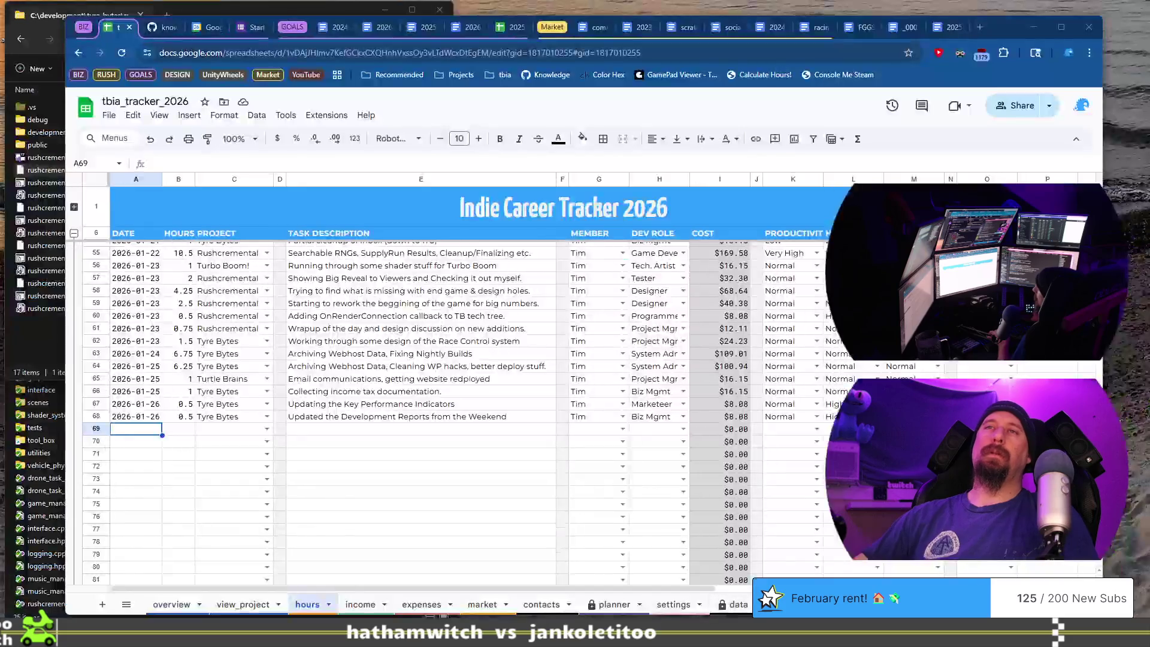
Fill row 69 with 2026-01-26, 0.25 hours, Tyre Bytes, 'Updating /r/racinggames weekly topic.' and member Tim.
double_click(147, 431)
text(2026-01-26)
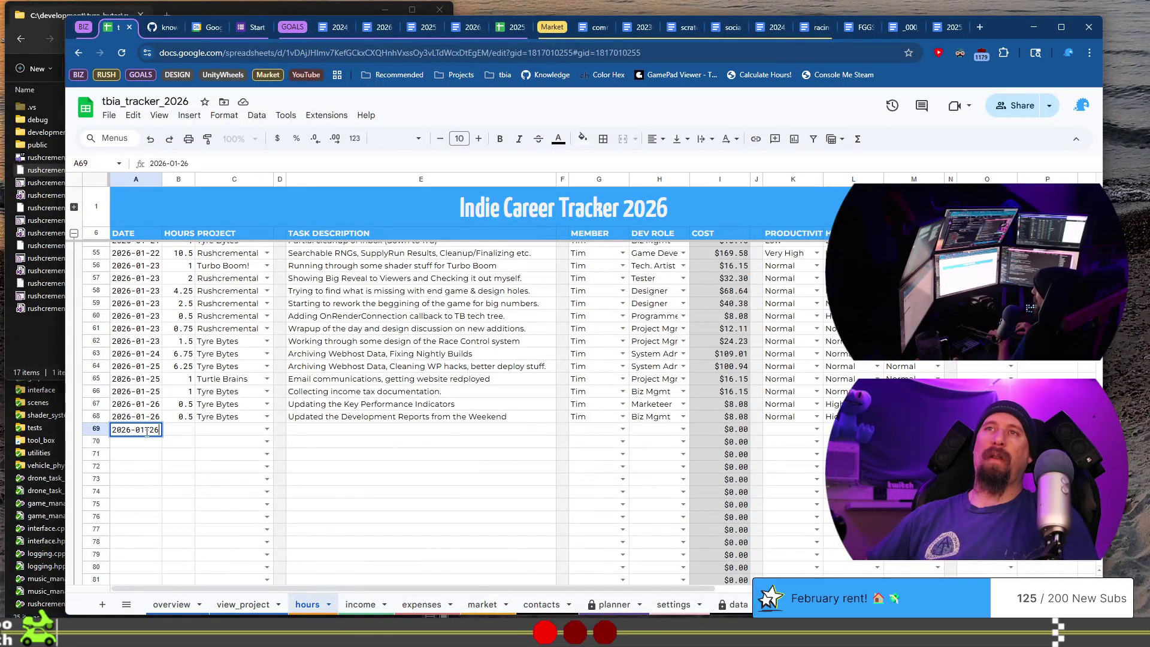
key(Tab)
text(0.25)
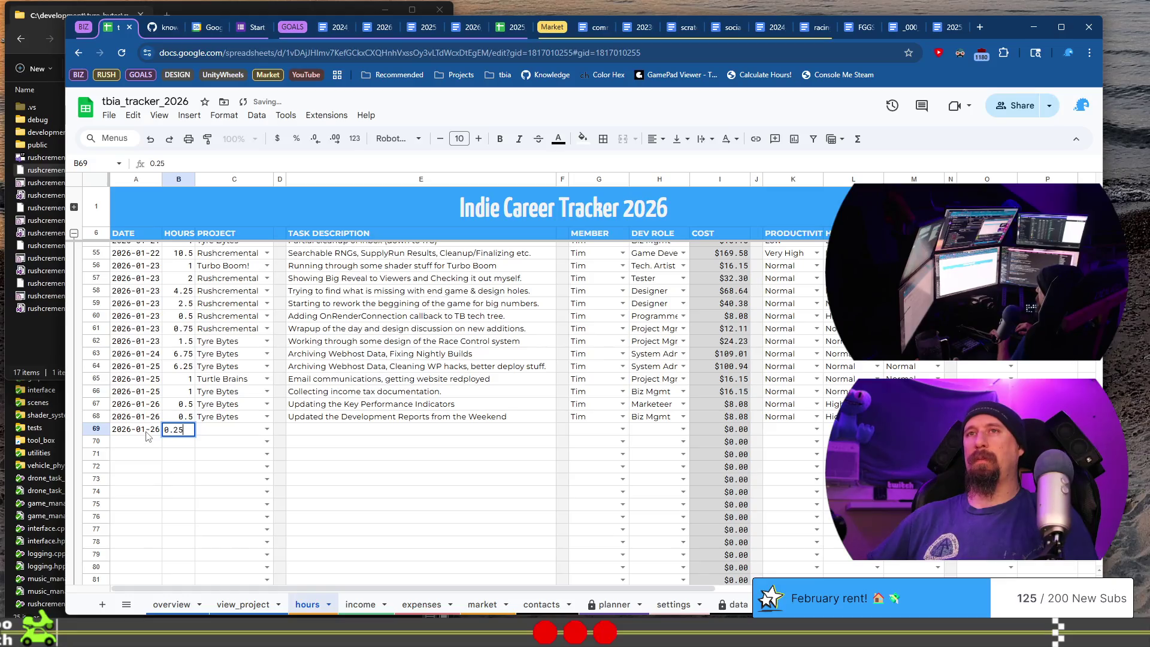
key(Tab)
text(Tyre)
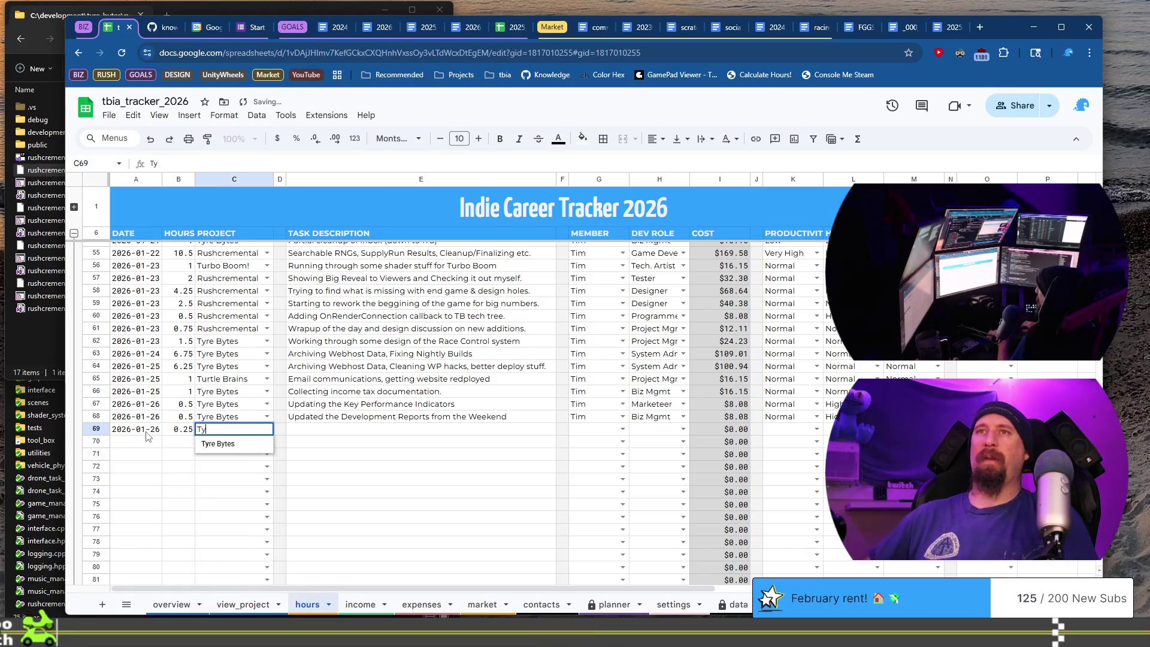
key(Tab)
key(Tab)
text(Upd)
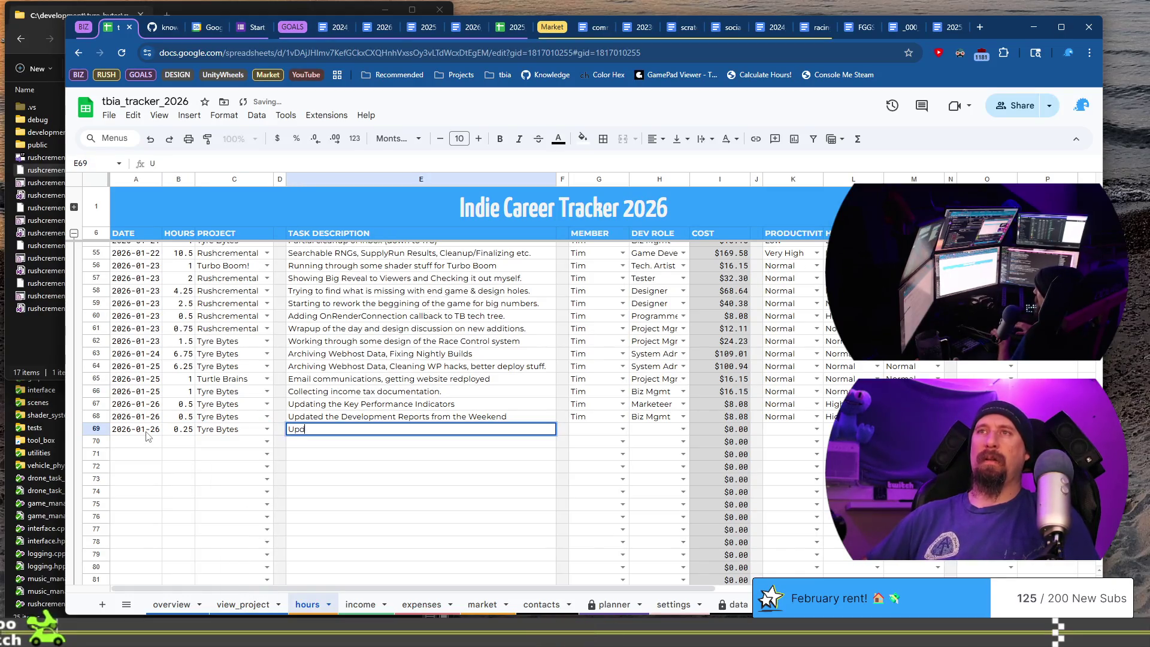
text(ating /r/)
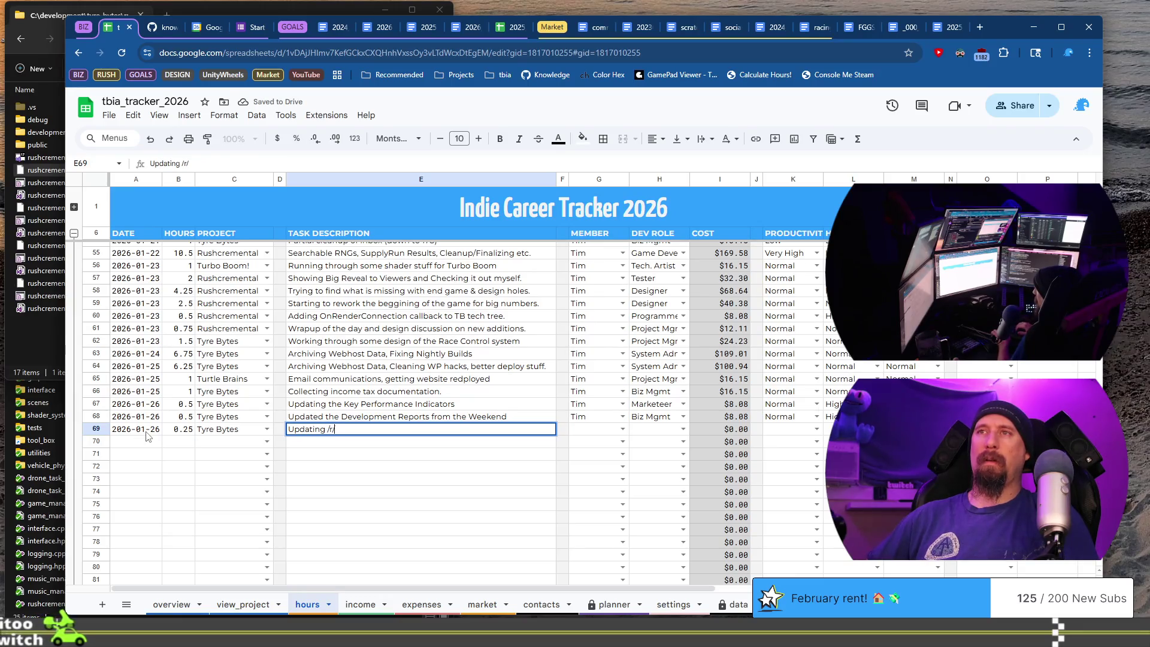
text(racinggames we)
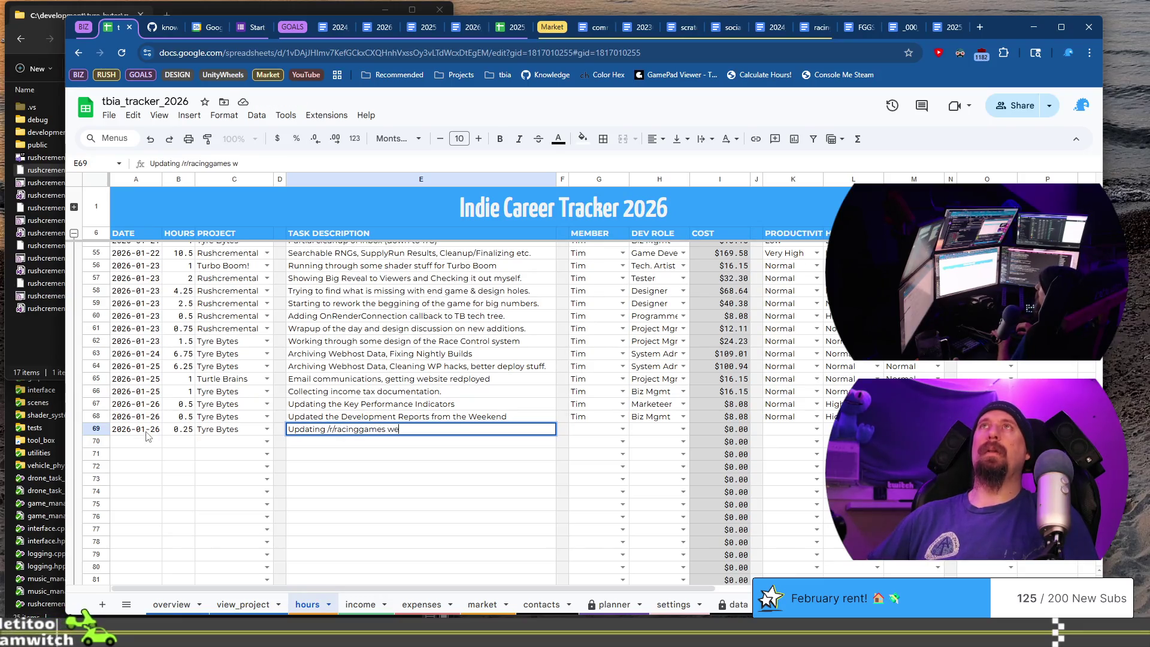
text(ekly top)
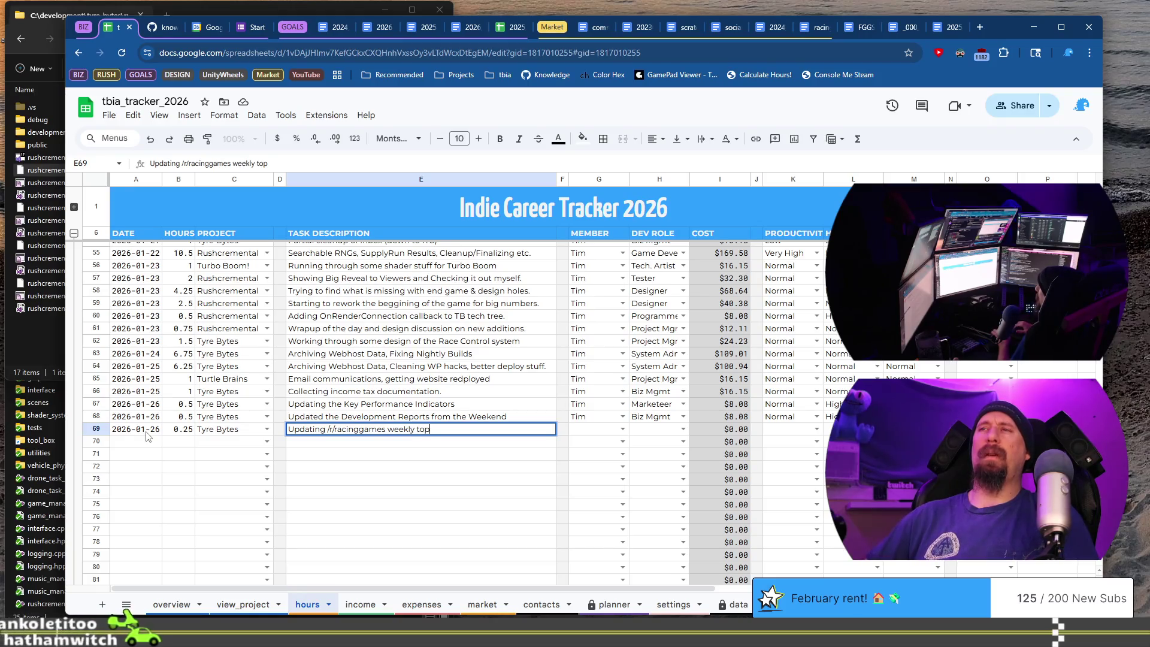
text(ic.)
key(Tab)
key(Tab)
text(Tim)
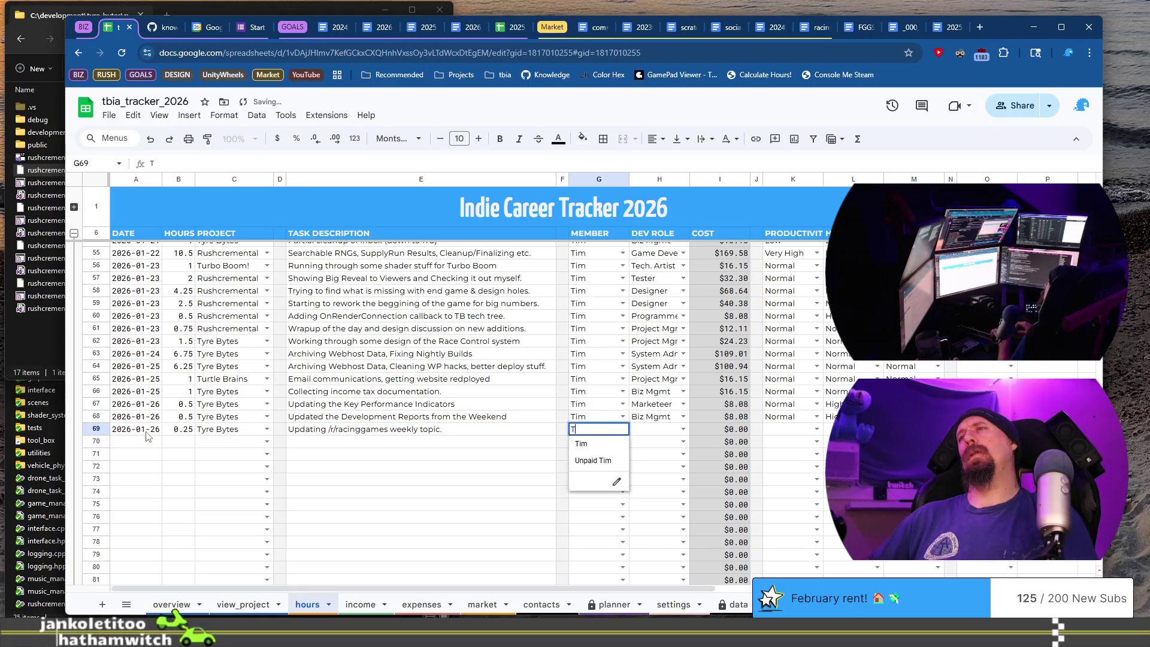
key(Tab)
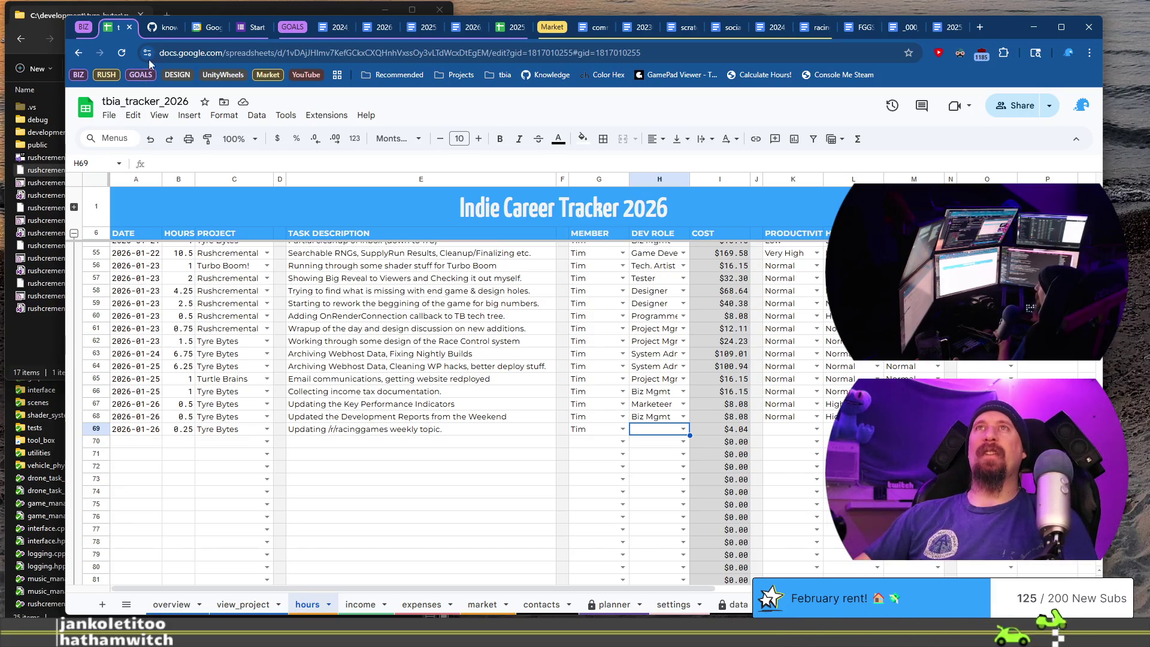
click(161, 28)
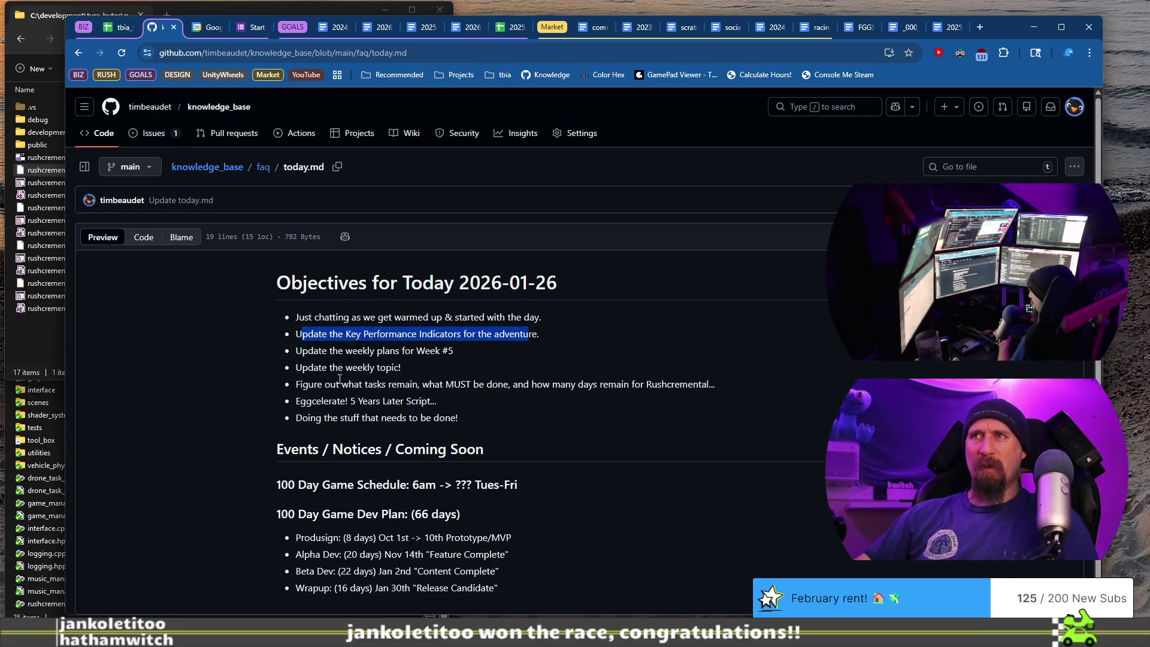
mouse_move(308, 384)
mouse_down()
mouse_move(748, 427)
mouse_move(763, 387)
mouse_up()
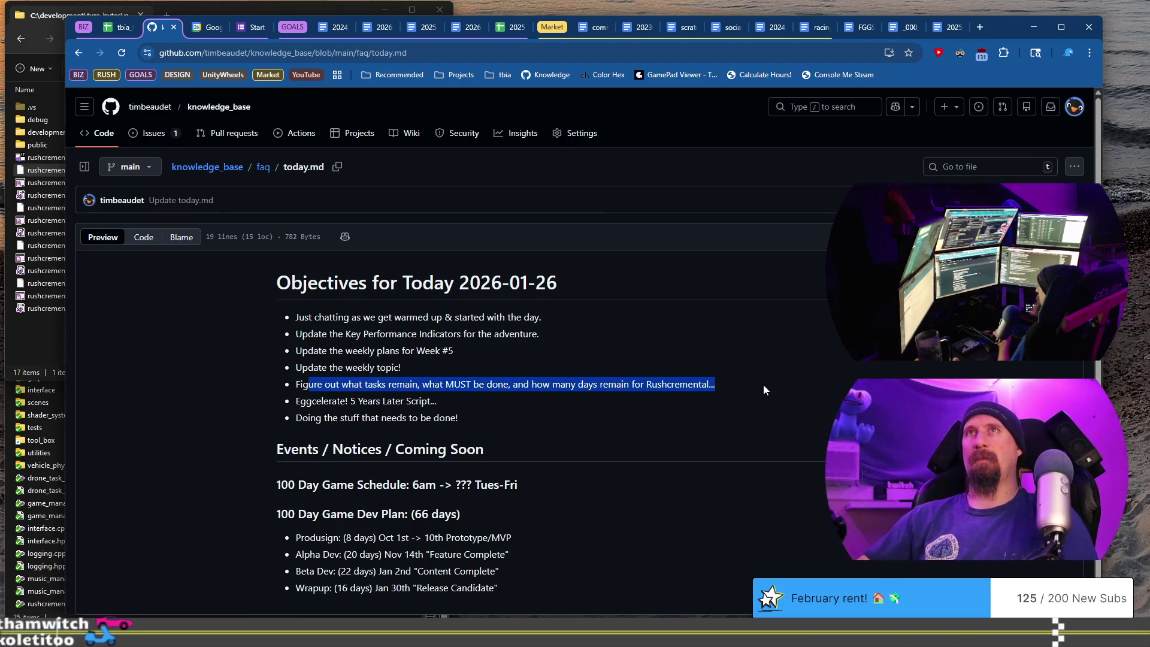
click(122, 27)
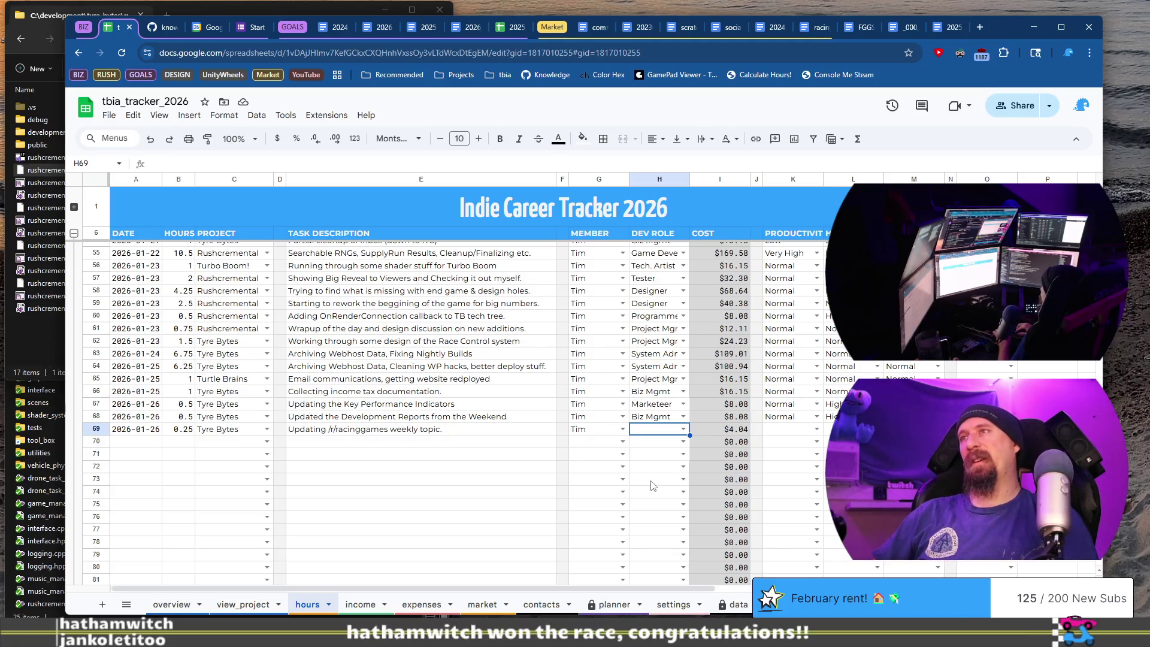
Open the Dev Role choices for cell H69.
key(Return)
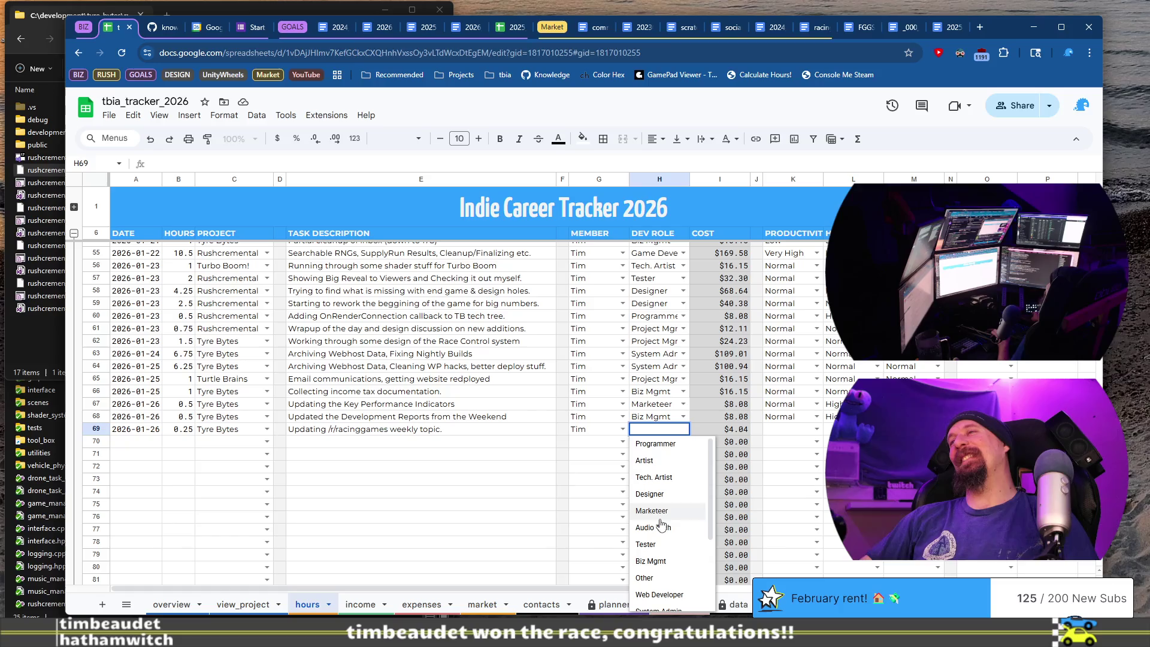
Choose Marketeer from H69's Dev Role list.
scroll(668, 509, down, 3)
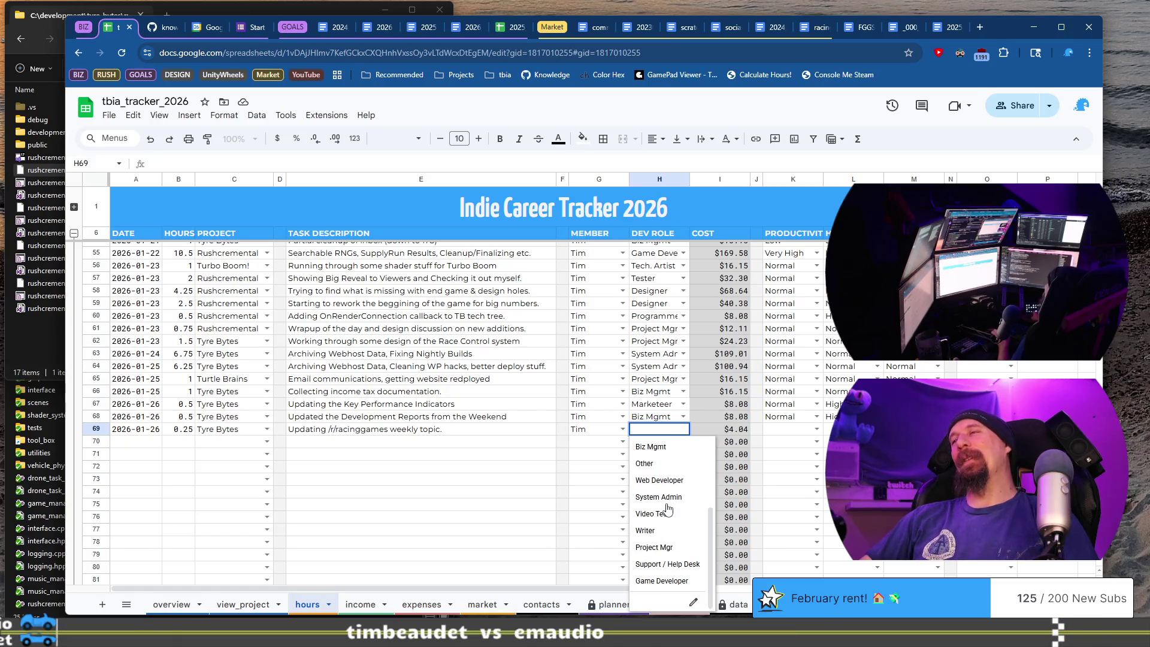
scroll(668, 510, up, 3)
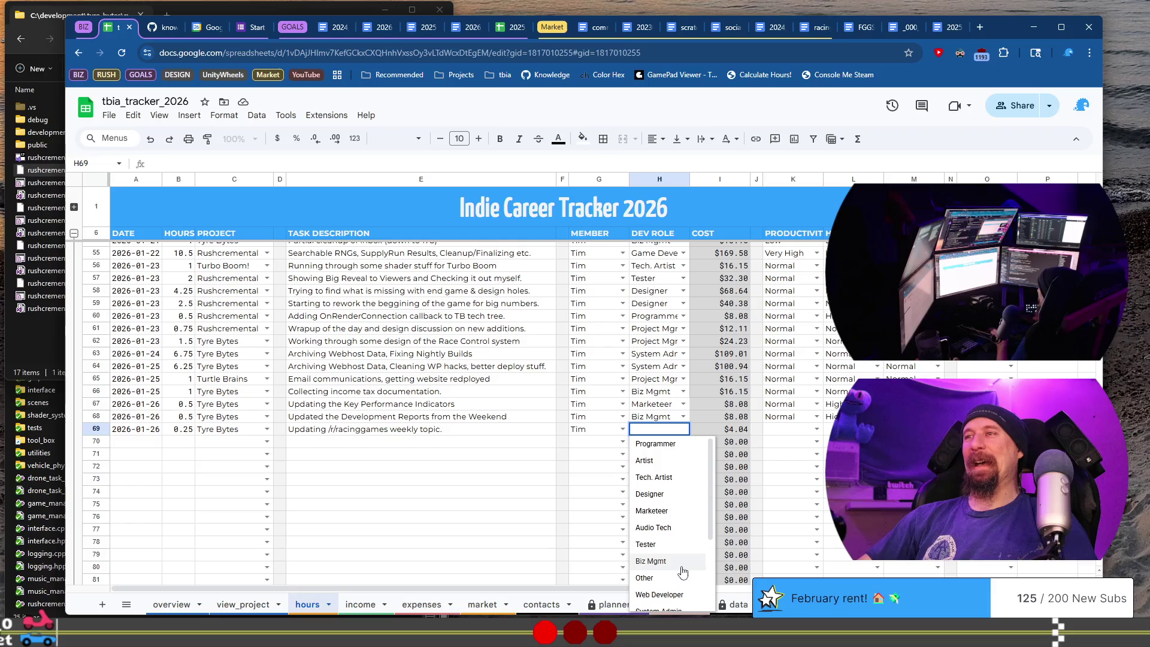
scroll(680, 549, down, 2)
scroll(686, 545, up, 2)
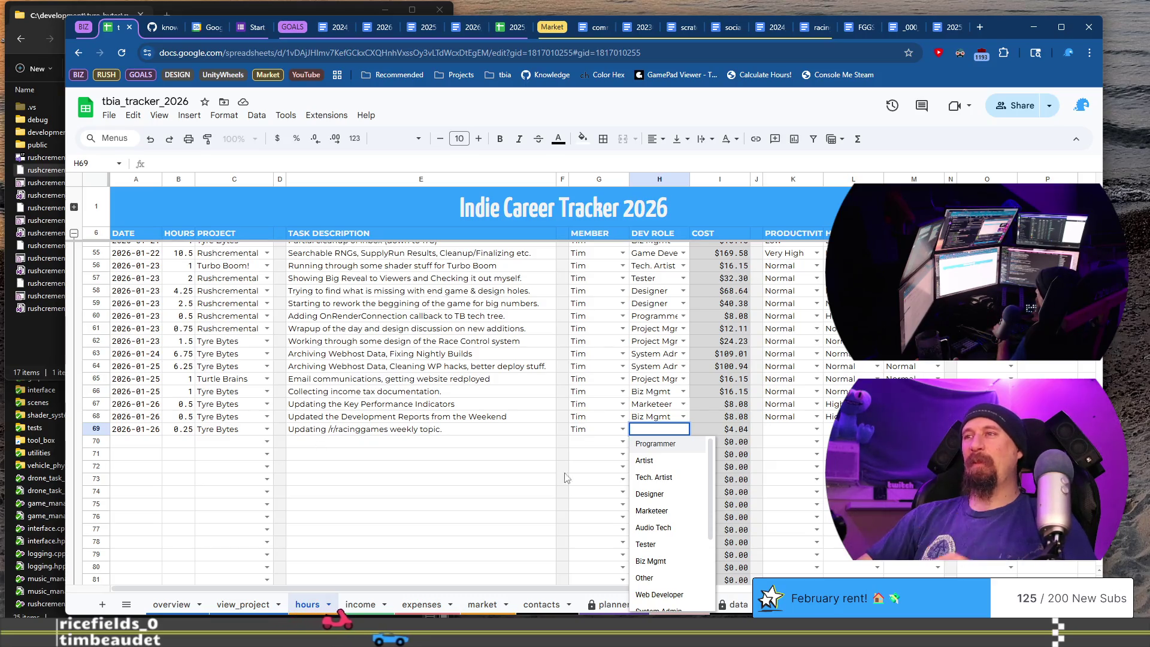
scroll(675, 541, down, 3)
scroll(670, 539, up, 5)
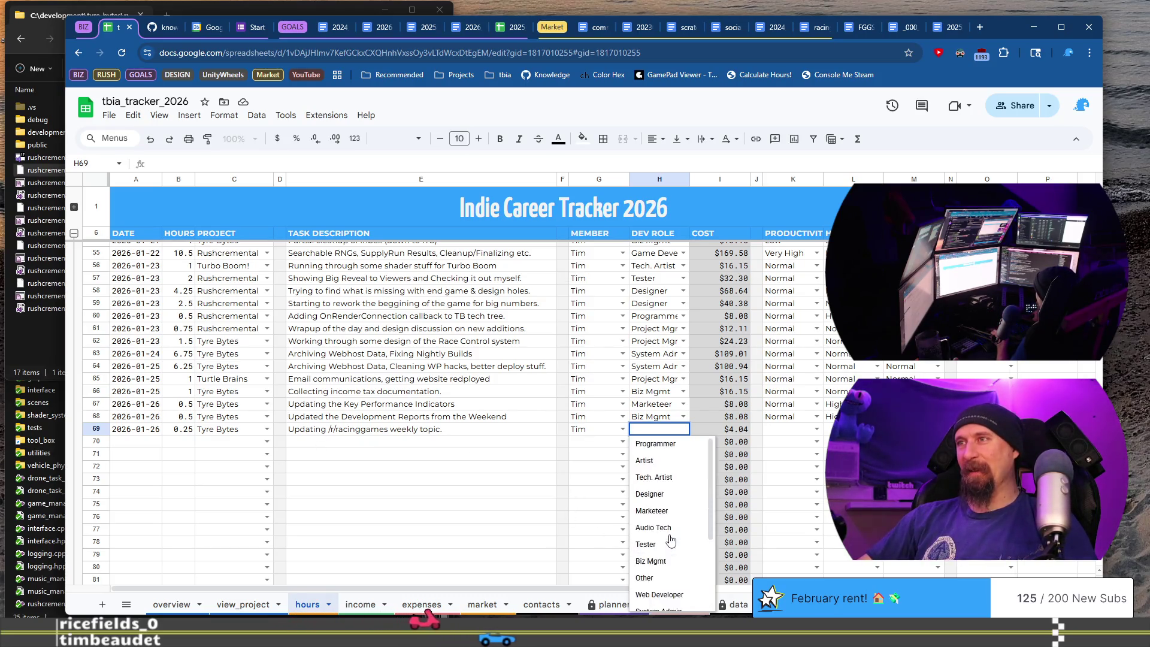
click(675, 455)
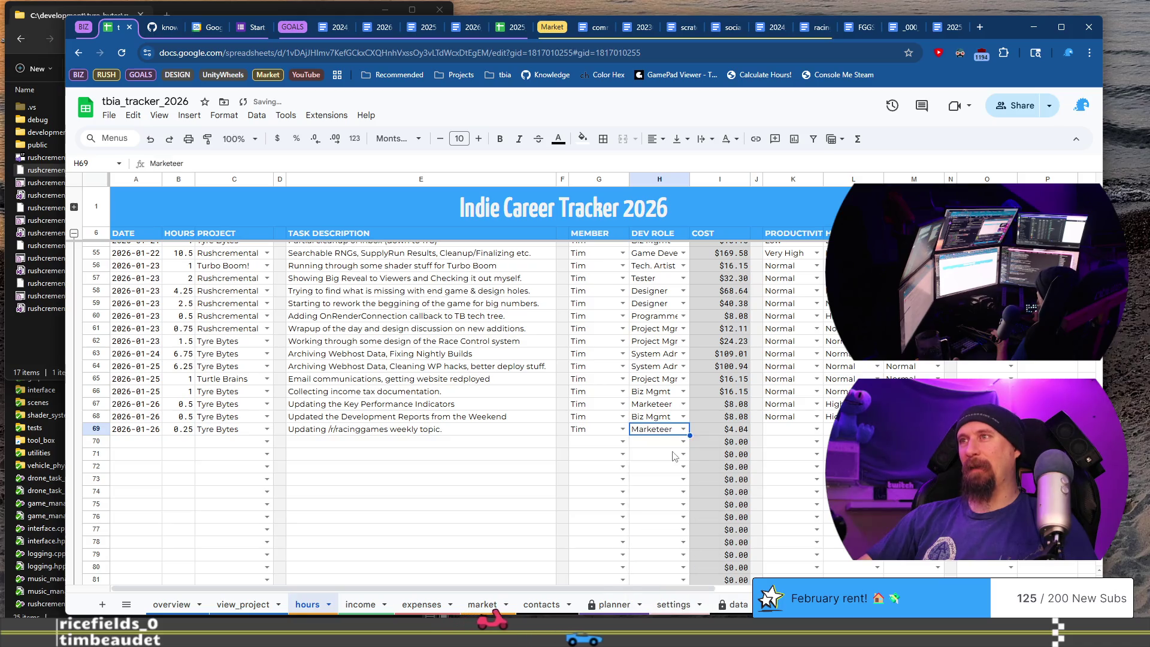
Set K69 to Normal, accept V in L69 and enter 'hi' in M69.
click(792, 429)
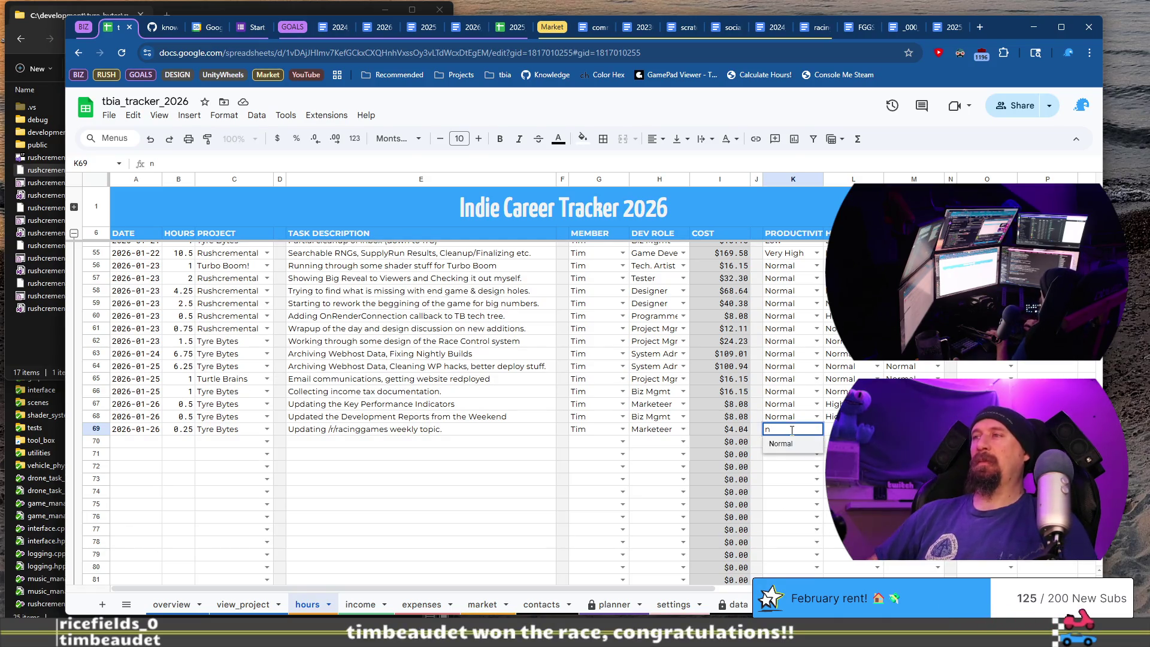
key(Tab)
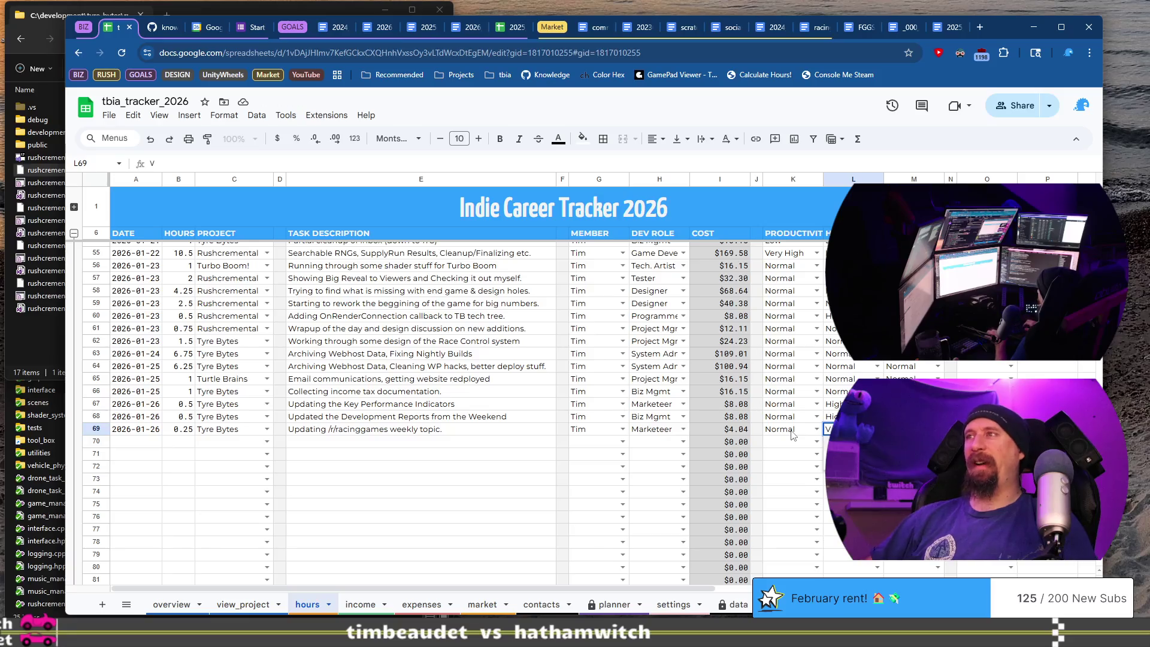
key(Tab)
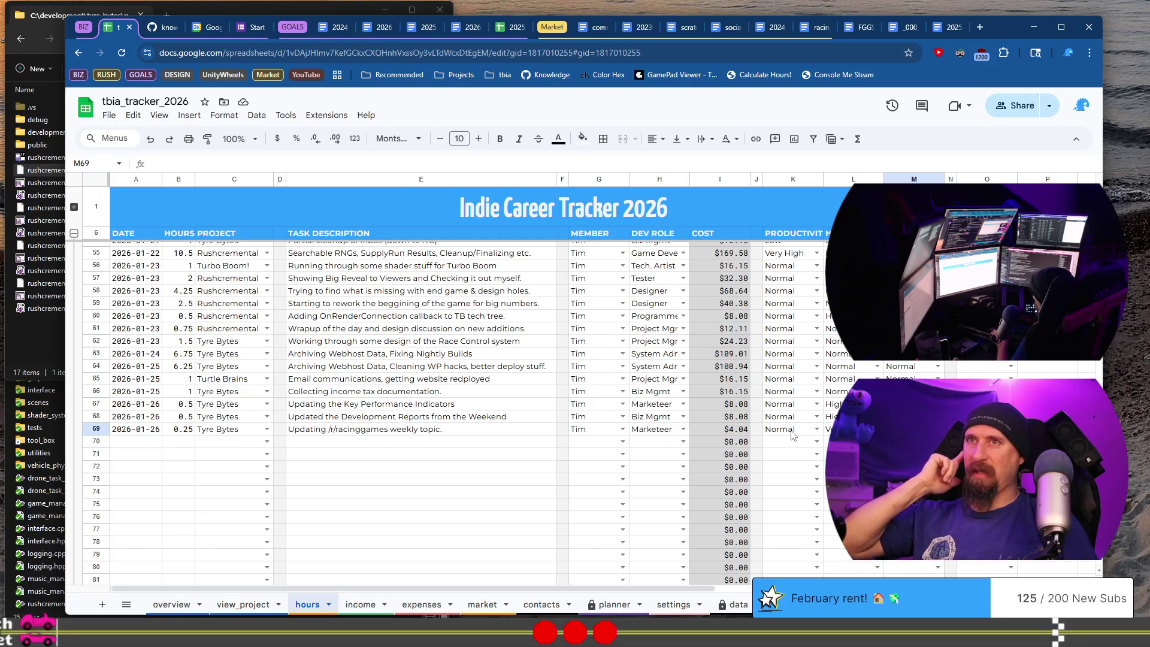
text(hi)
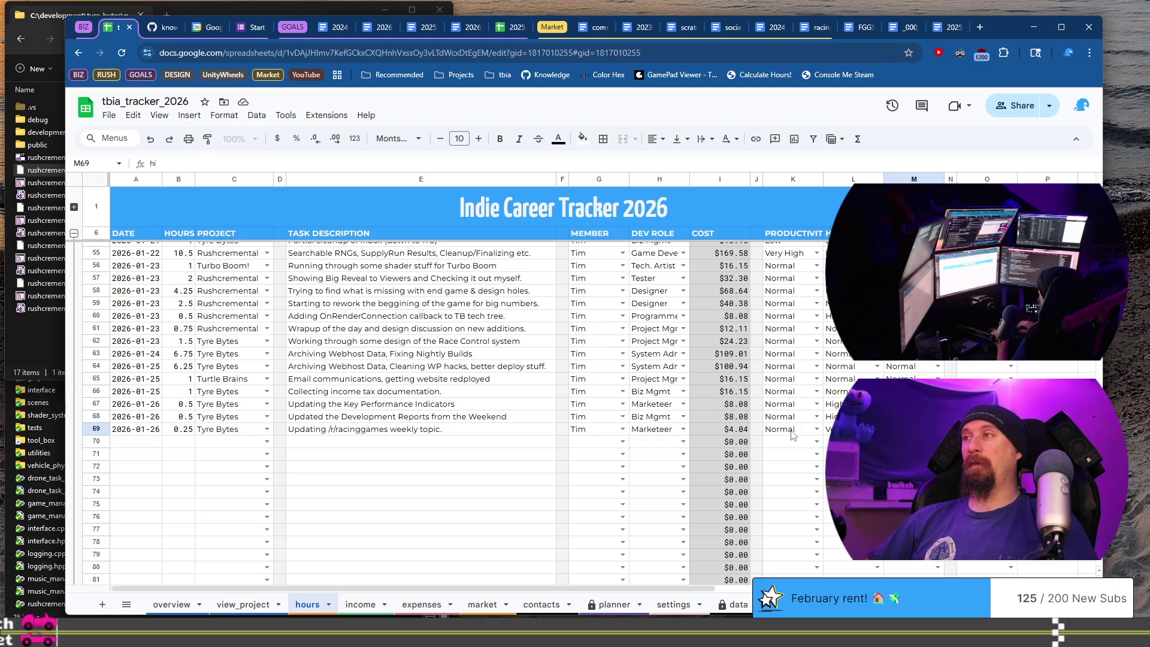
key(Return)
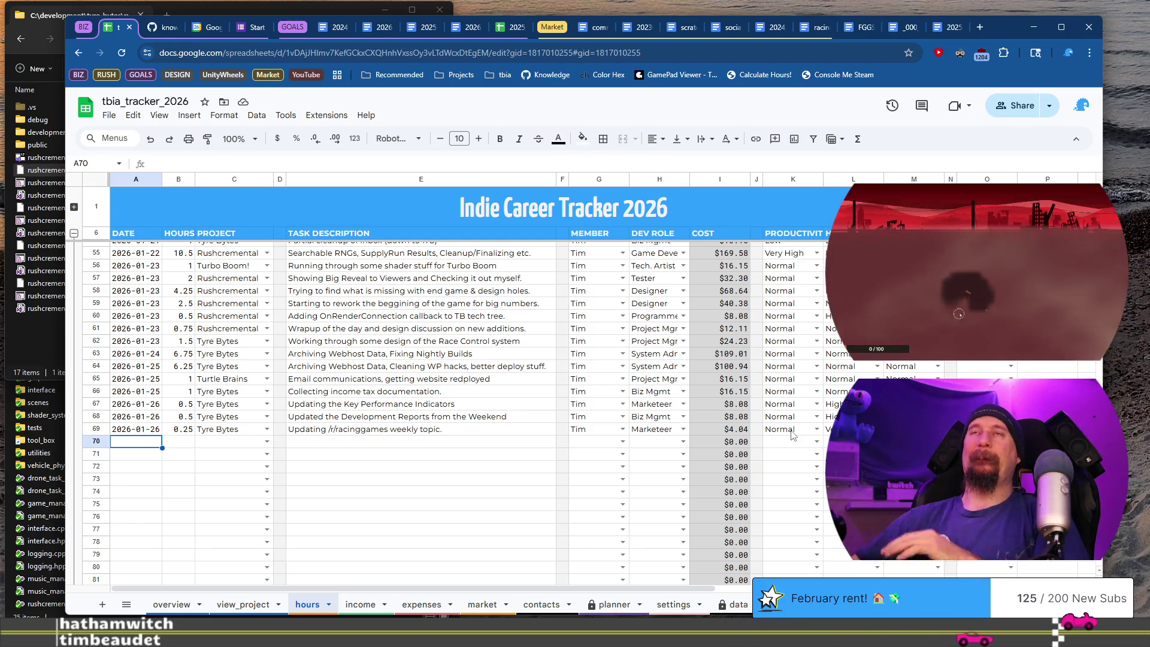
click(170, 29)
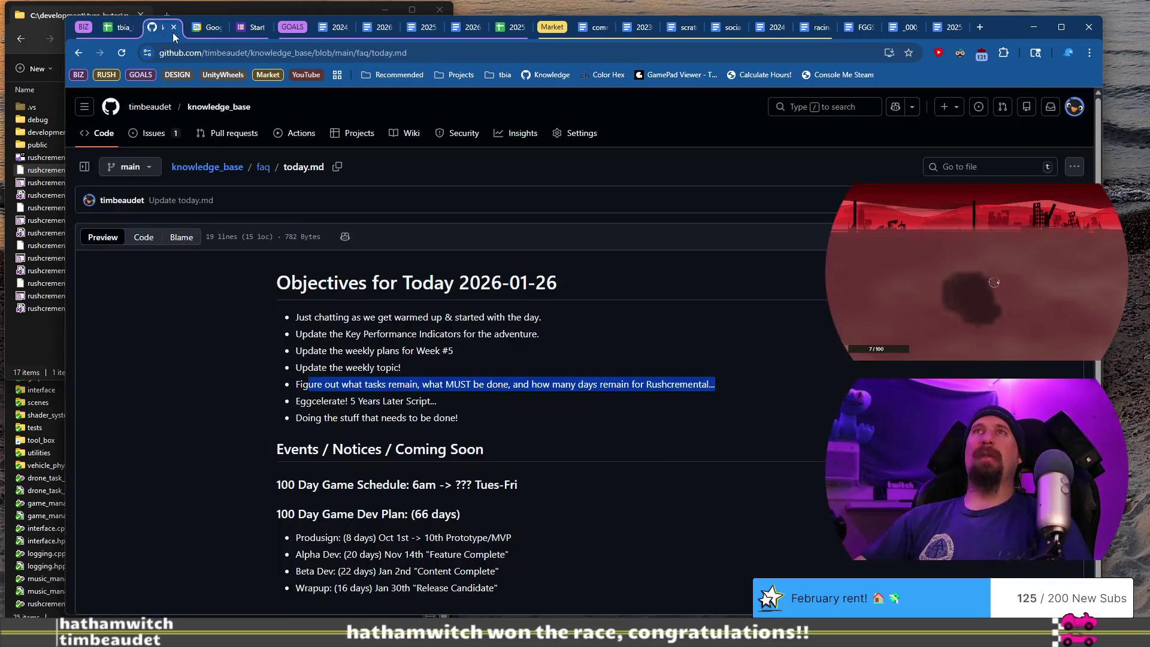
Select part of the 'Figure out what tasks remain' objective in today.md.
click(345, 396)
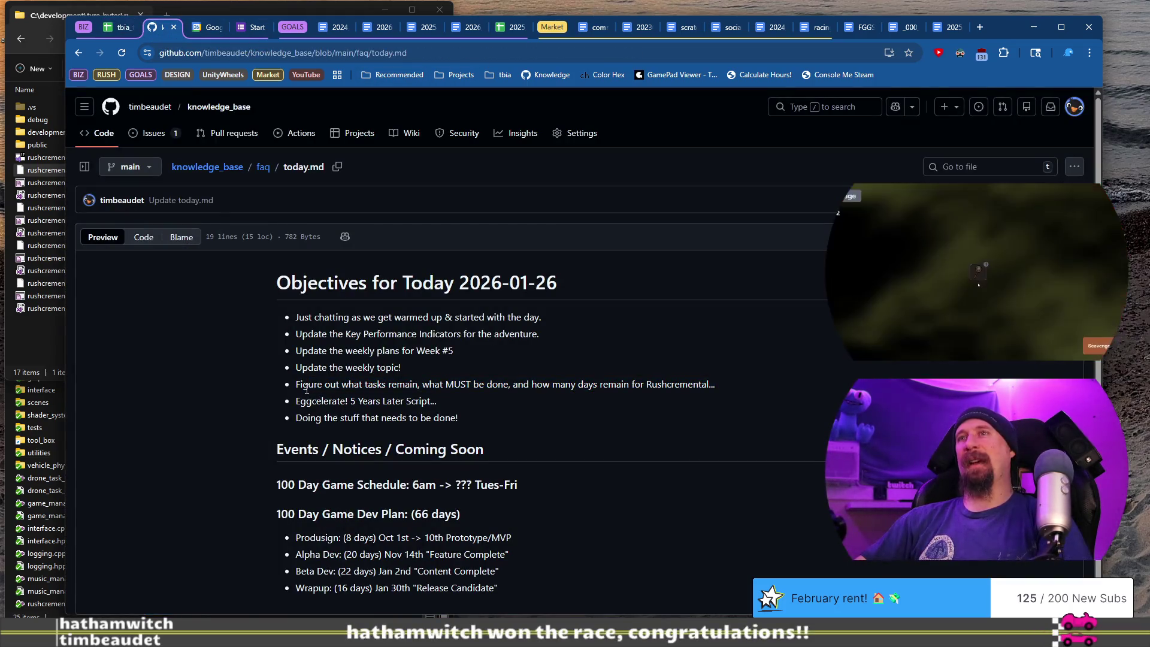
drag(583, 370, 618, 387)
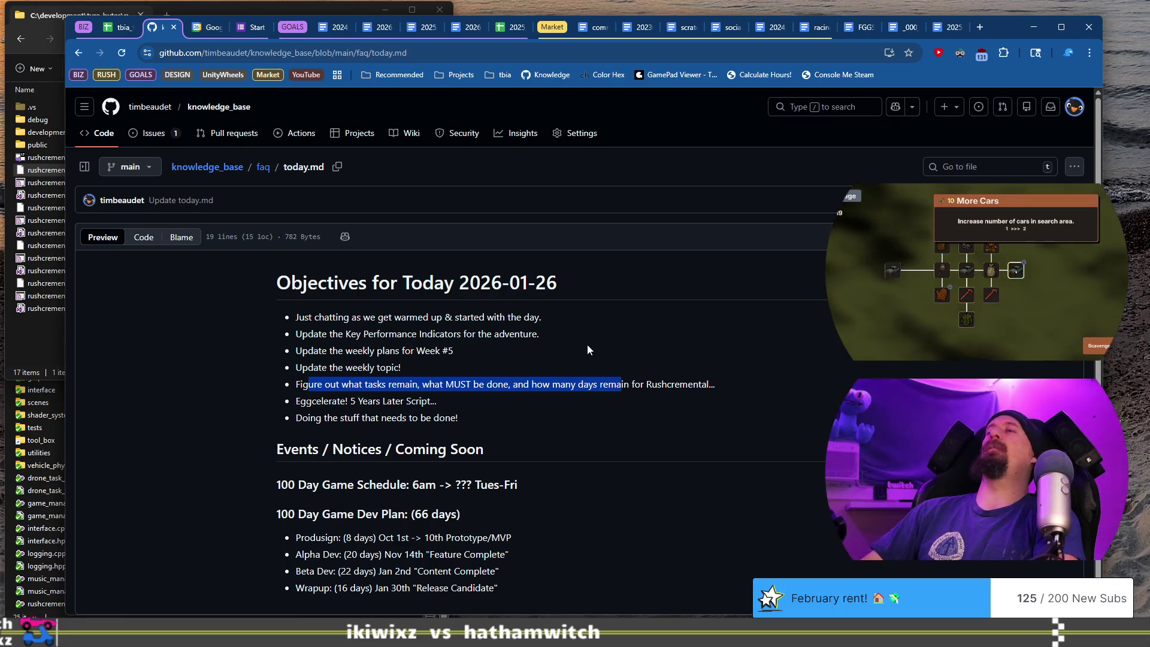
click(592, 367)
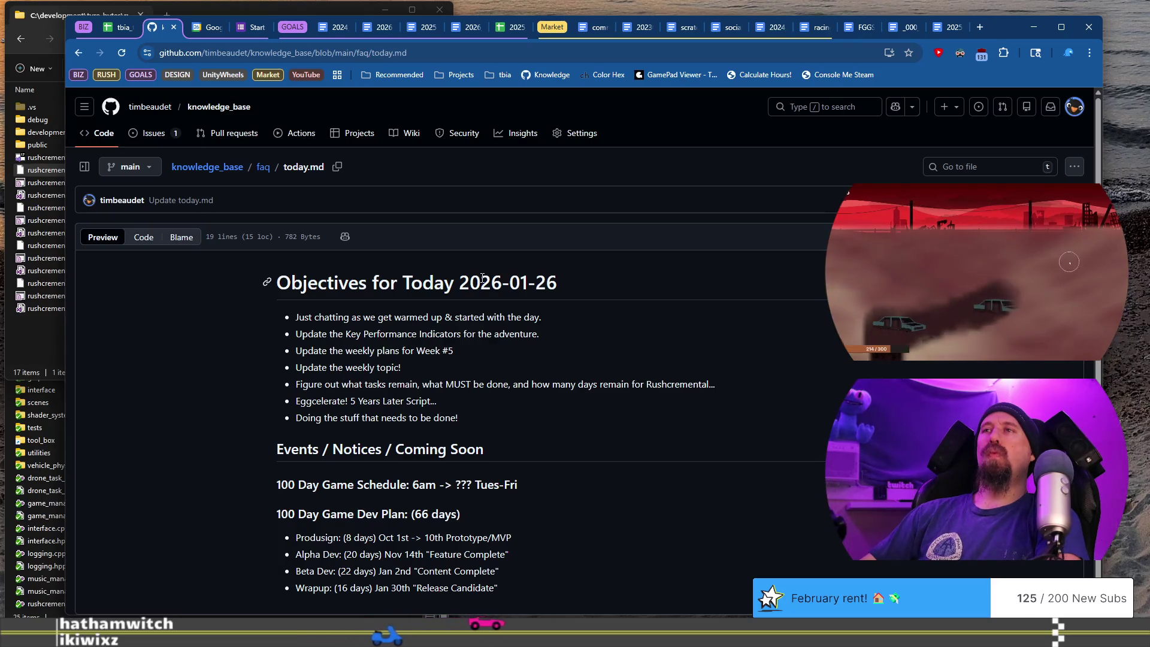
drag(435, 403, 267, 400)
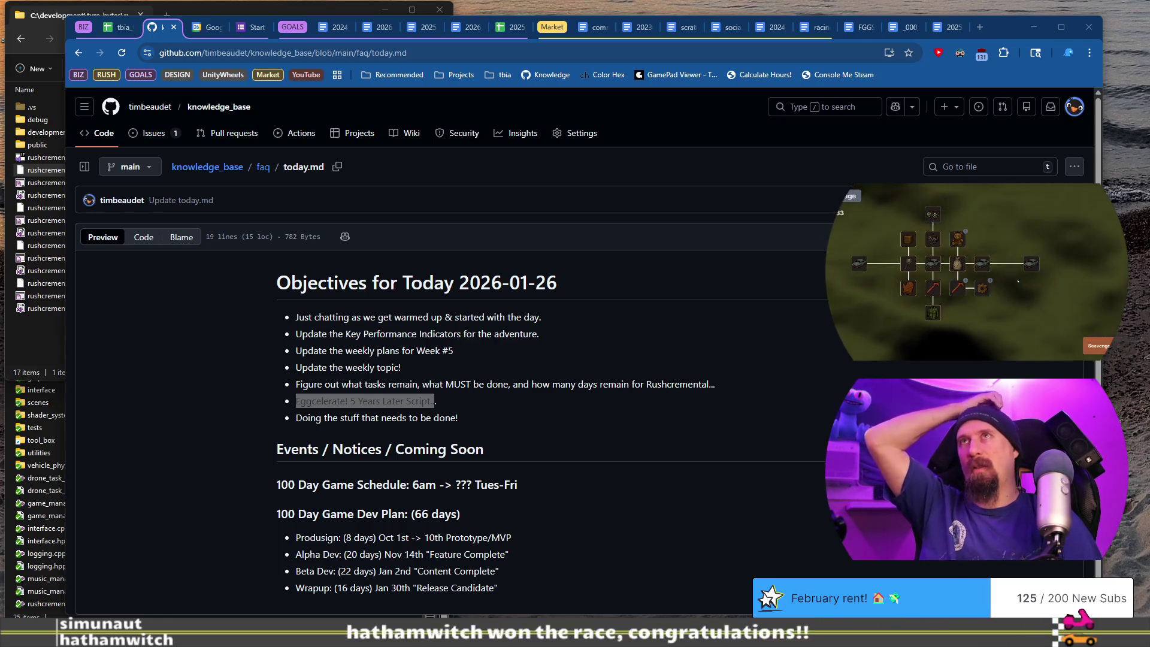
Collapse the GOALS and Market tab groups, then go to YouTube Studio's Content videos list.
click(285, 29)
click(319, 29)
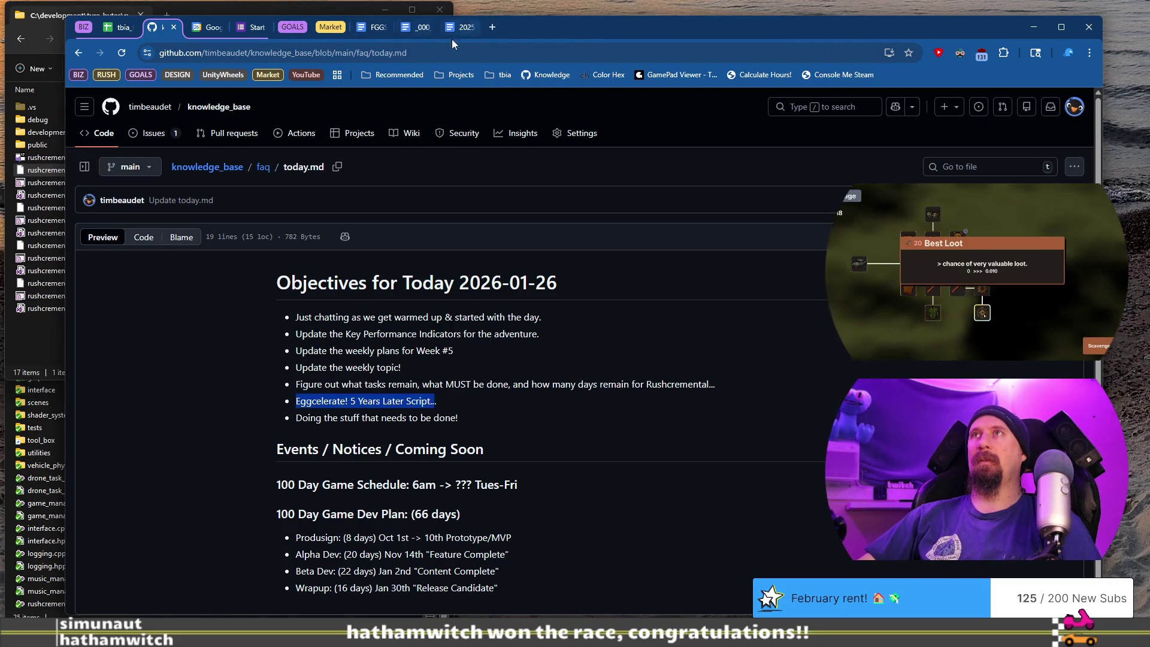
click(487, 28)
text(youtube.com/dashboard?o=U)
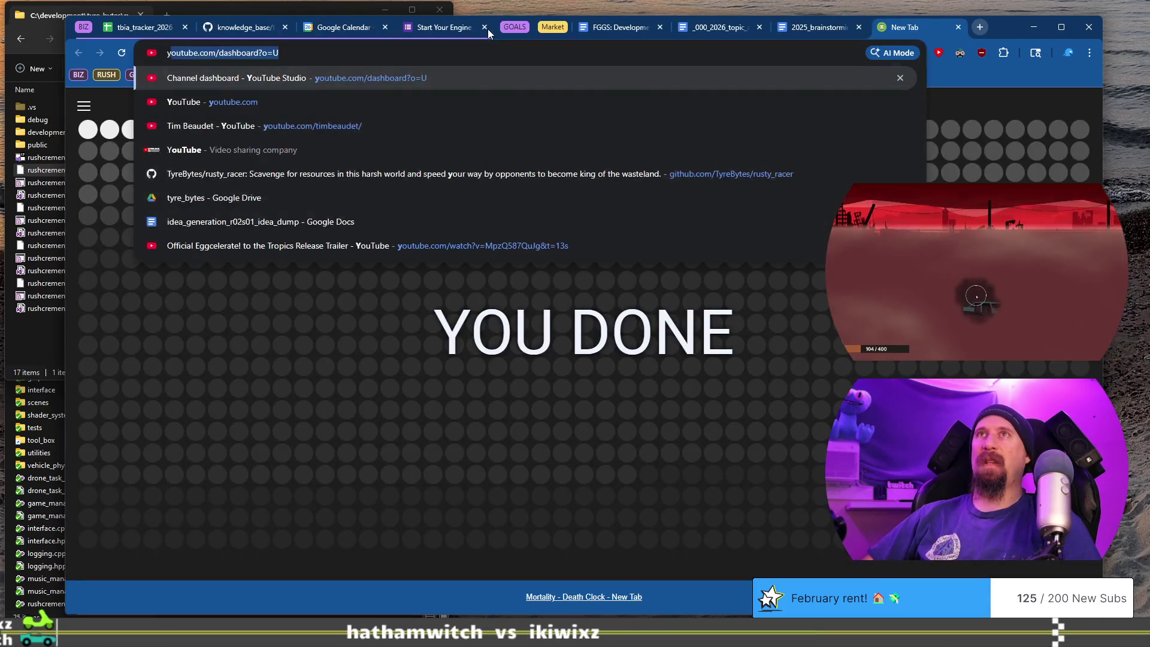
key(Return)
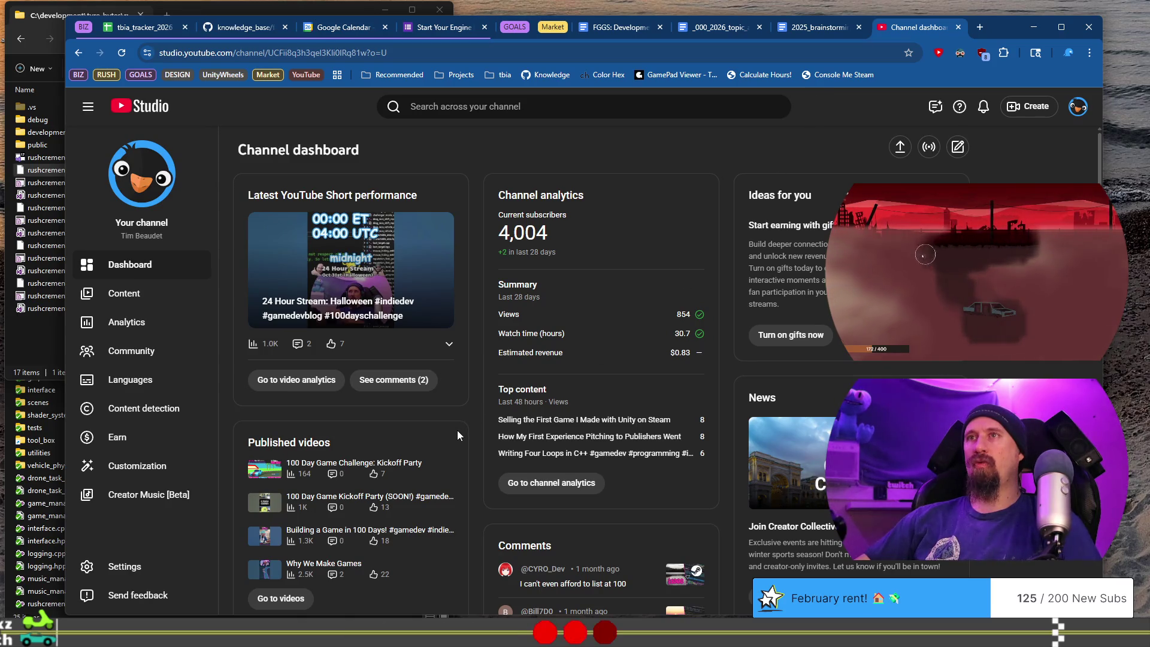
scroll(458, 435, down, 2)
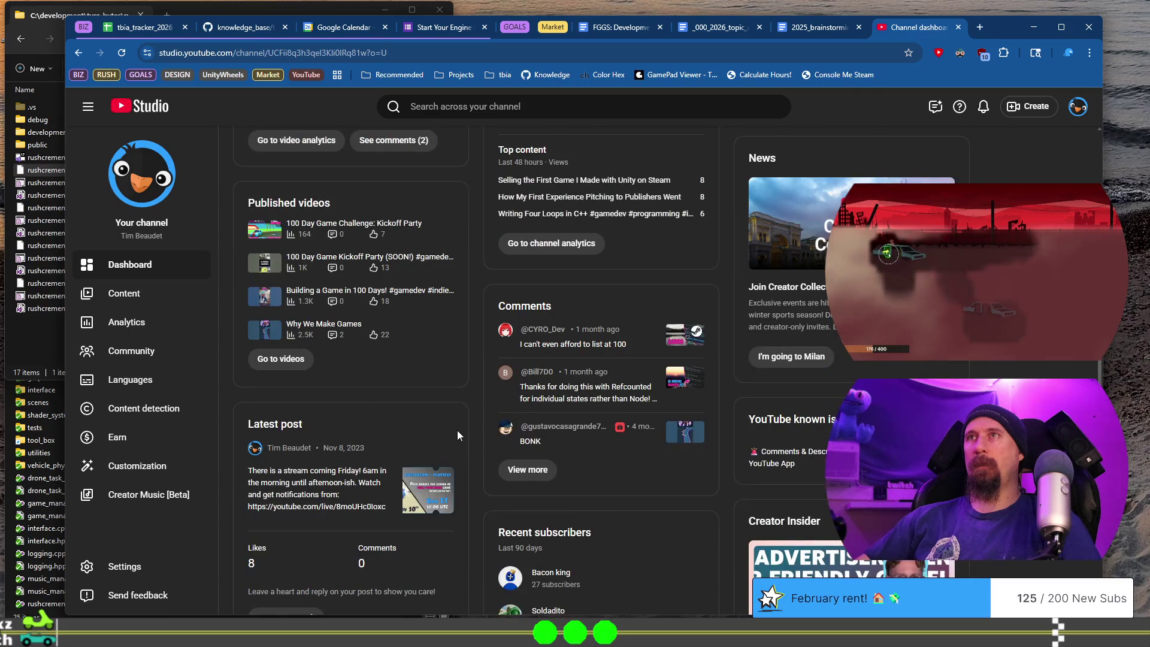
scroll(457, 430, up, 4)
scroll(457, 430, down, 2)
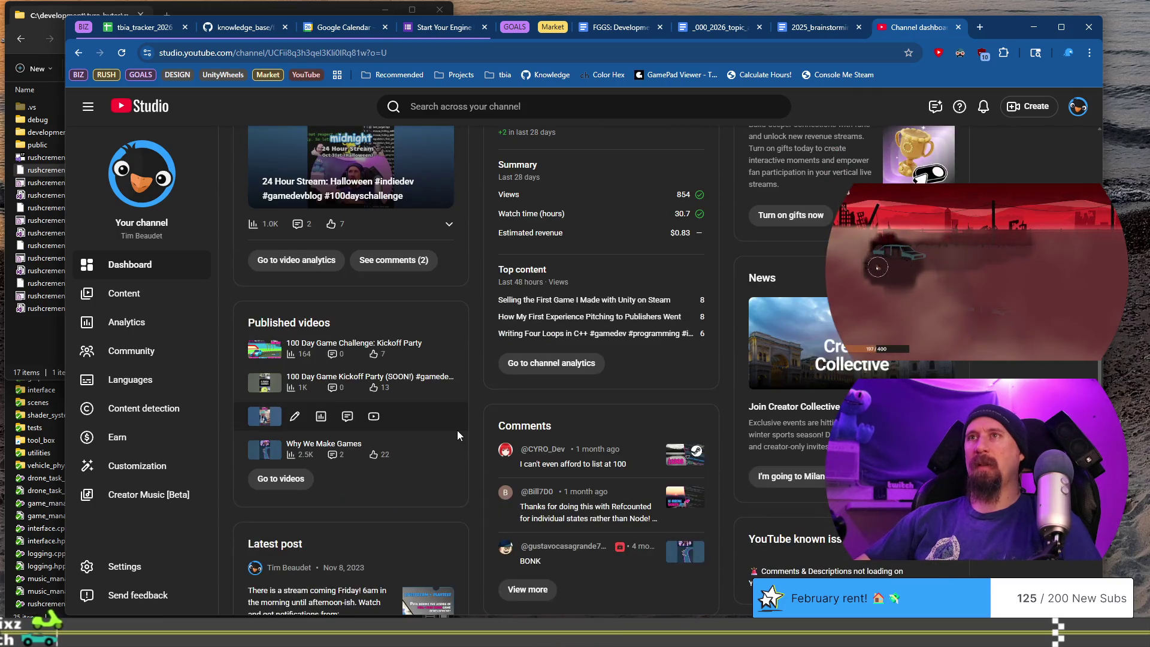
click(120, 293)
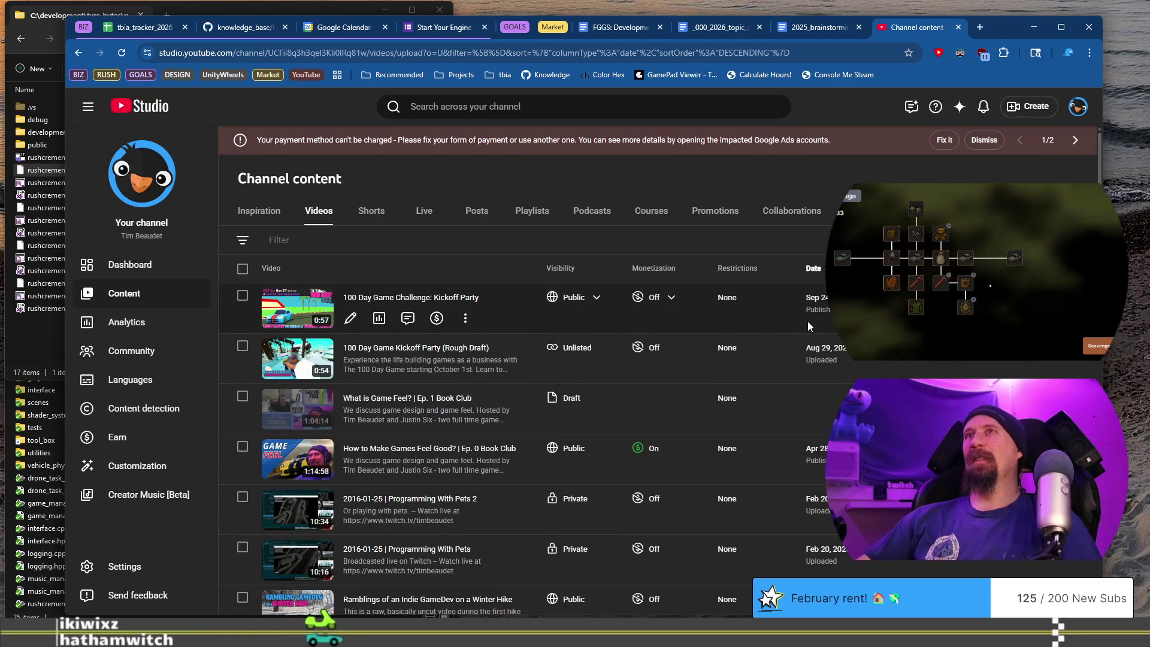
Switch Channel content from Videos to Shorts, led by '24 Hour Stream: Halloween'.
click(375, 213)
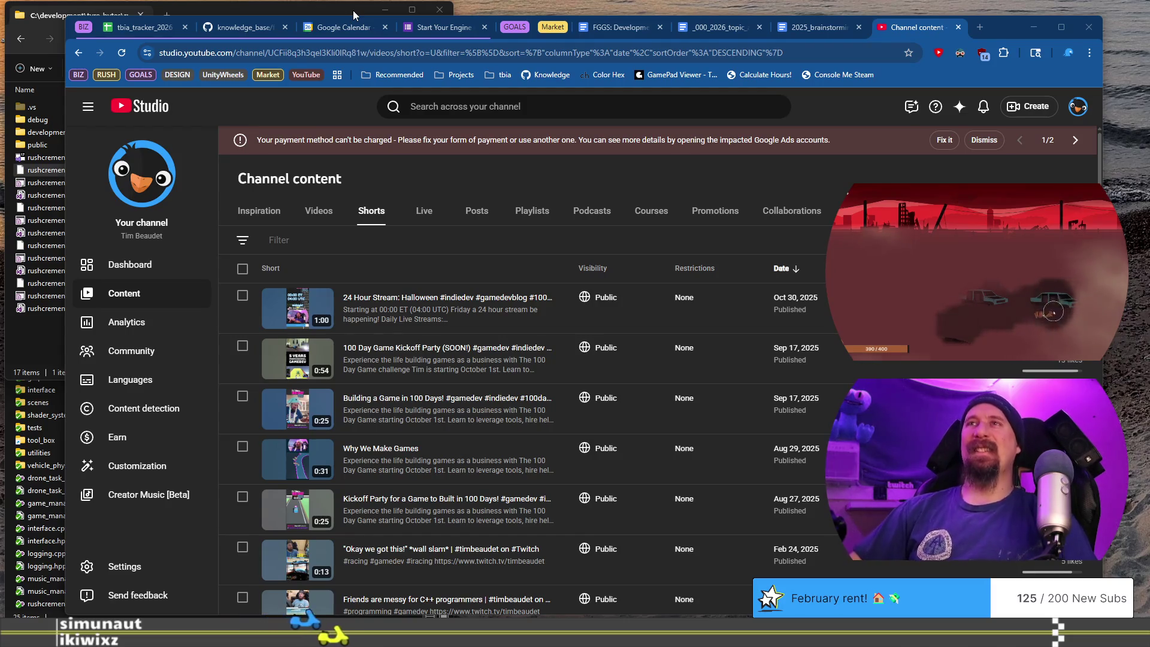
Switch from YouTube Studio's Shorts list to the tbia_tracker_2026 spreadsheet tab.
click(139, 27)
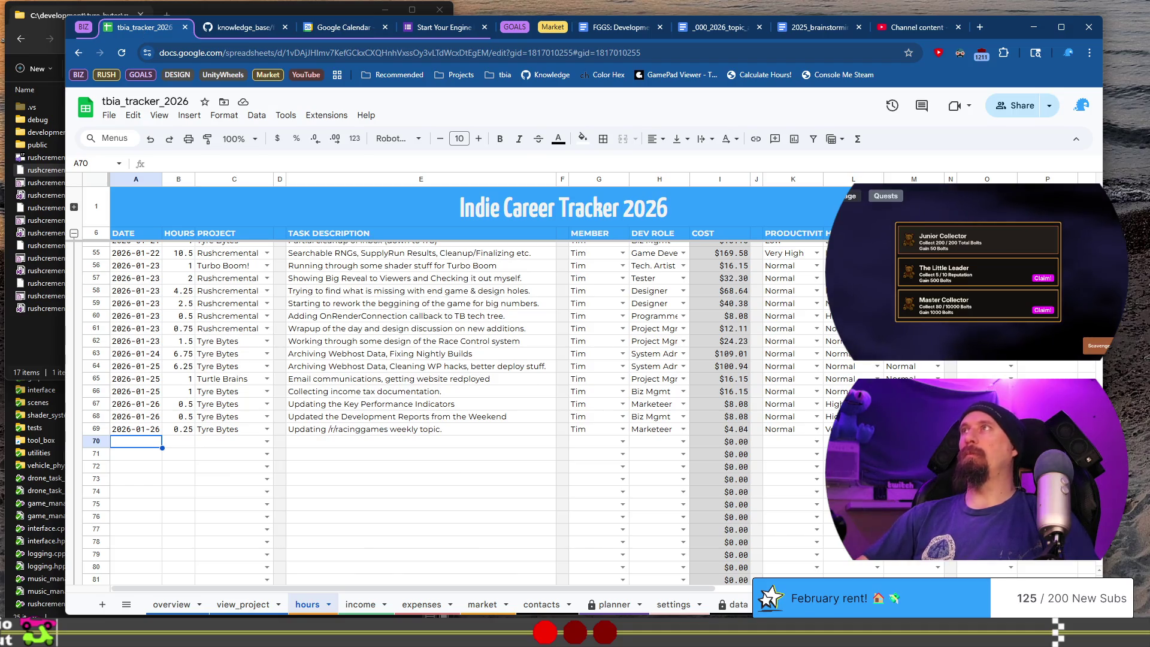
Glance at YouTube Studio and the Start Your Engine form, then show the tracker's expenses sheet.
click(926, 28)
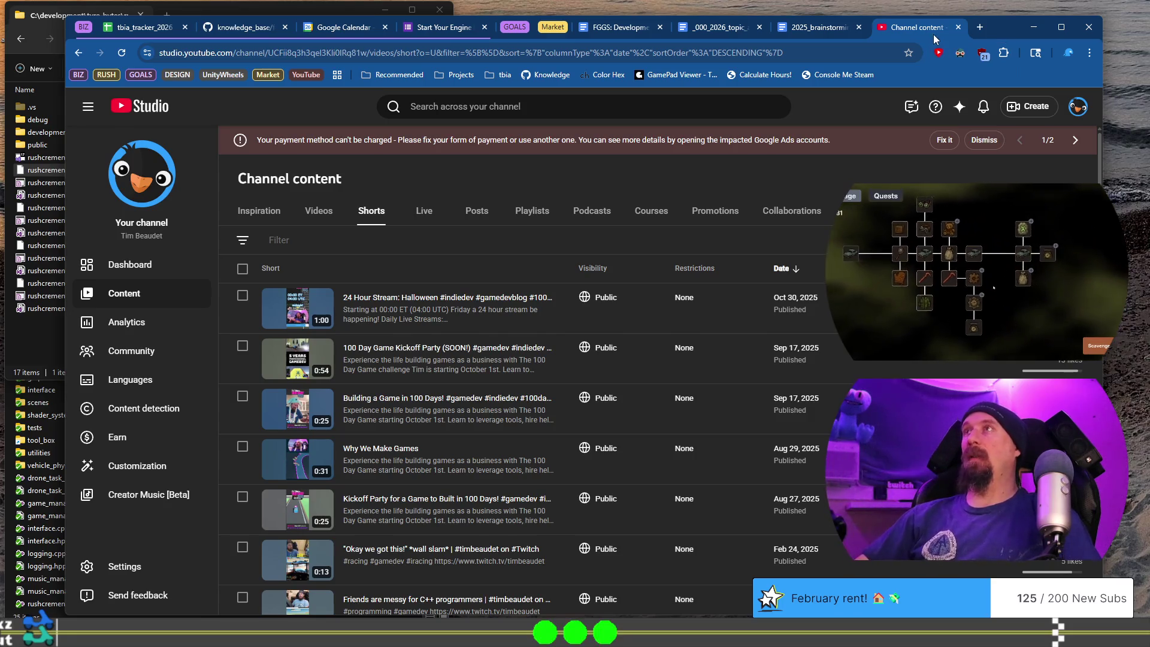
click(432, 35)
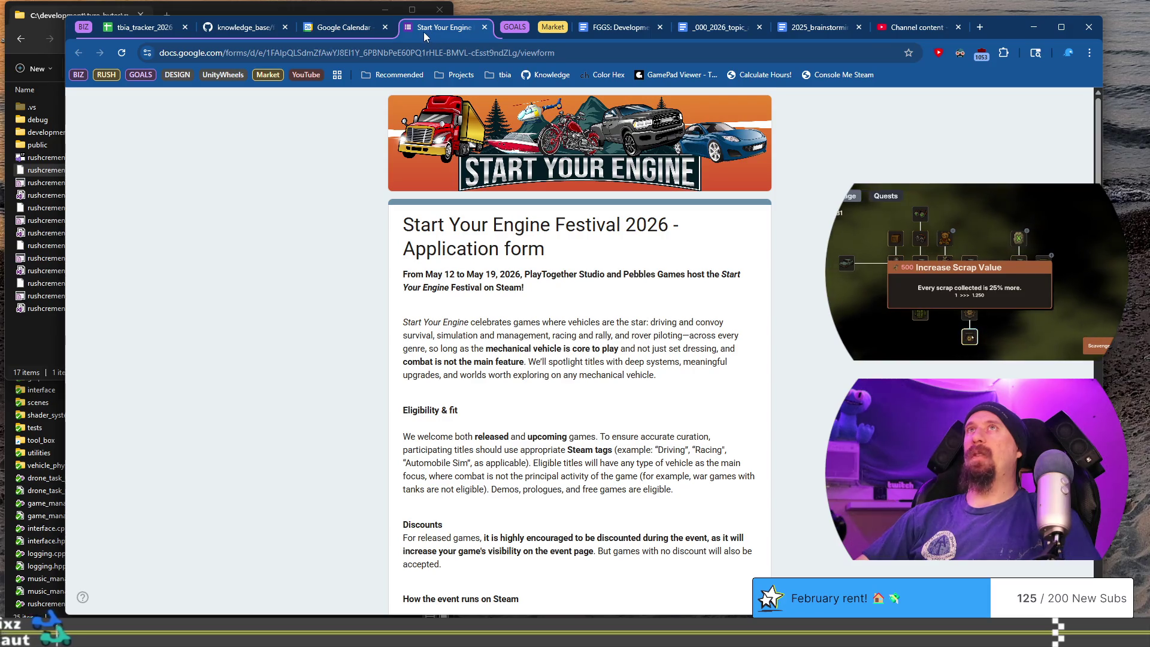
click(144, 27)
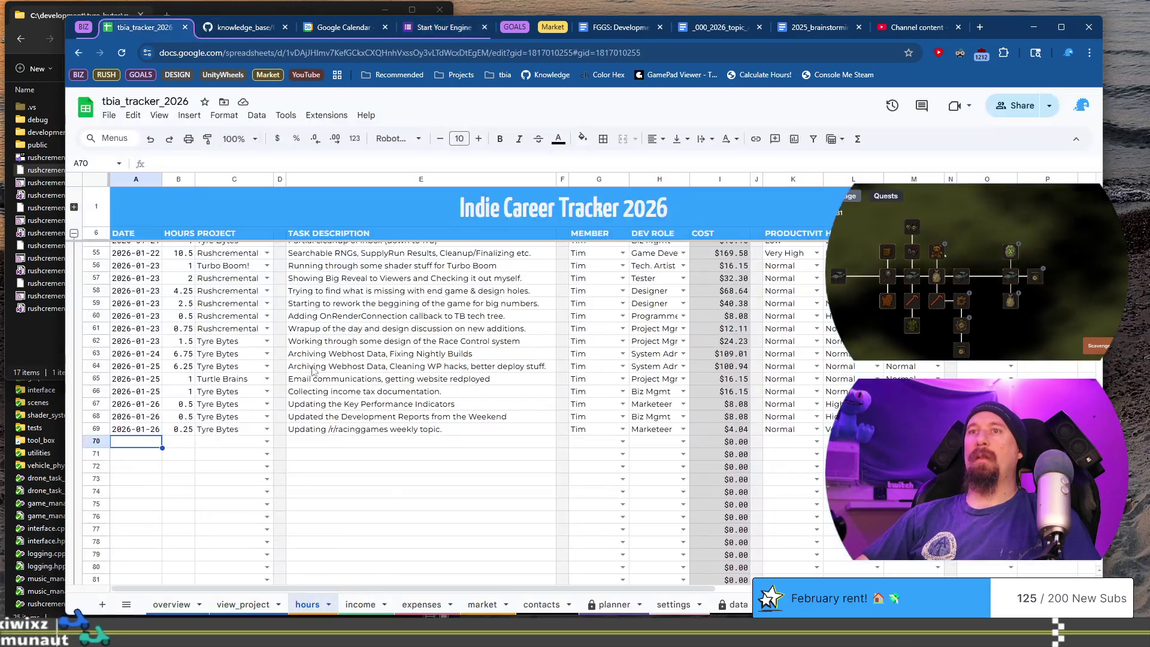
click(422, 605)
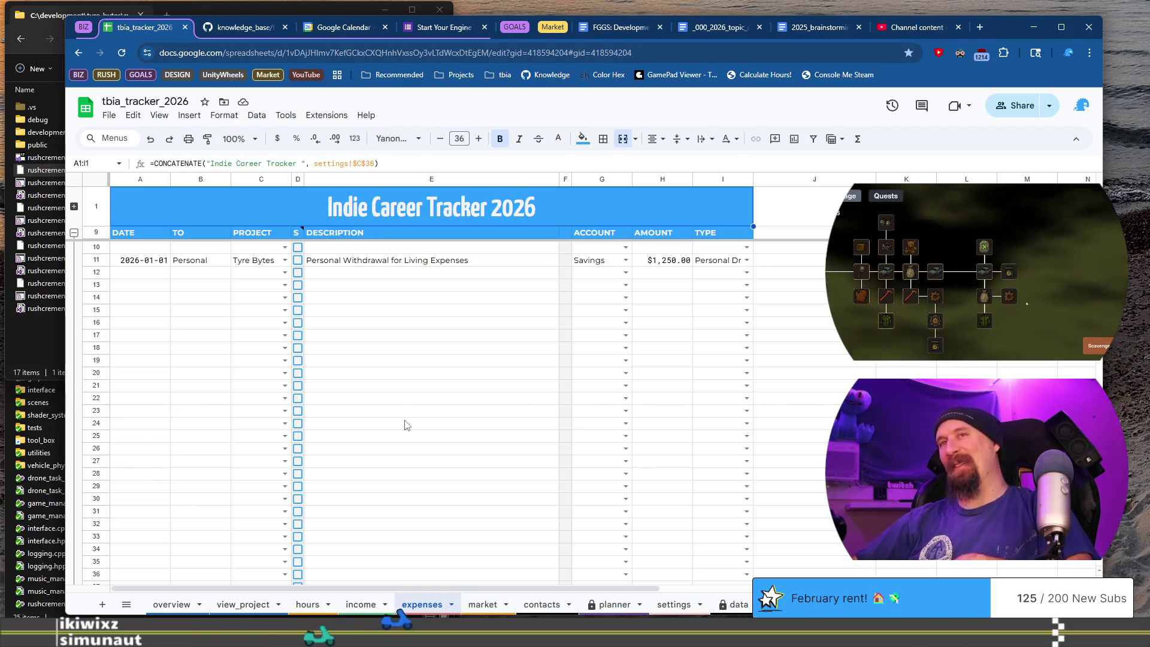
Open tbia_tracker_2025's expenses sheet, check the $42.39 Adobe amount, then close that tracker.
key(ctrl+t)
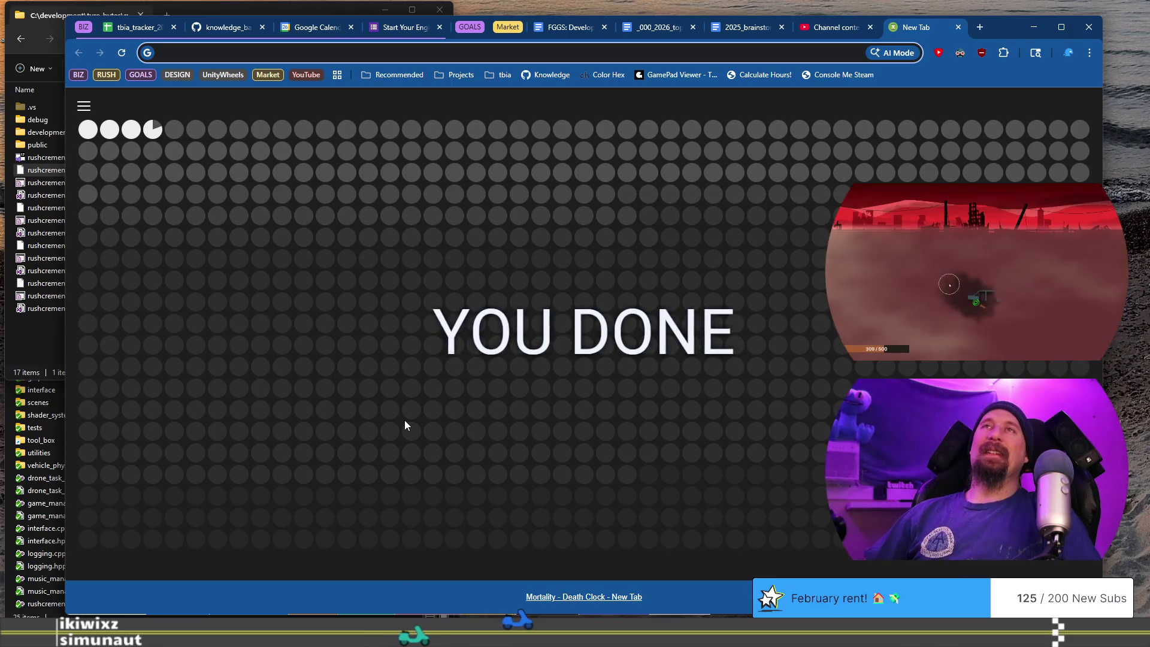
text(2025)
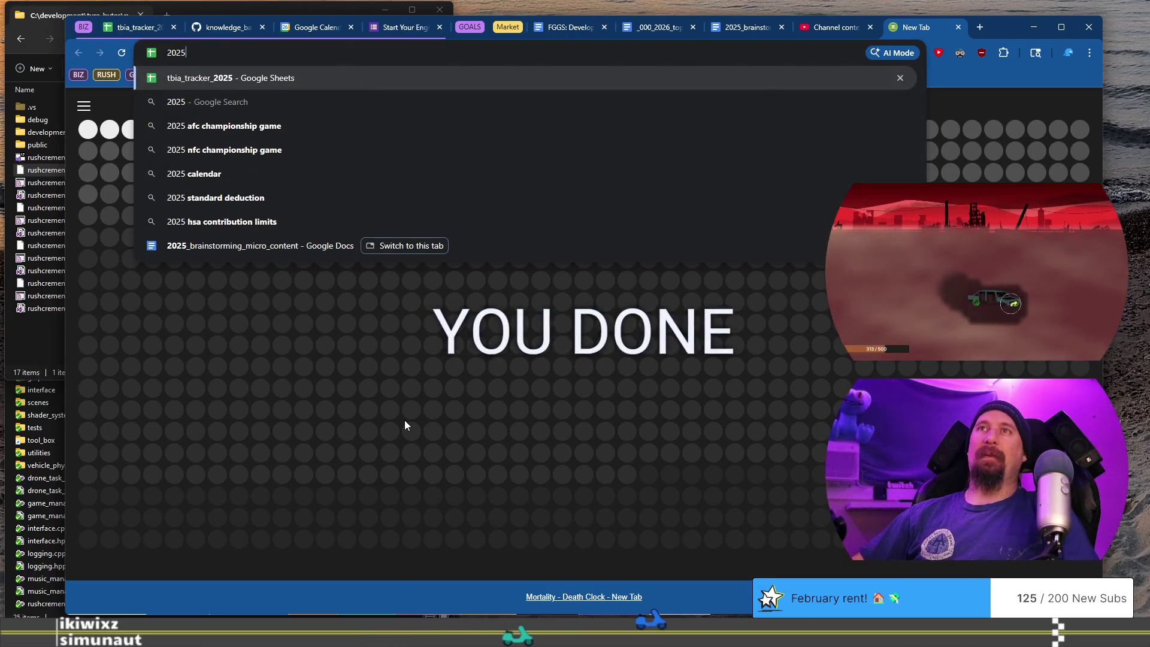
click(306, 77)
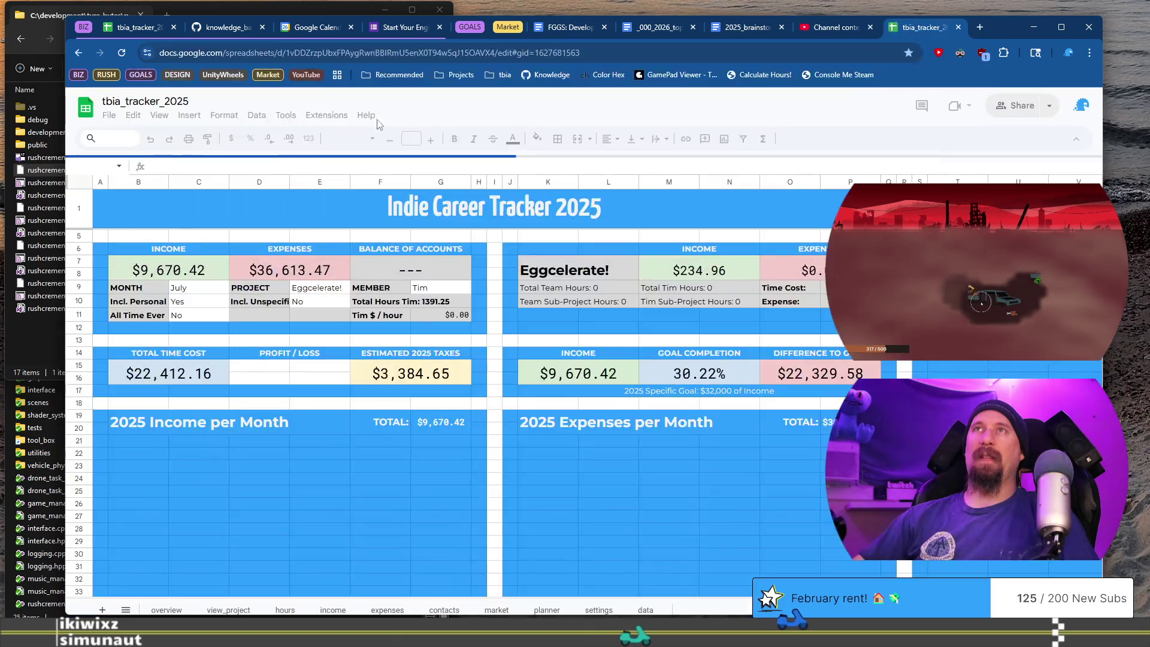
scroll(411, 510, down, 3)
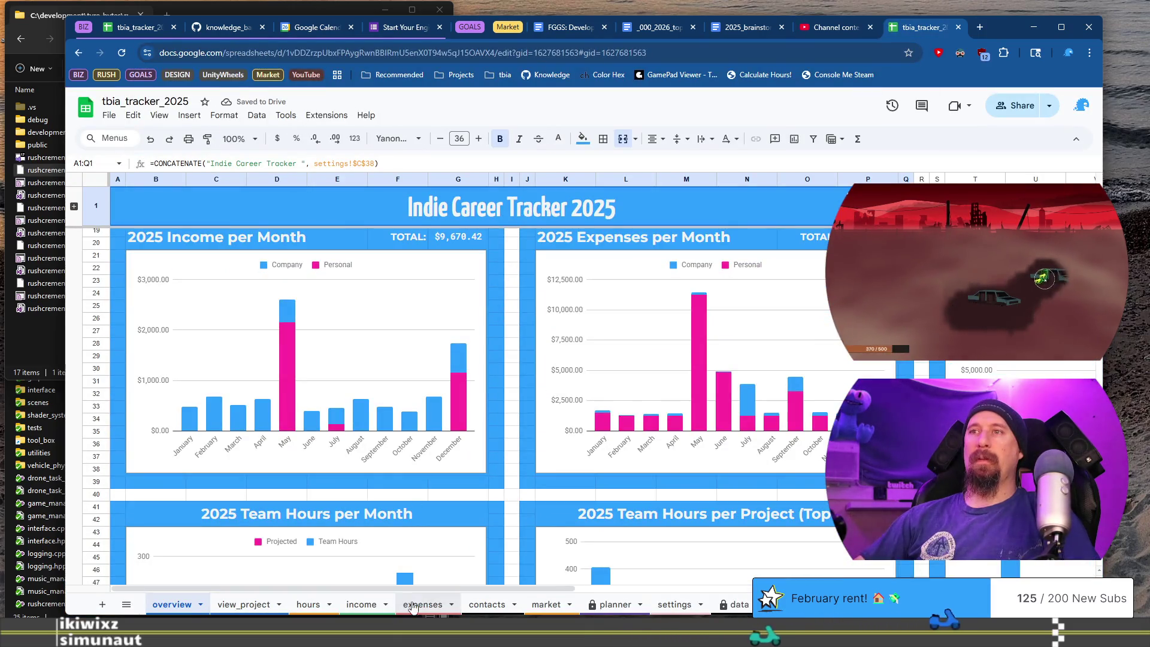
click(412, 605)
scroll(257, 314, down, 15)
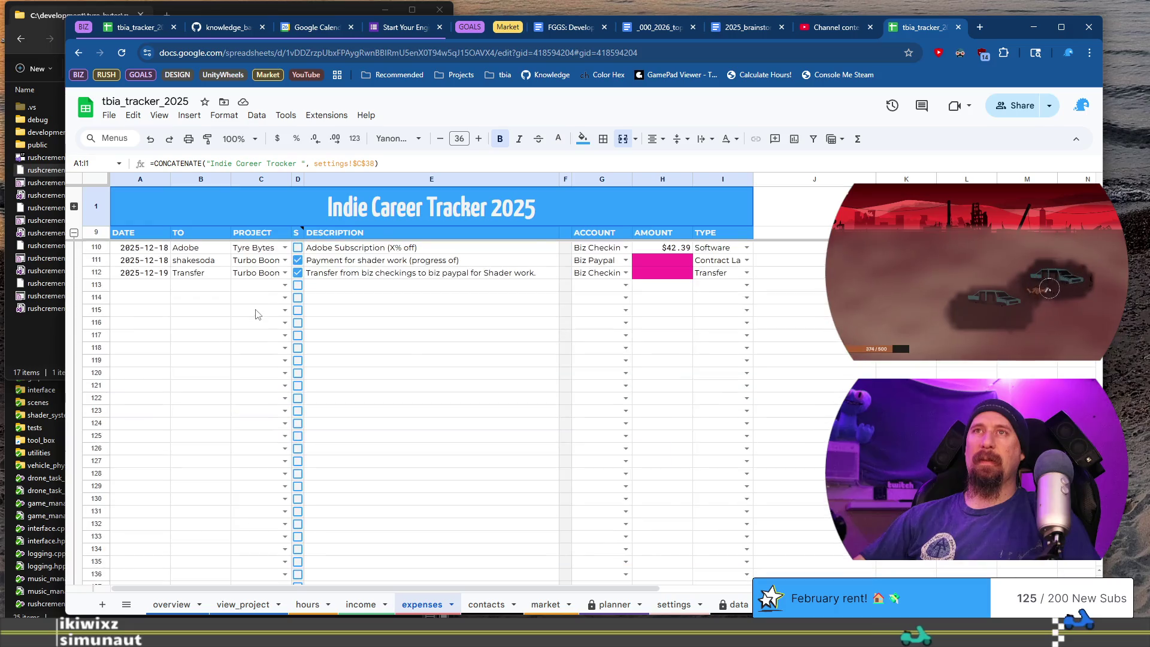
scroll(258, 314, up, 3)
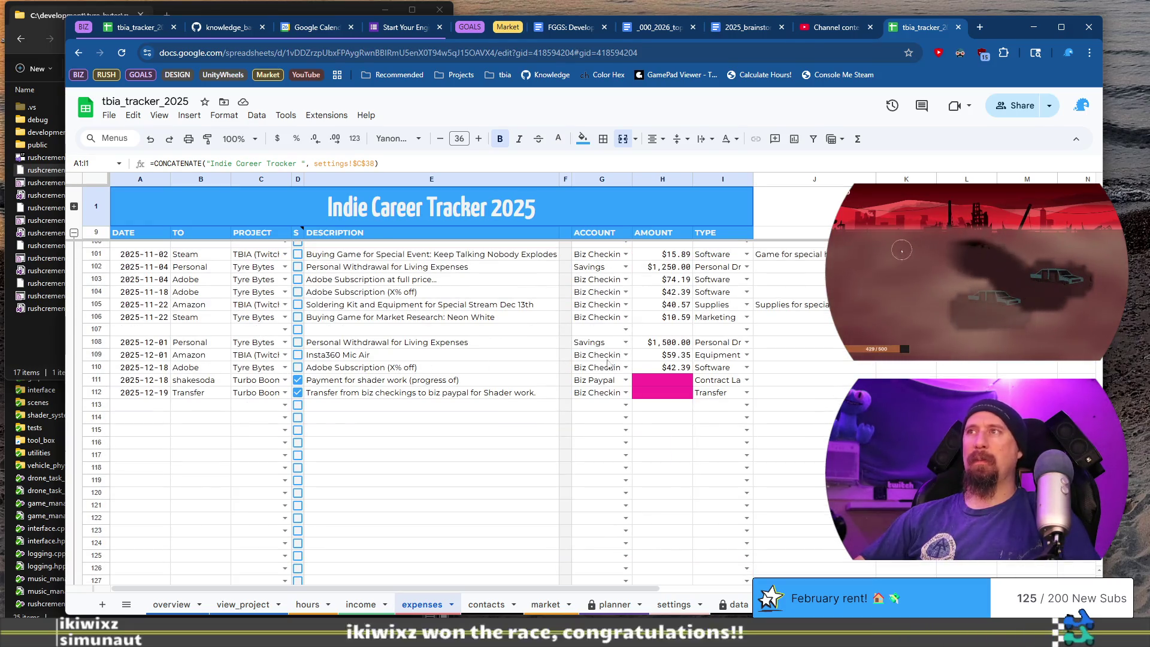
click(662, 367)
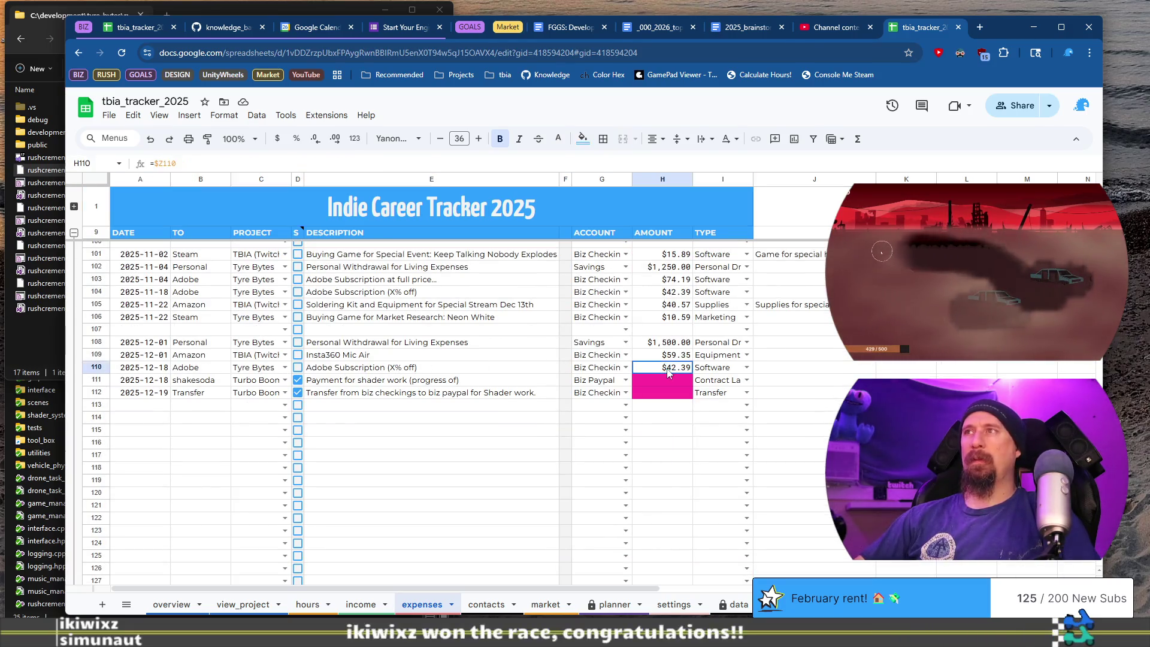
click(958, 27)
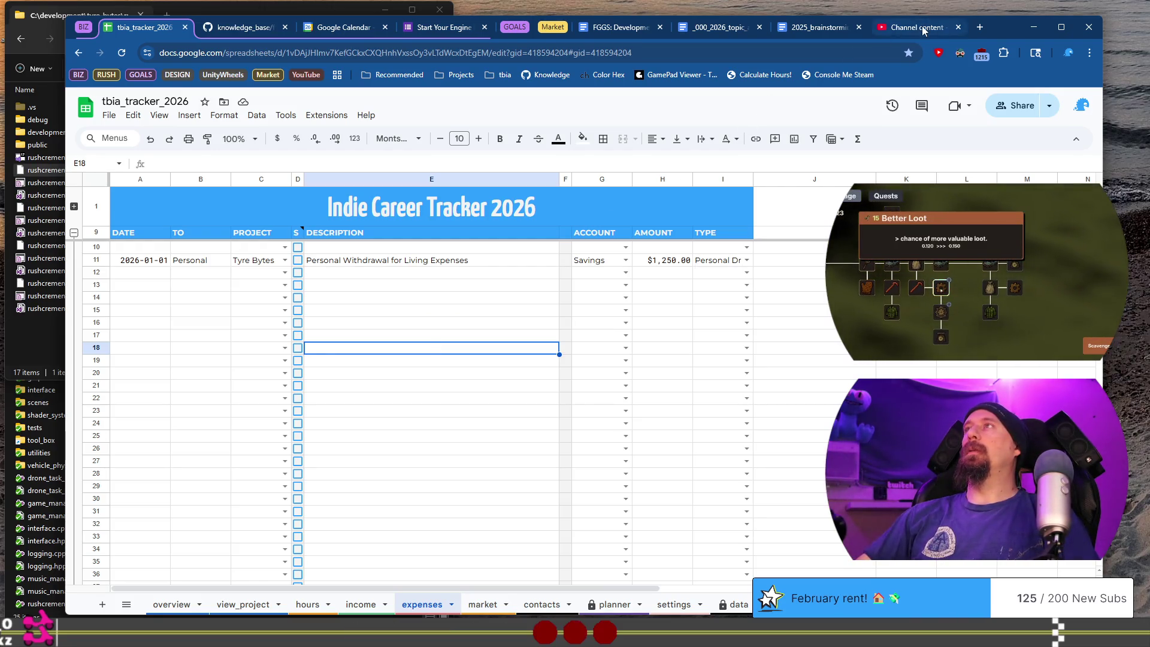
mouse_move(923, 31)
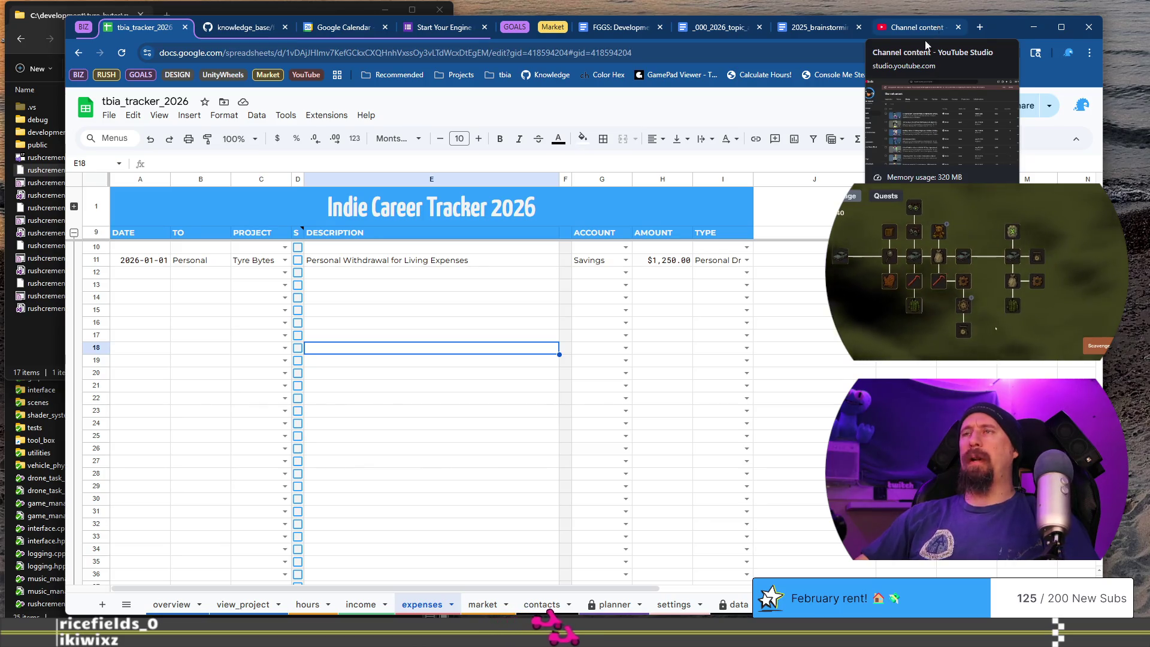
click(490, 274)
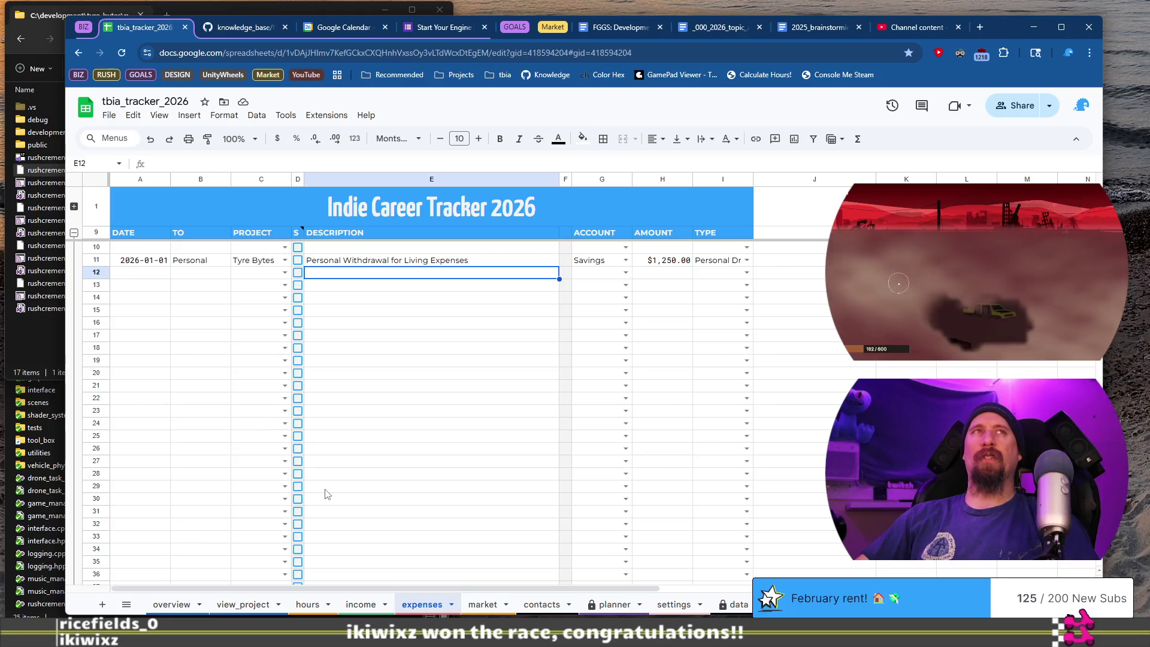
key(ctrl+super+Right)
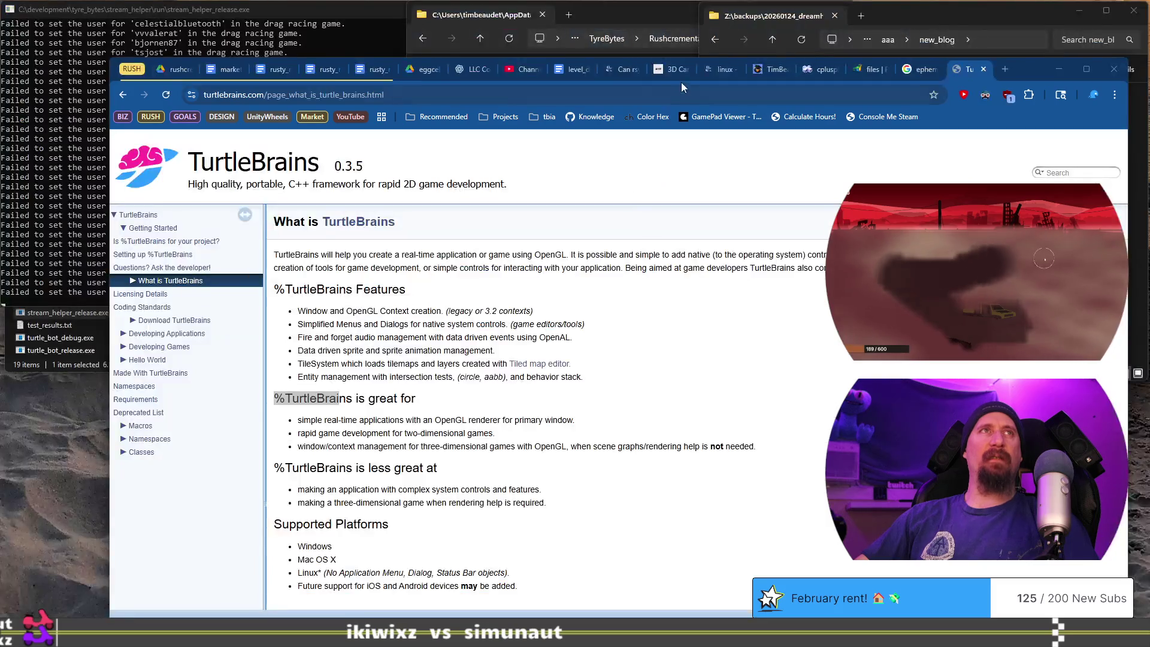
Show the Atlanta race track page, reposition the browser window, and open the Rushcremental marketing doc.
click(663, 72)
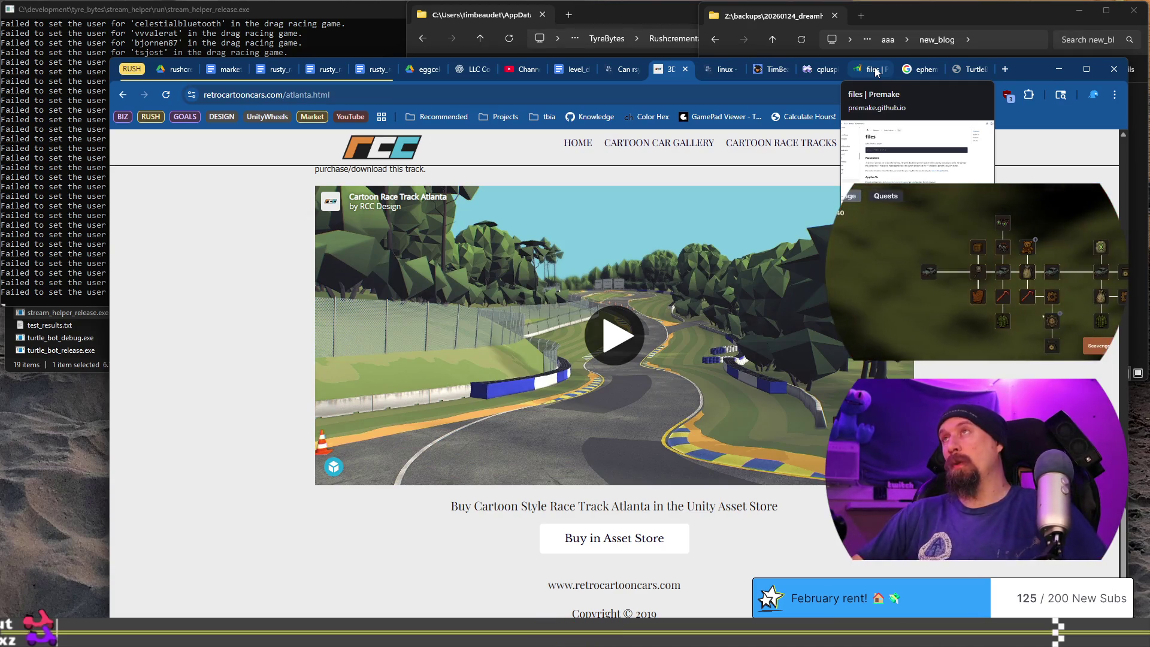
key(alt+Tab)
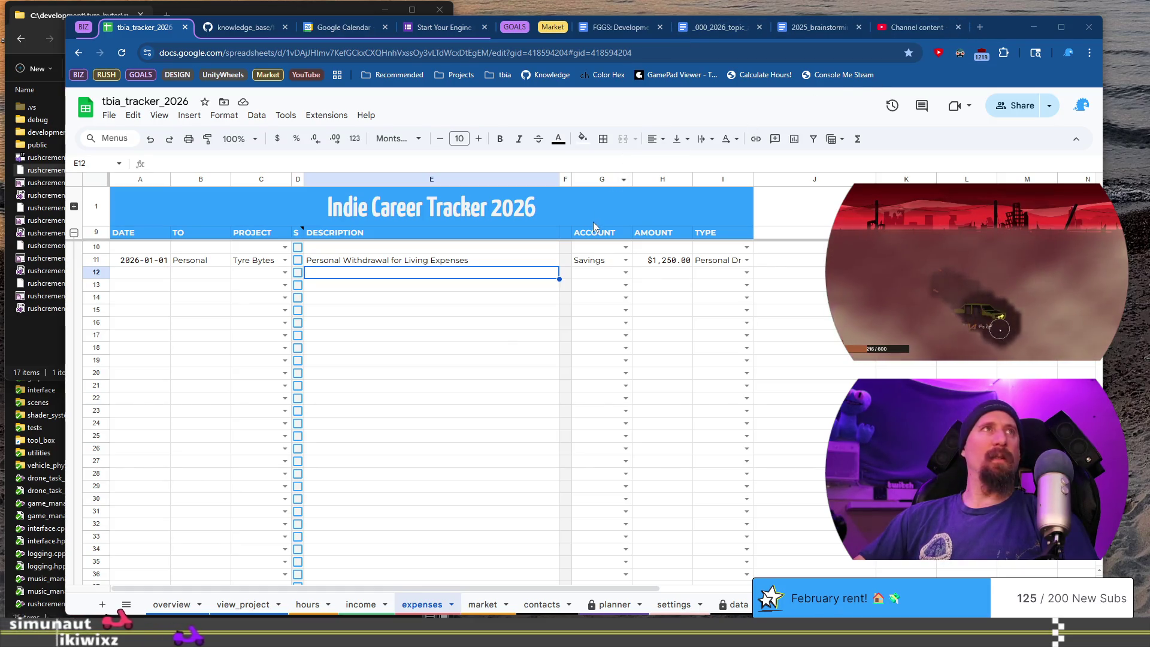
key(alt+Tab)
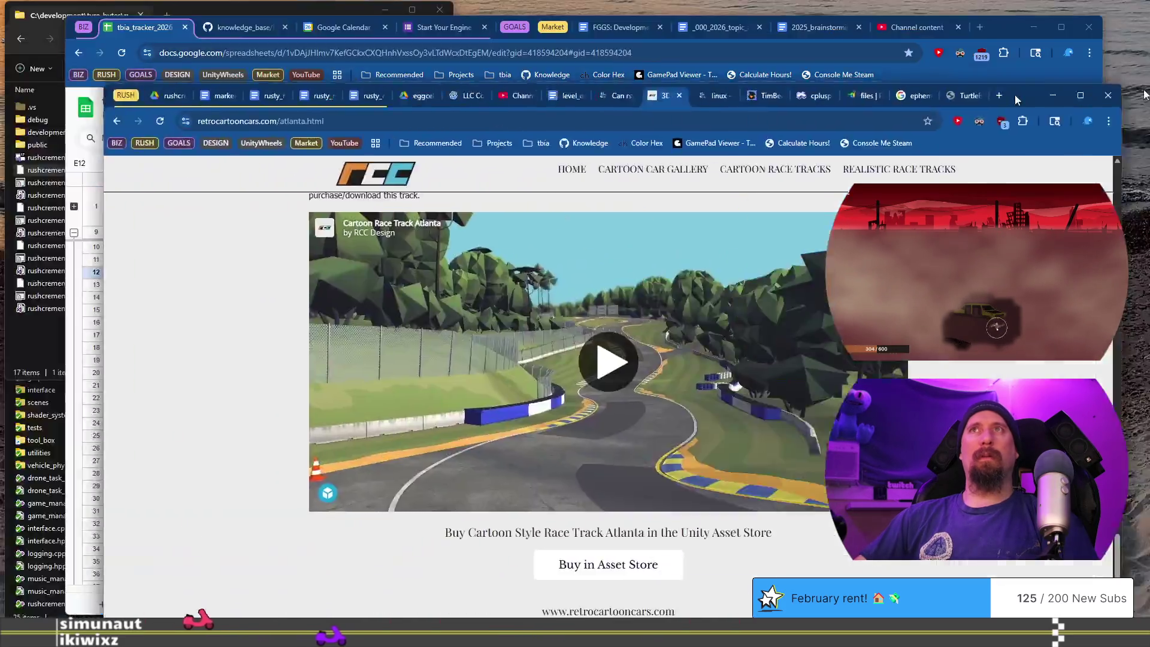
drag(1014, 94, 1036, 40)
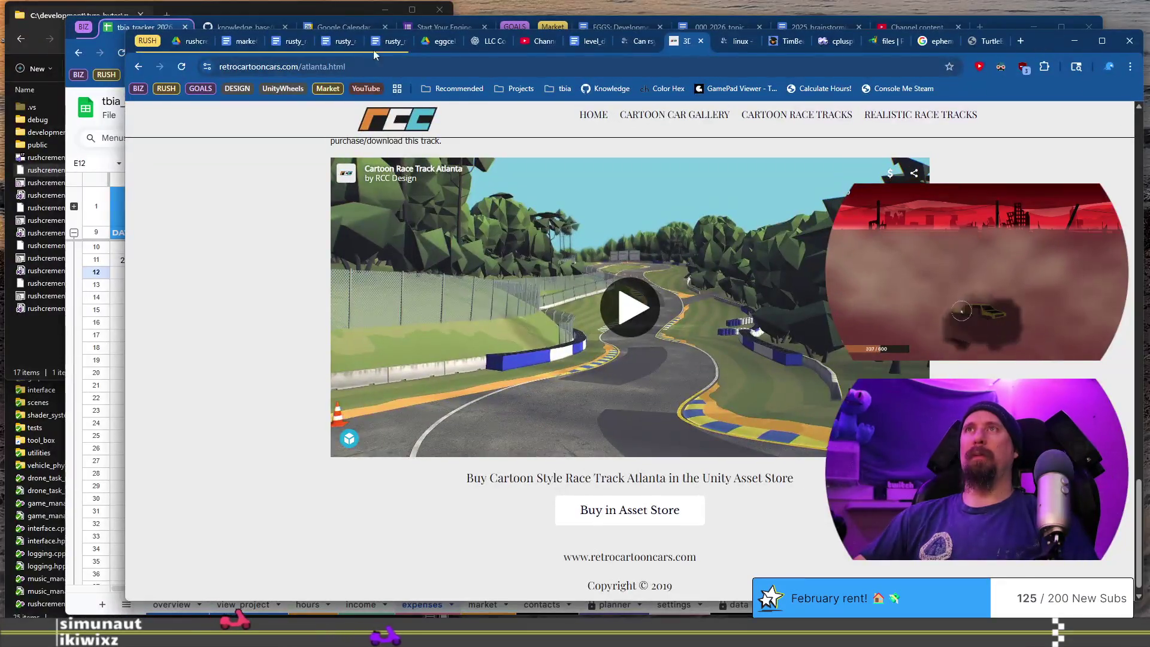
click(234, 43)
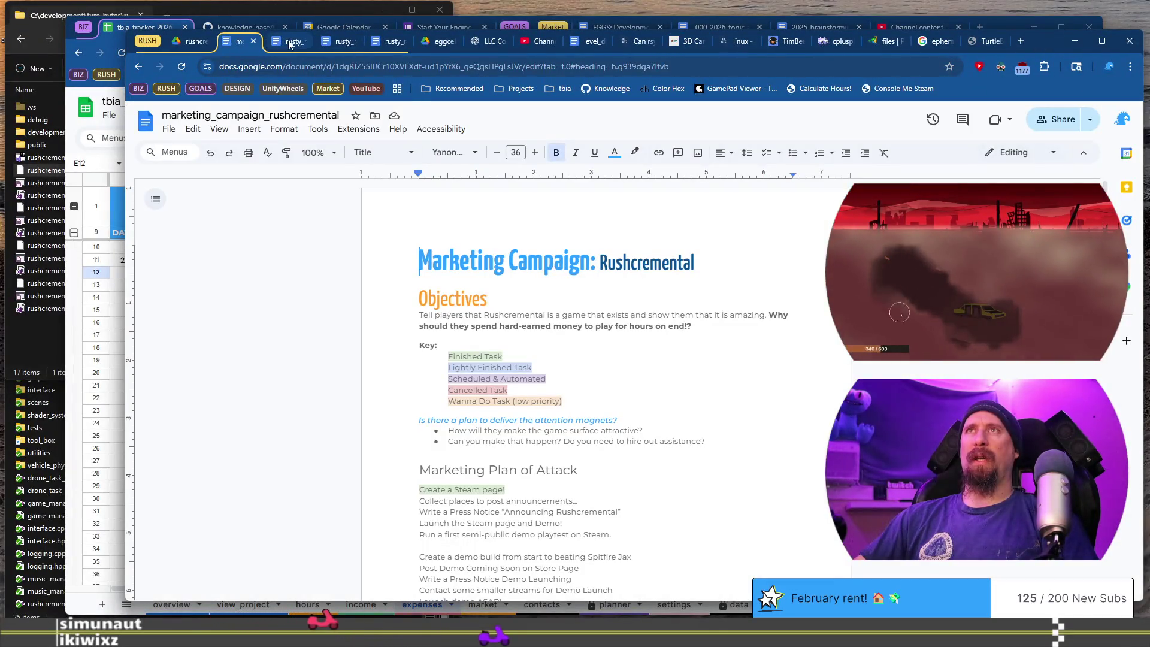
Open the rusty_racer_design_doc and scroll through its contents.
click(294, 42)
click(330, 43)
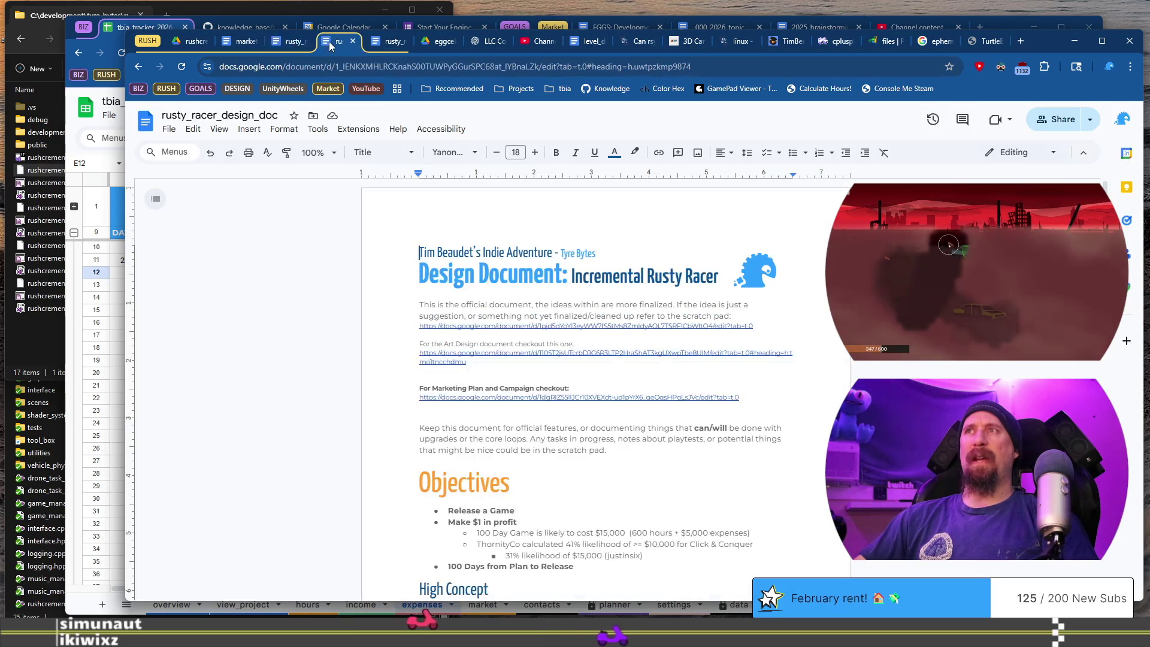
scroll(675, 343, down, 20)
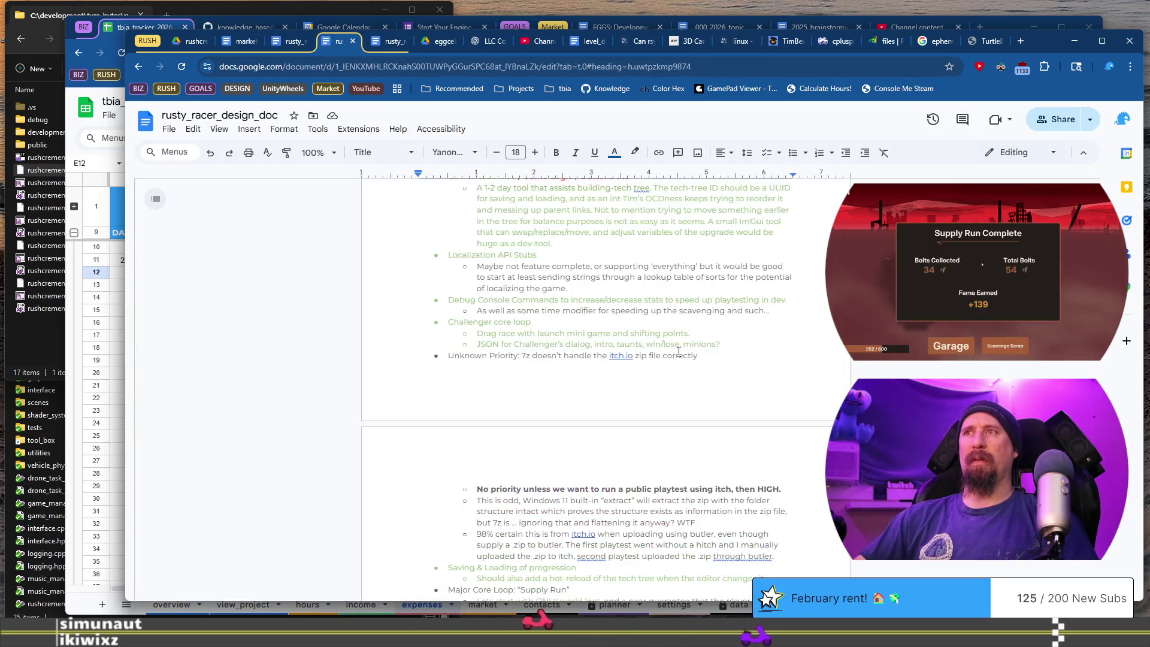
scroll(675, 344, down, 20)
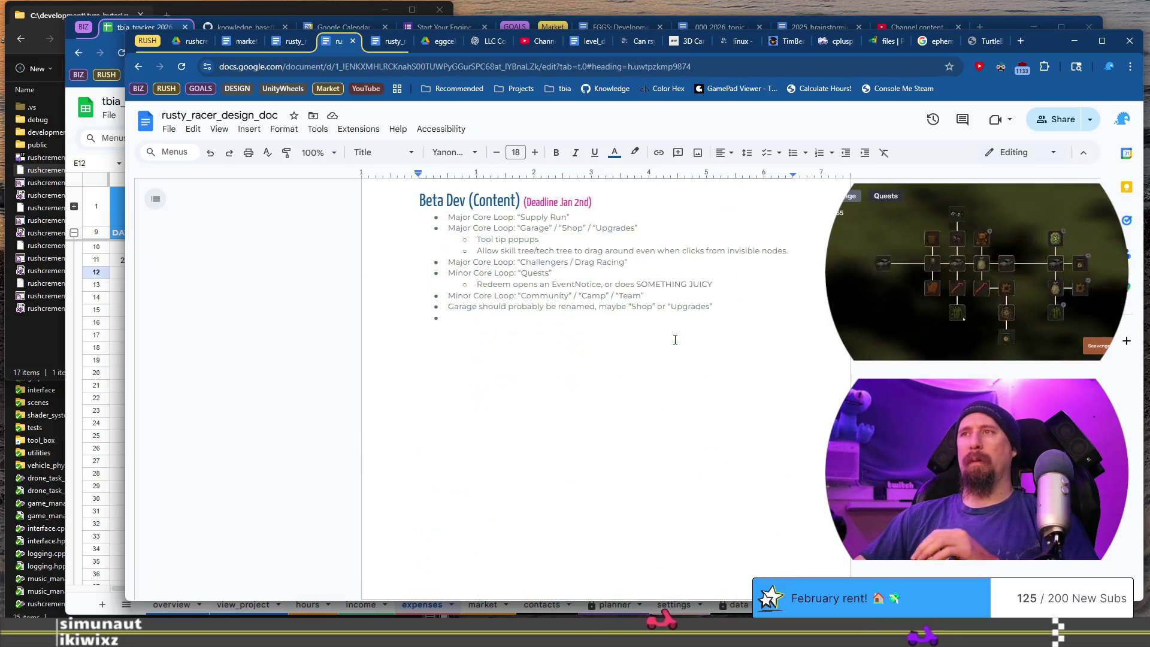
scroll(675, 339, up, 15)
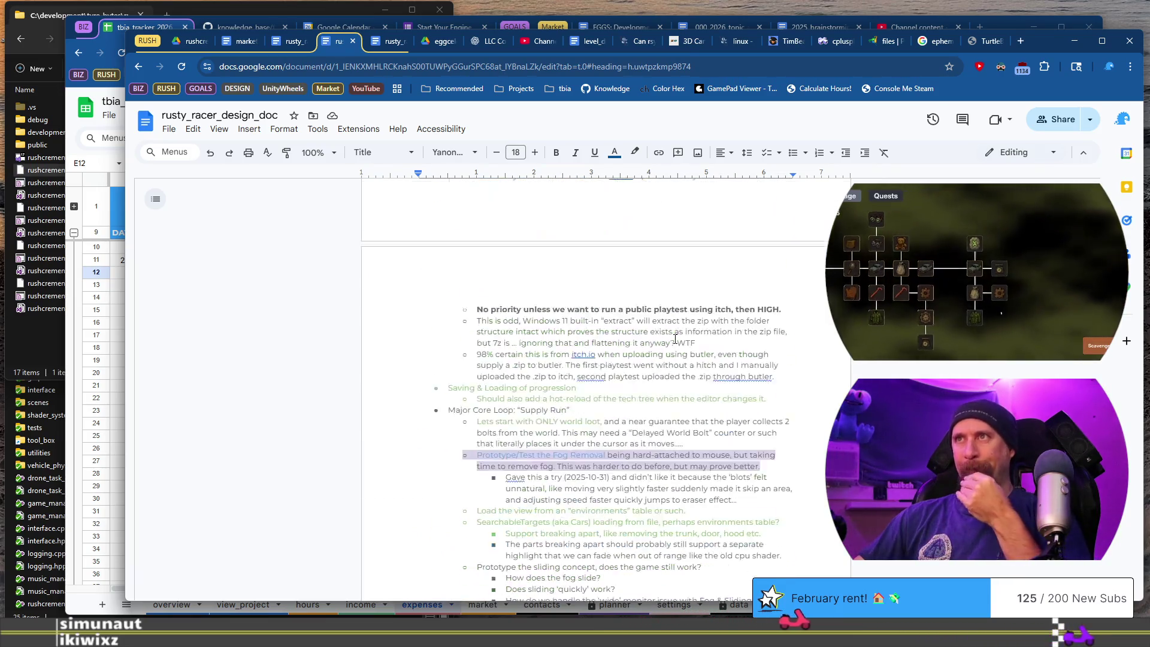
scroll(675, 340, up, 2)
scroll(640, 295, down, 10)
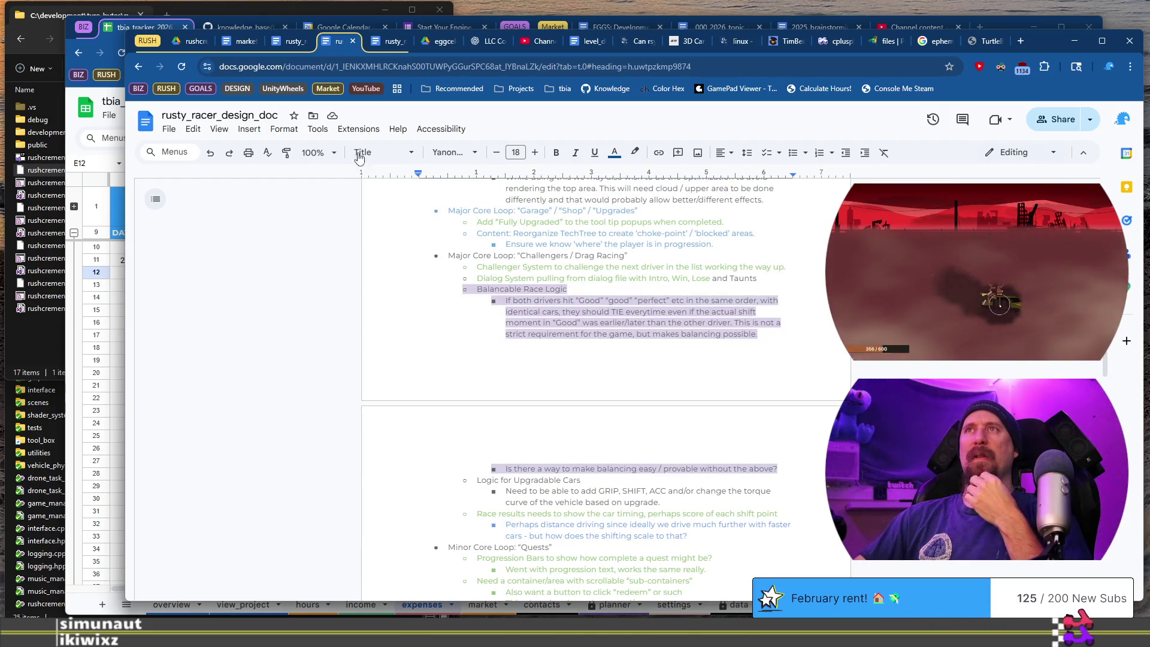
Zoom the document to 135% and select the 'Unknown Priority' itch.io zip line.
click(310, 152)
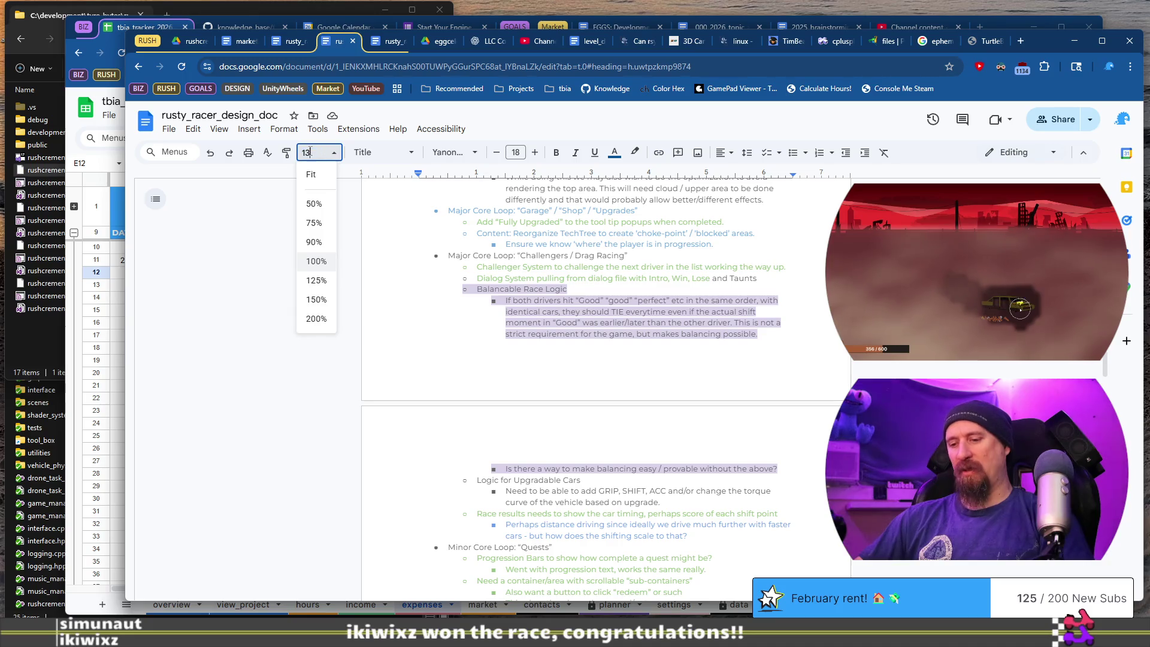
key(Return)
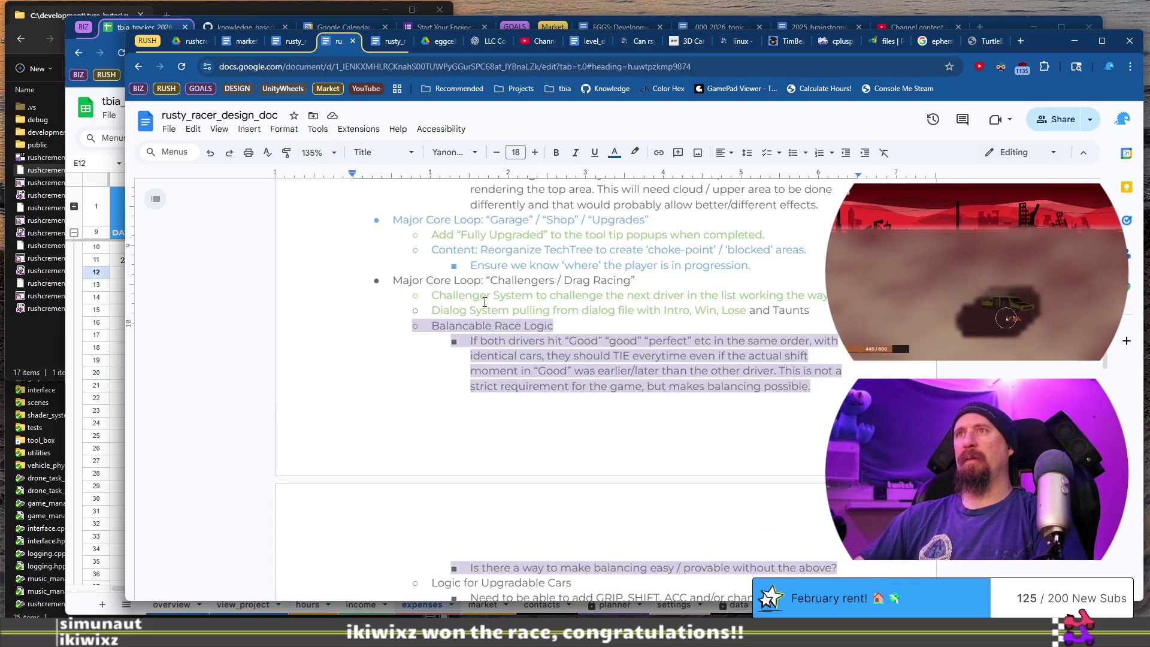
scroll(485, 302, up, 10)
scroll(490, 289, down, 2)
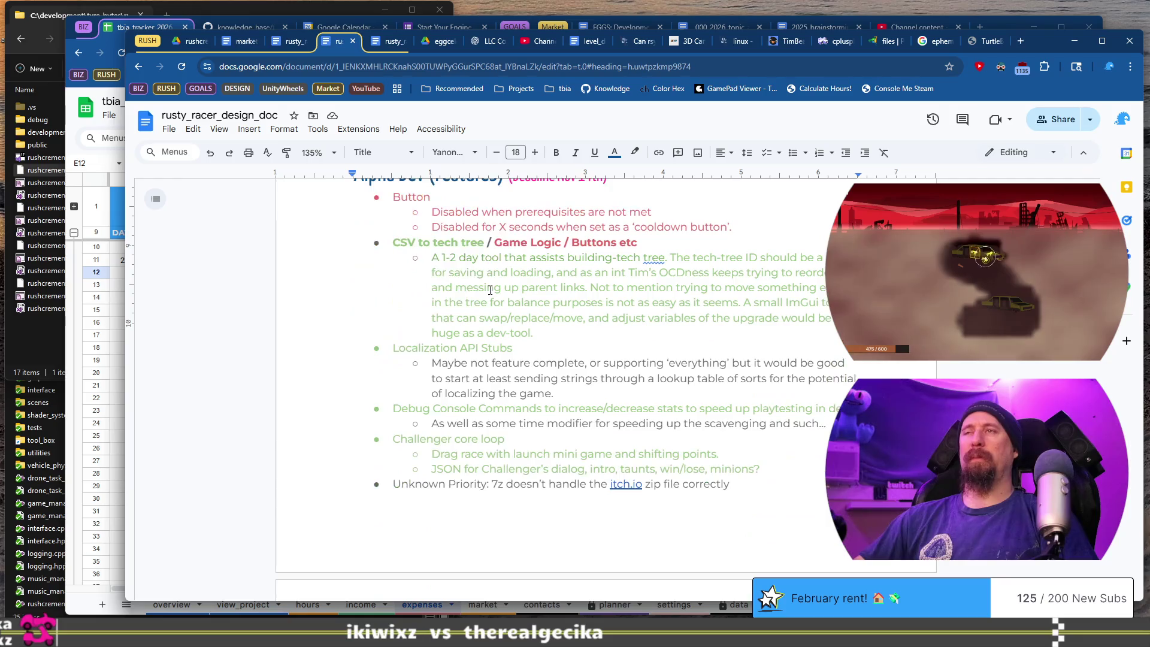
scroll(489, 290, up, 1)
scroll(486, 267, down, 3)
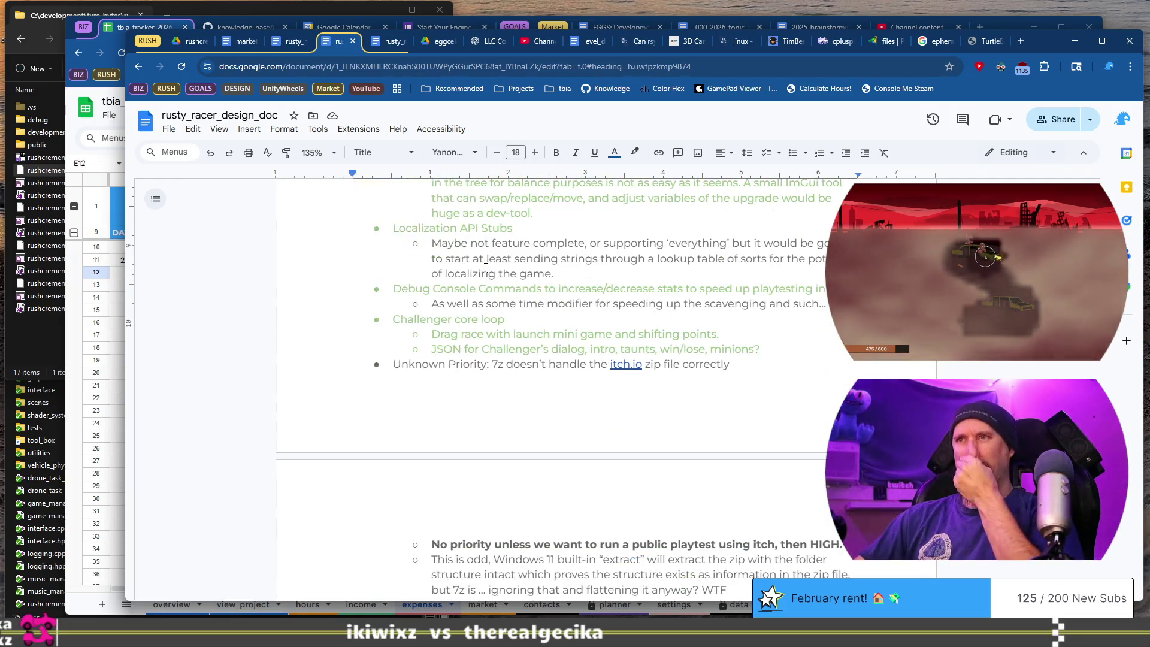
scroll(486, 341, down, 2)
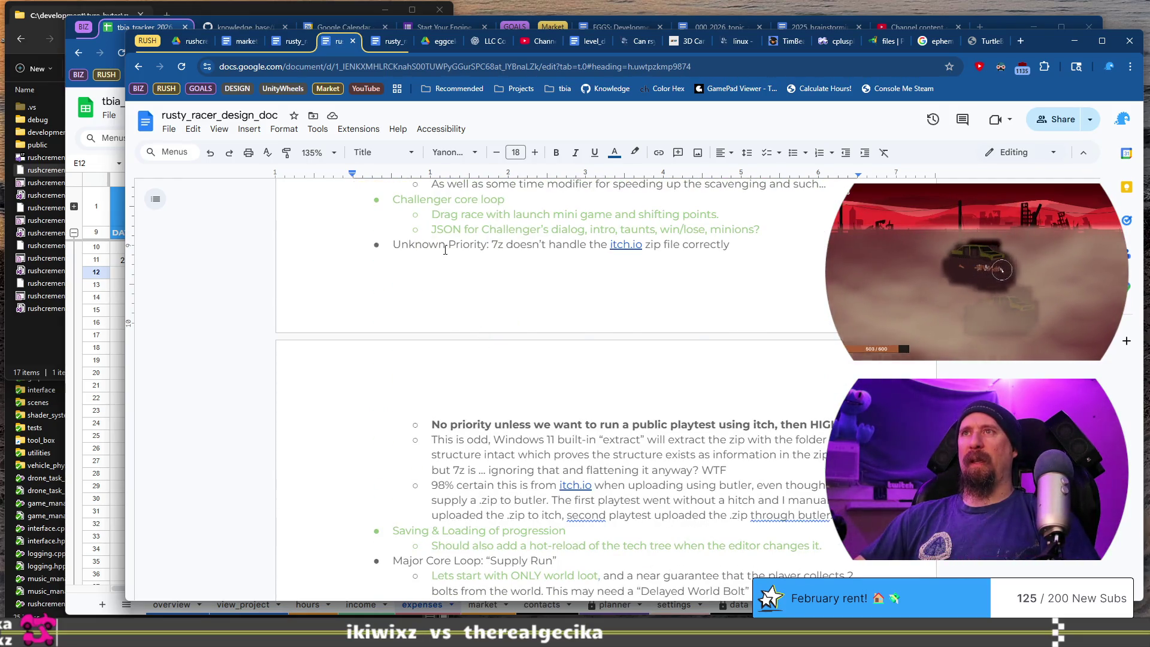
drag(391, 244, 736, 241)
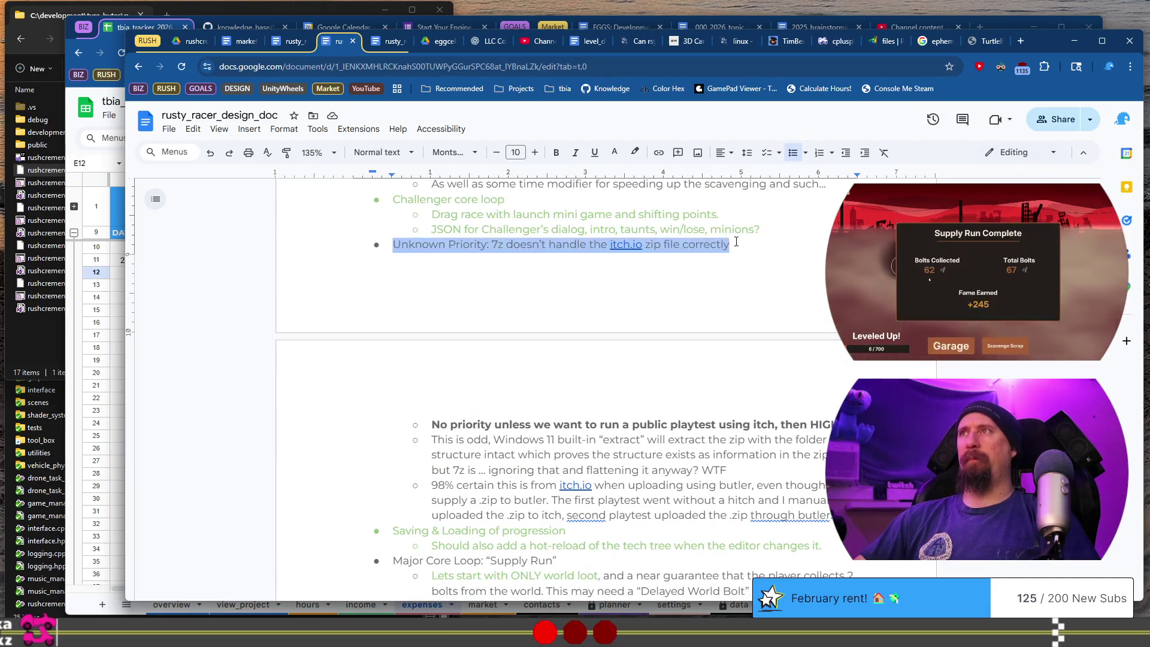
Colour the 'Unknown Priority' itch.io zip line red.
click(615, 154)
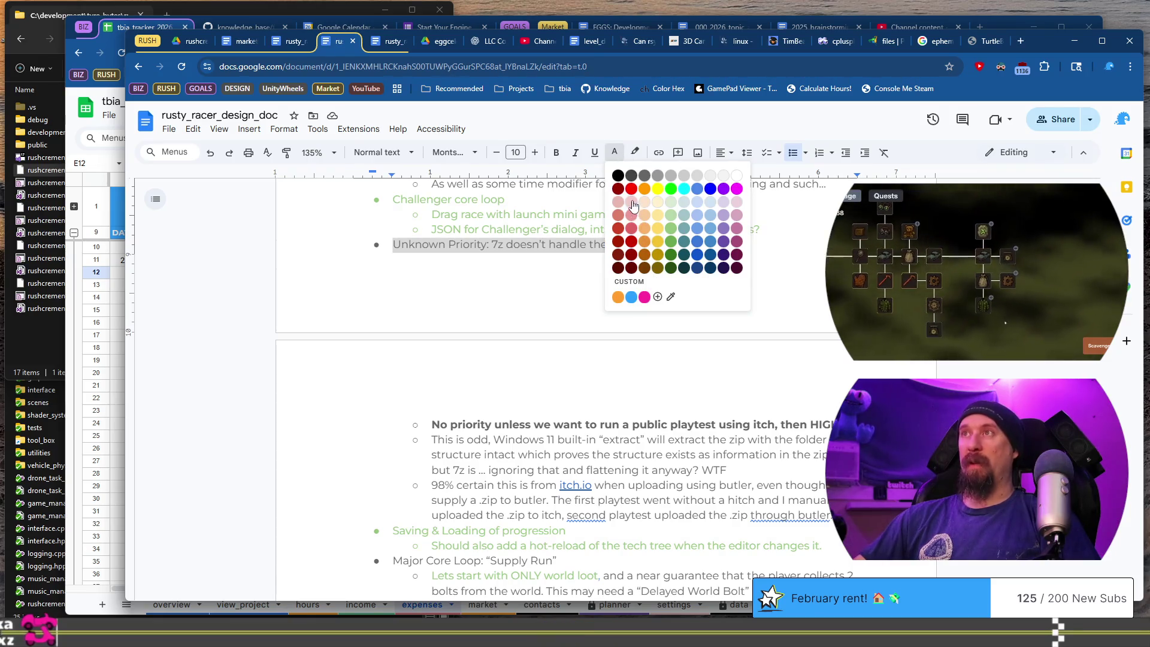
click(632, 234)
scroll(599, 298, down, 4)
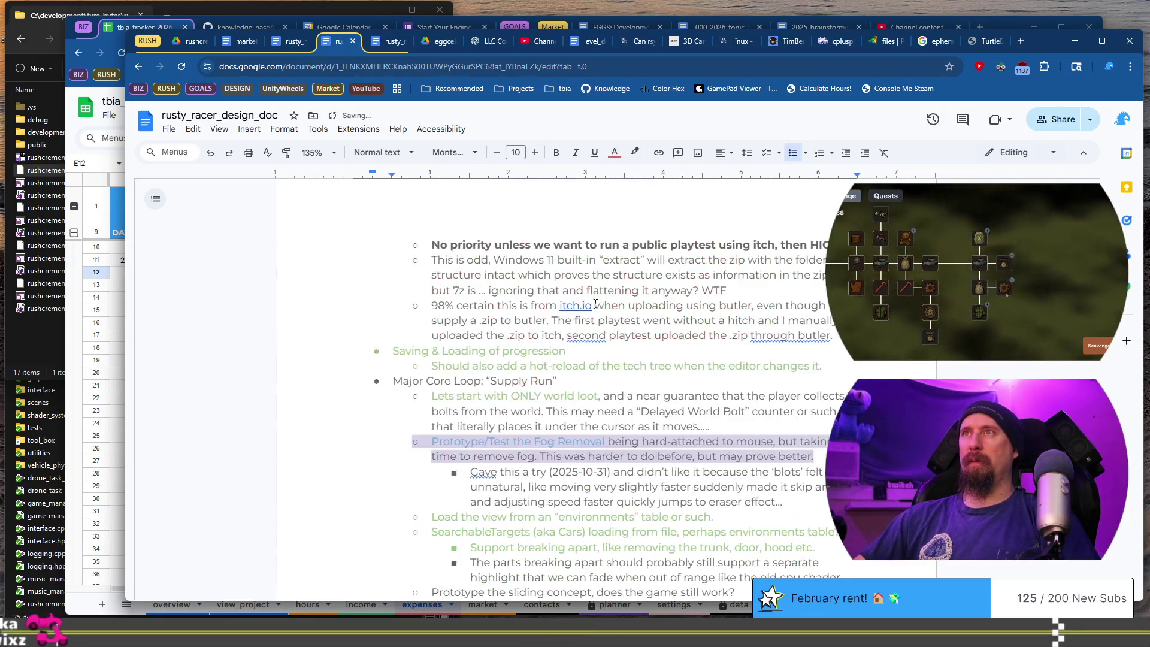
mouse_move(451, 186)
mouse_down()
mouse_move(687, 185)
mouse_move(734, 221)
mouse_up()
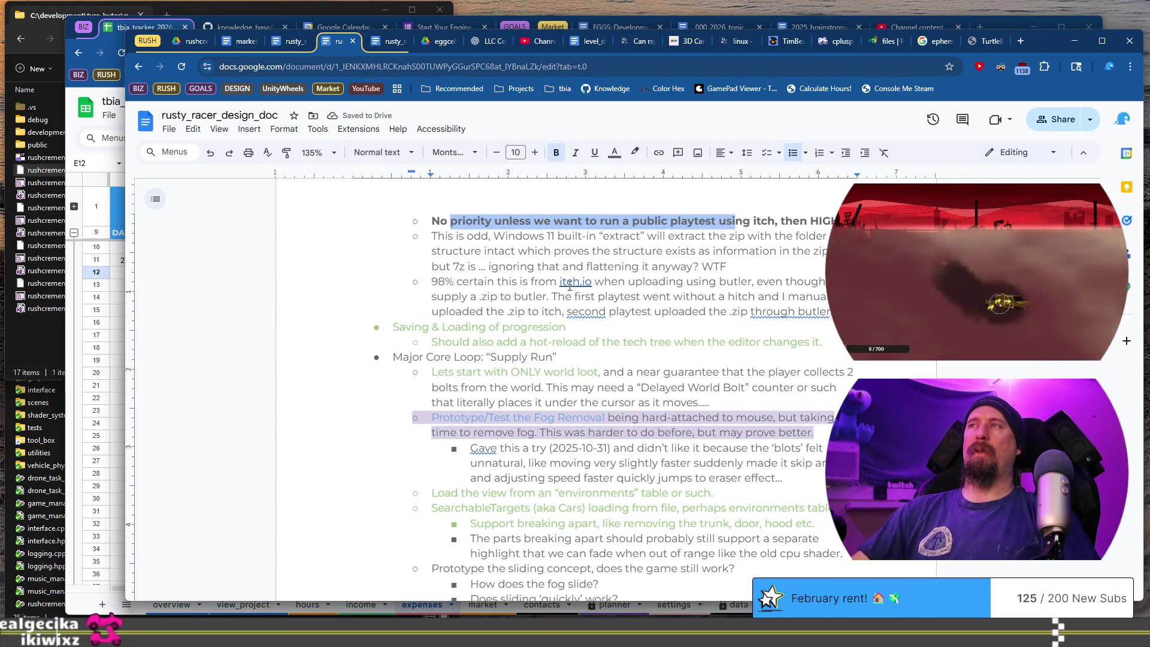
Colour the sliding-concept prototype line under Supply Run light red.
click(400, 360)
scroll(405, 364, down, 2)
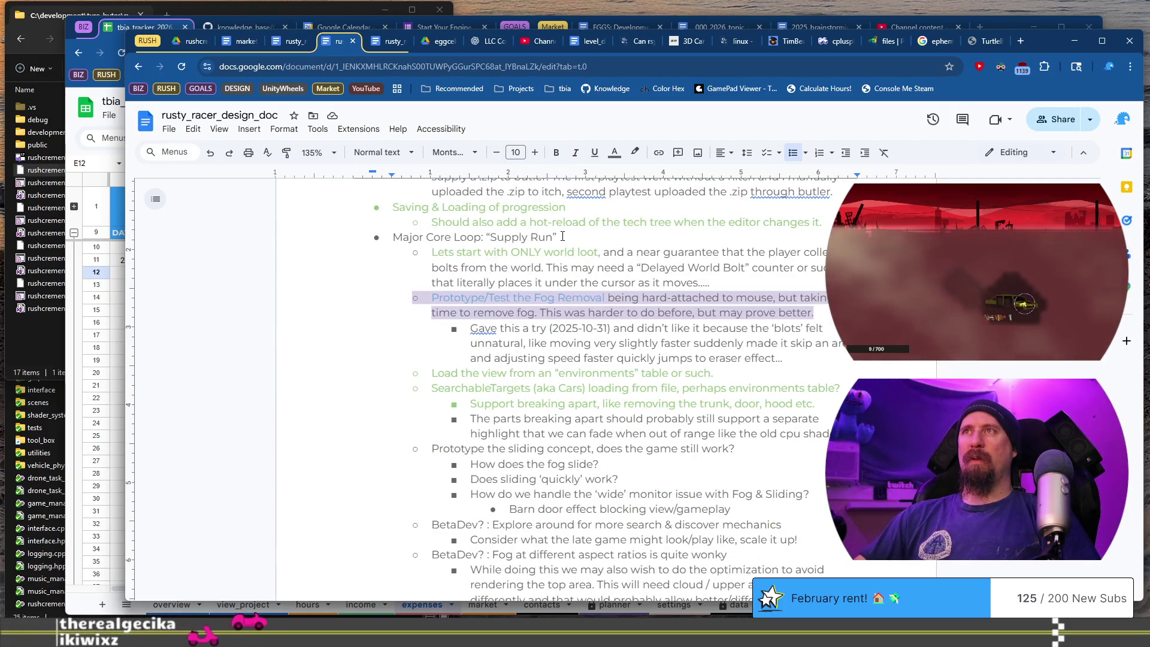
scroll(559, 238, down, 1)
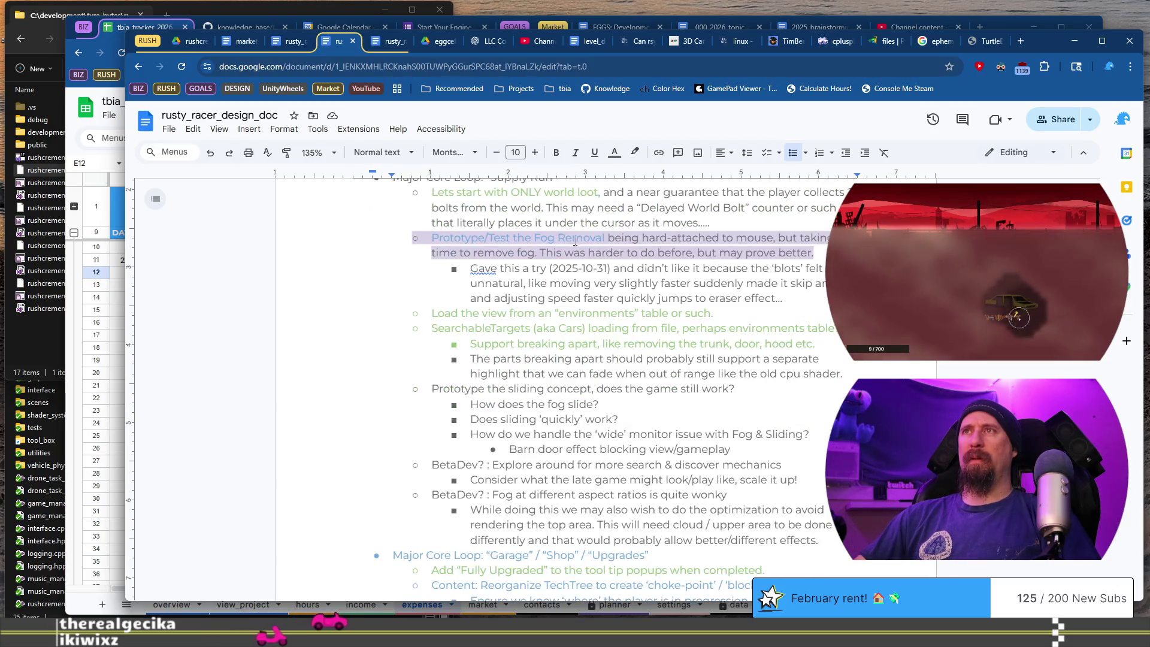
scroll(574, 239, up, 1)
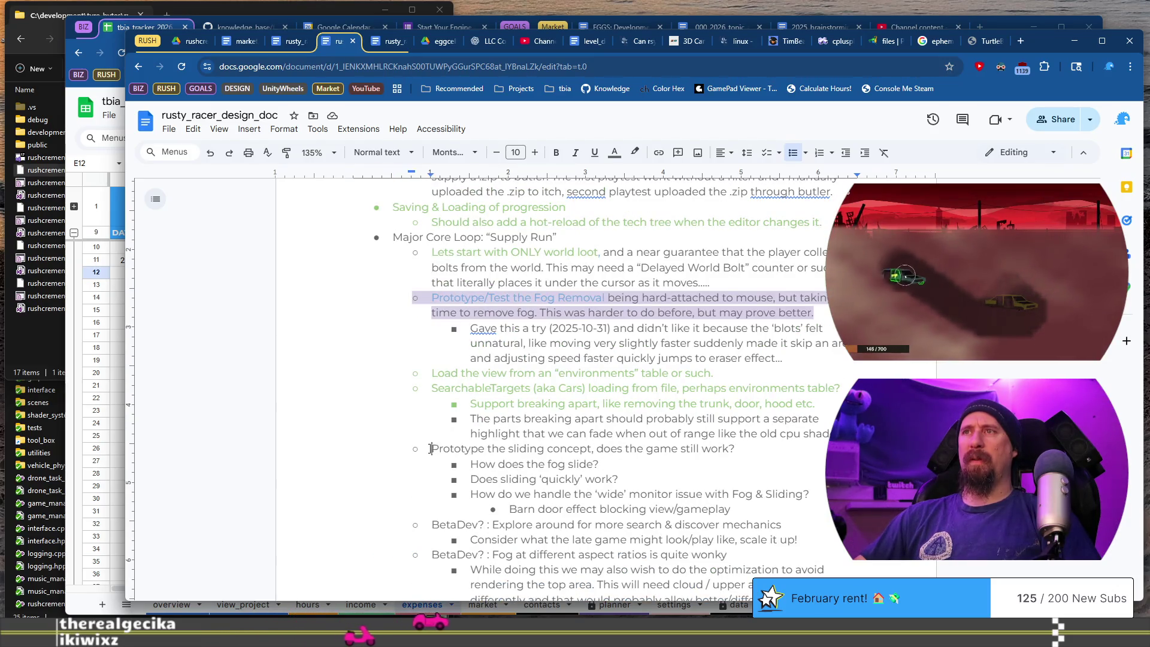
scroll(709, 425, down, 1)
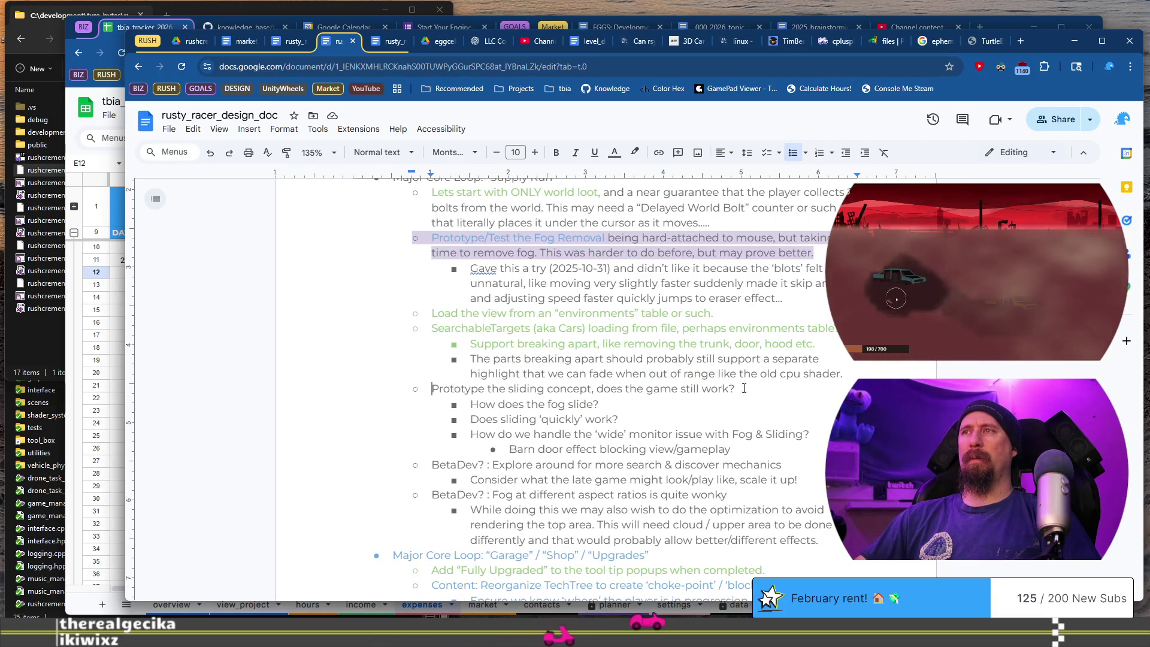
shift+click(739, 388)
click(617, 153)
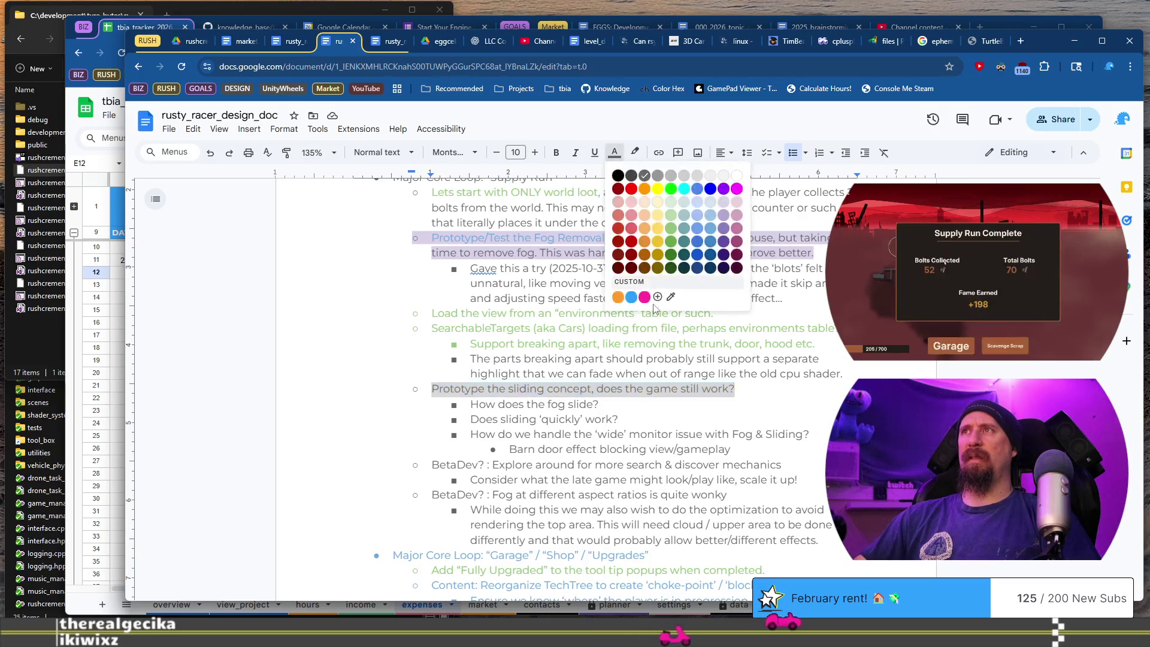
click(633, 228)
Colour the four fog-sliding sub-questions light red as well.
scroll(568, 314, down, 3)
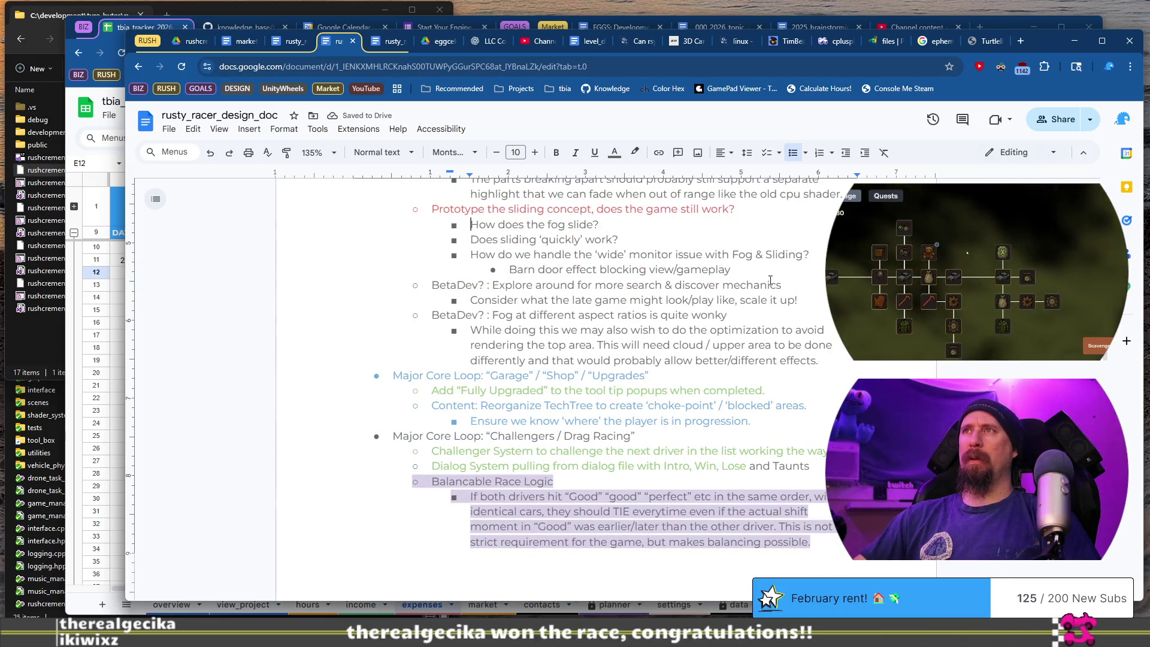
drag(471, 224, 731, 270)
click(617, 157)
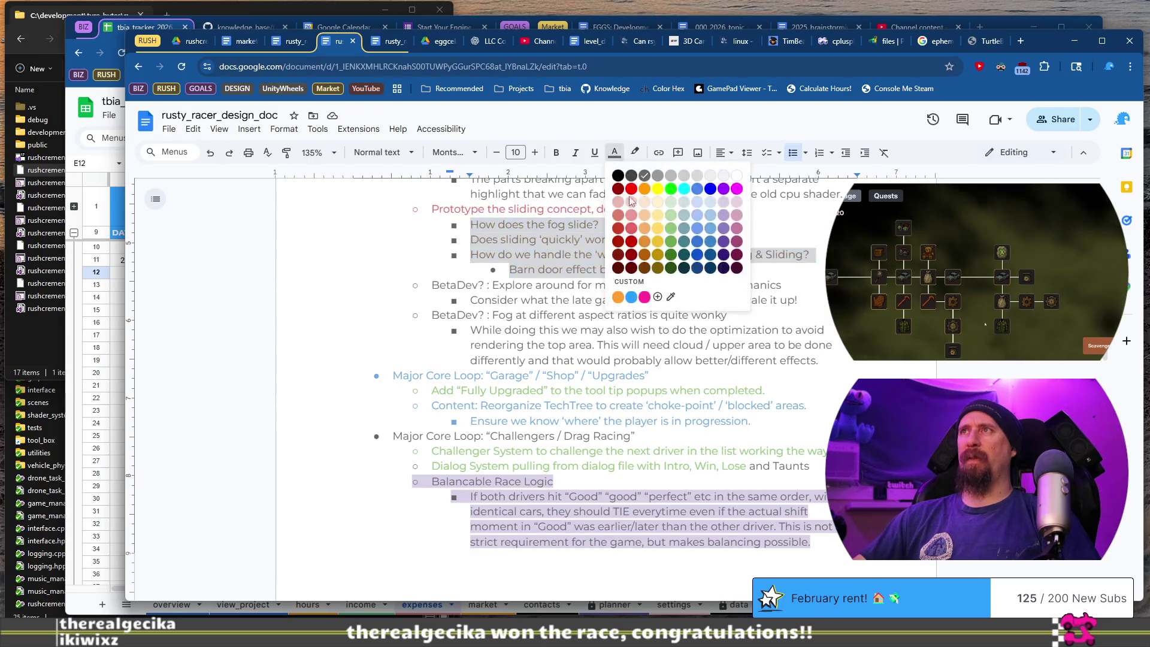
click(632, 229)
click(619, 254)
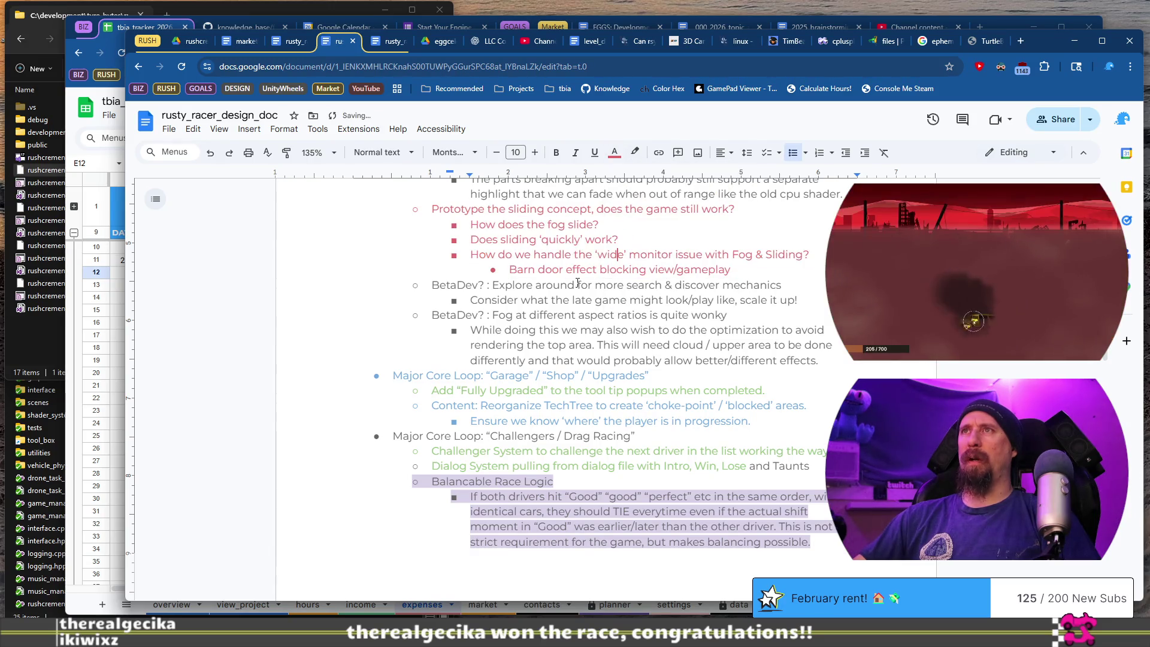
Colour the fog aspect-ratio BetaDev item and its note green.
click(428, 288)
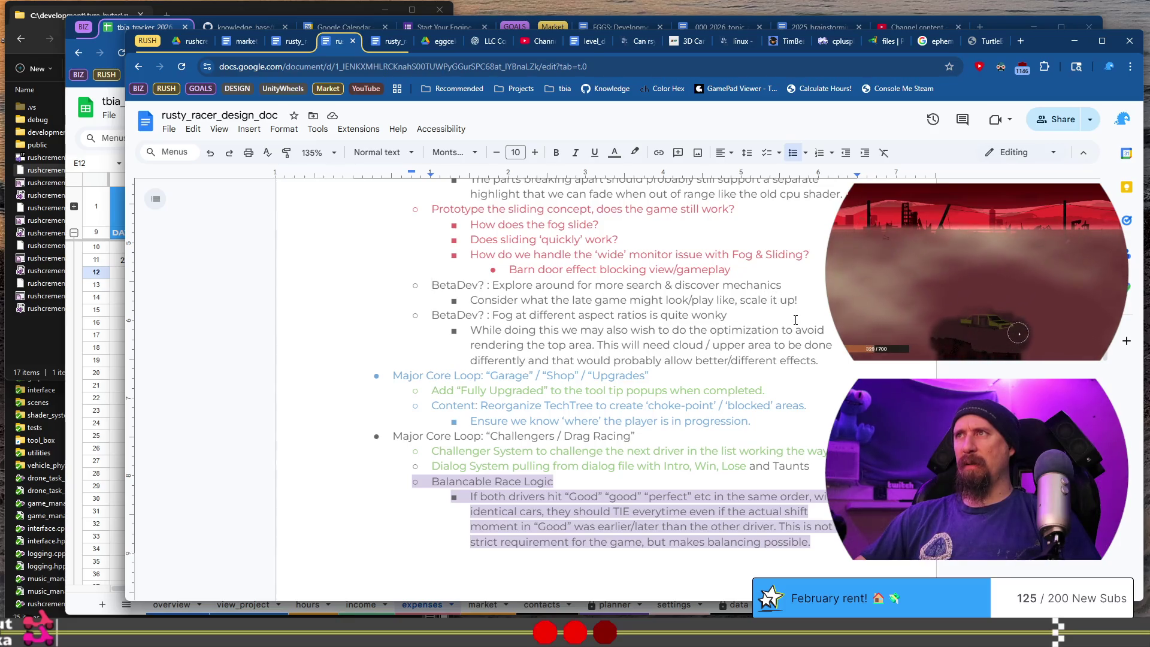
shift+click(808, 301)
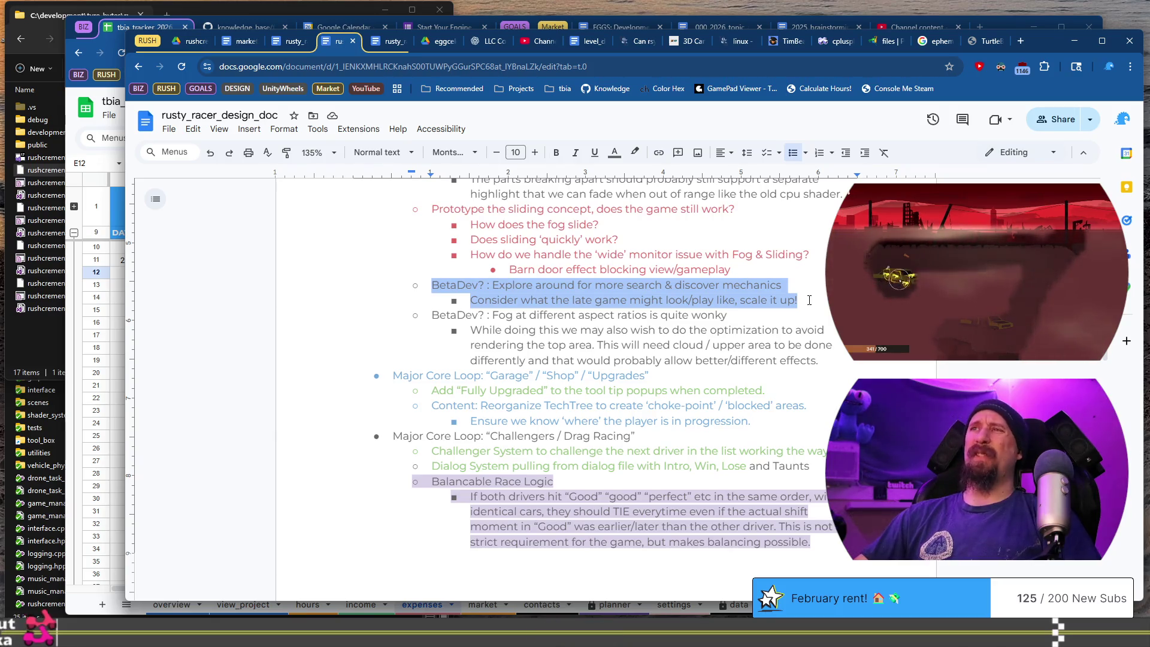
click(559, 330)
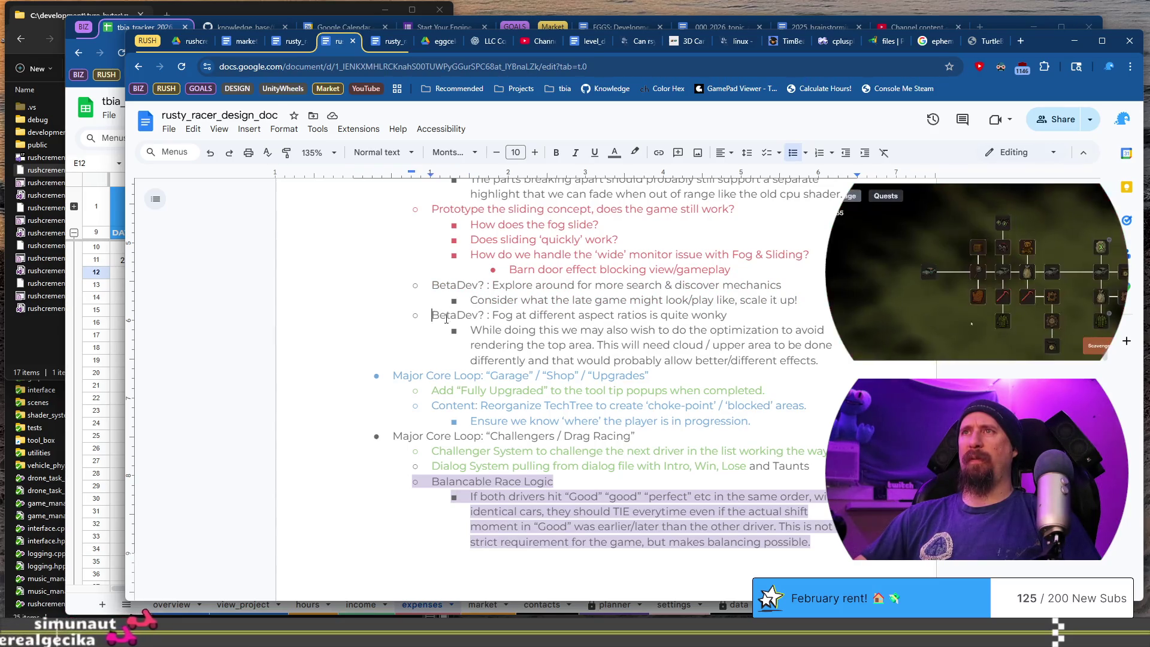
drag(432, 315, 818, 360)
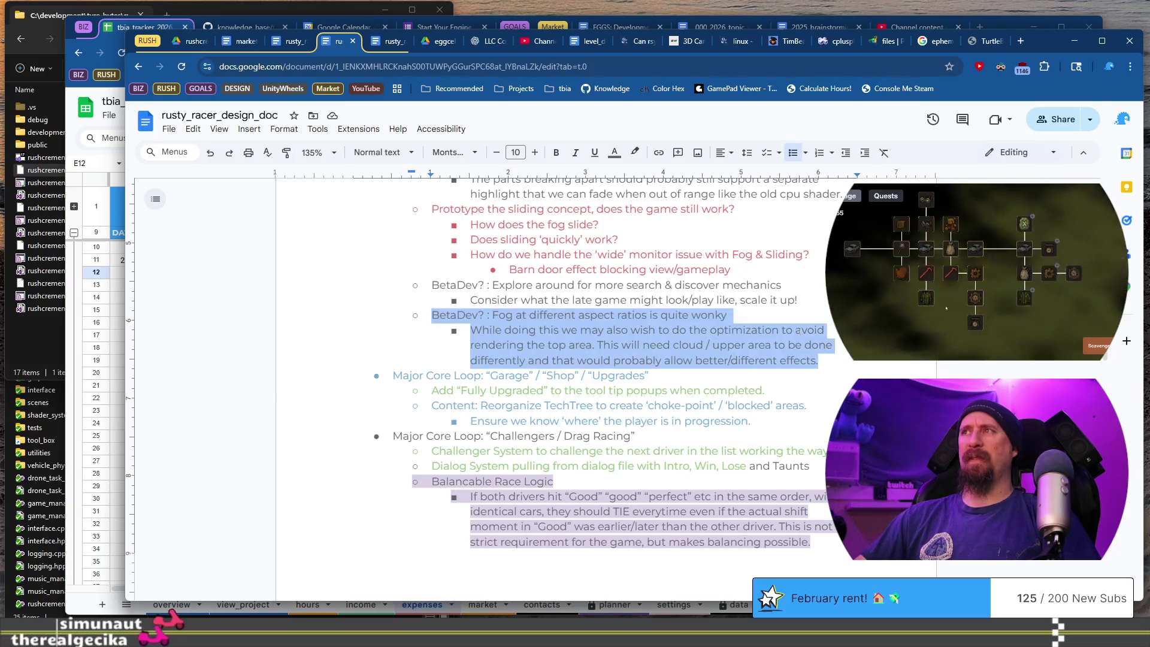
click(614, 153)
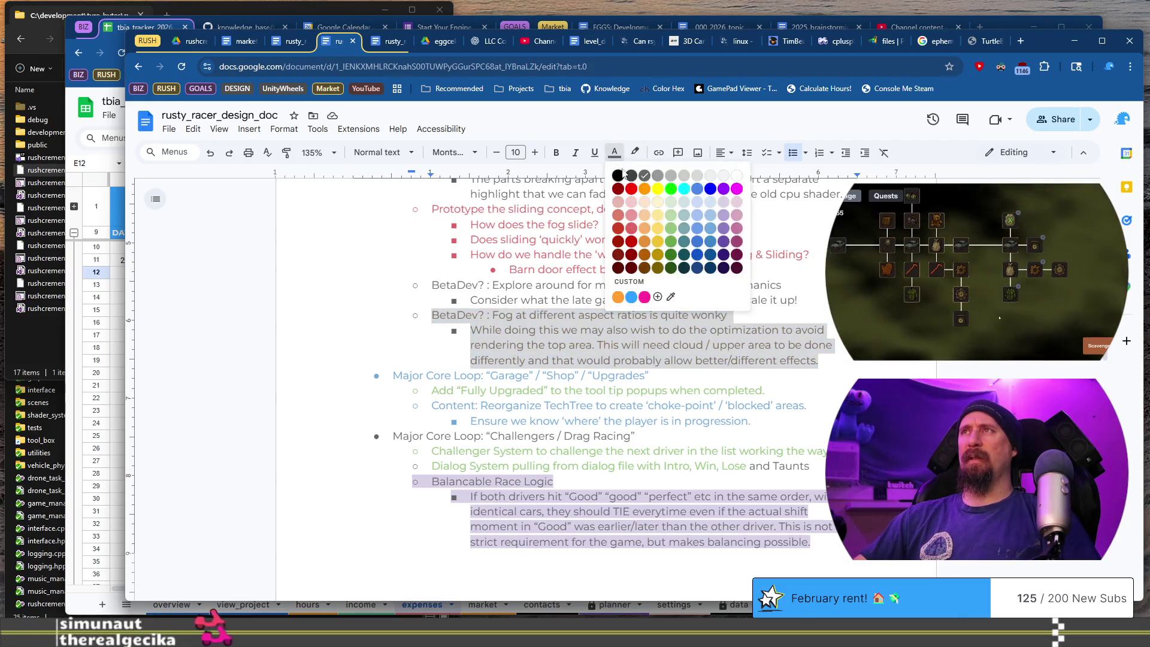
click(671, 215)
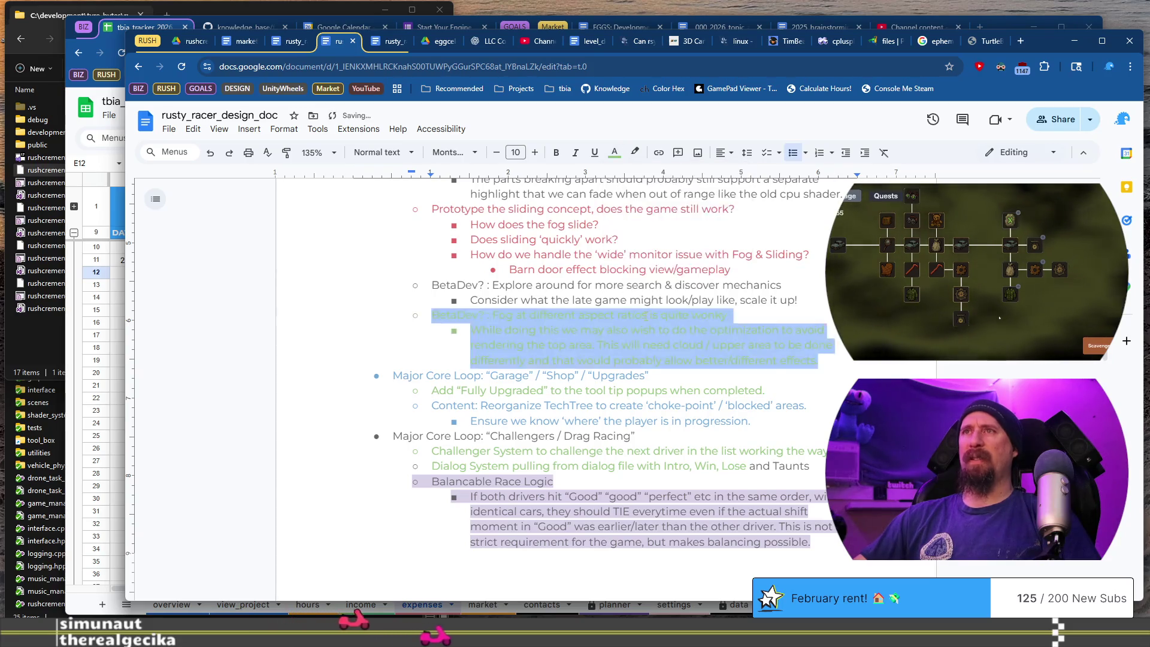
click(647, 314)
Move down to the Challengers / Drag Racing section and review it.
scroll(591, 376, down, 1)
scroll(591, 376, down, 1)
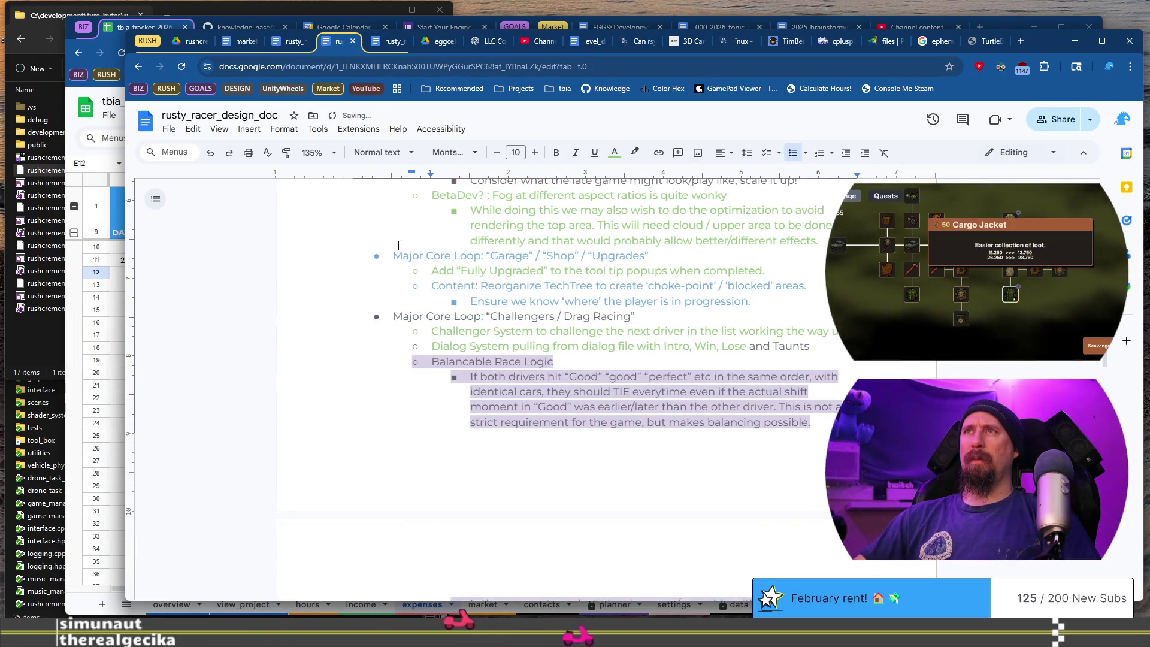
click(394, 316)
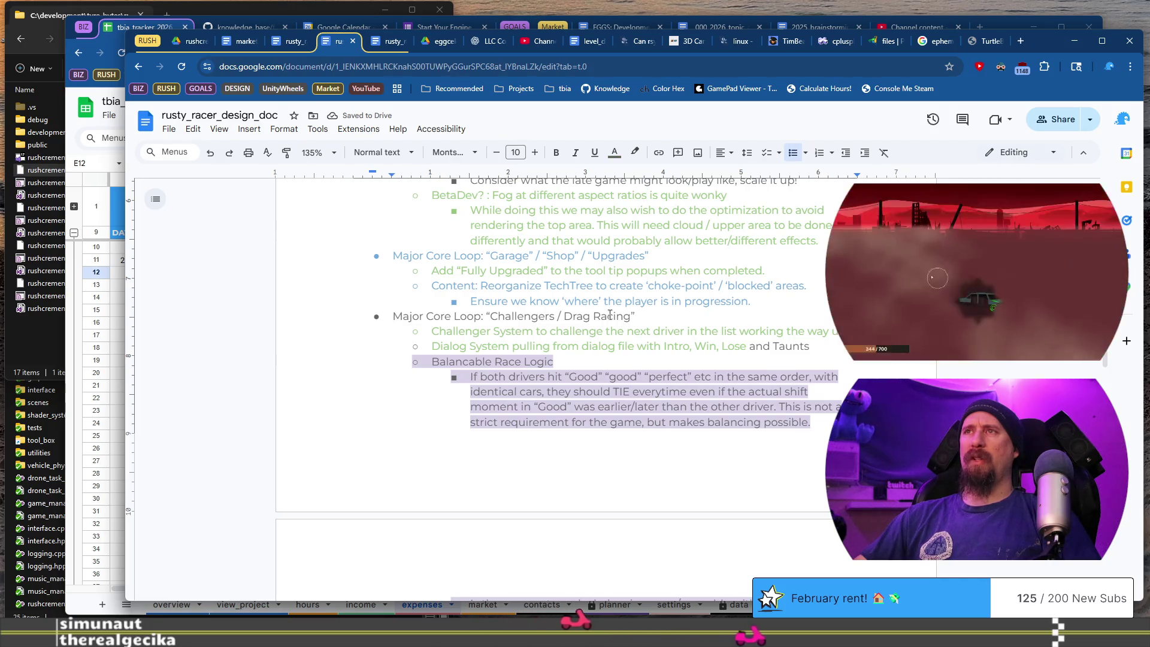
scroll(626, 316, down, 2)
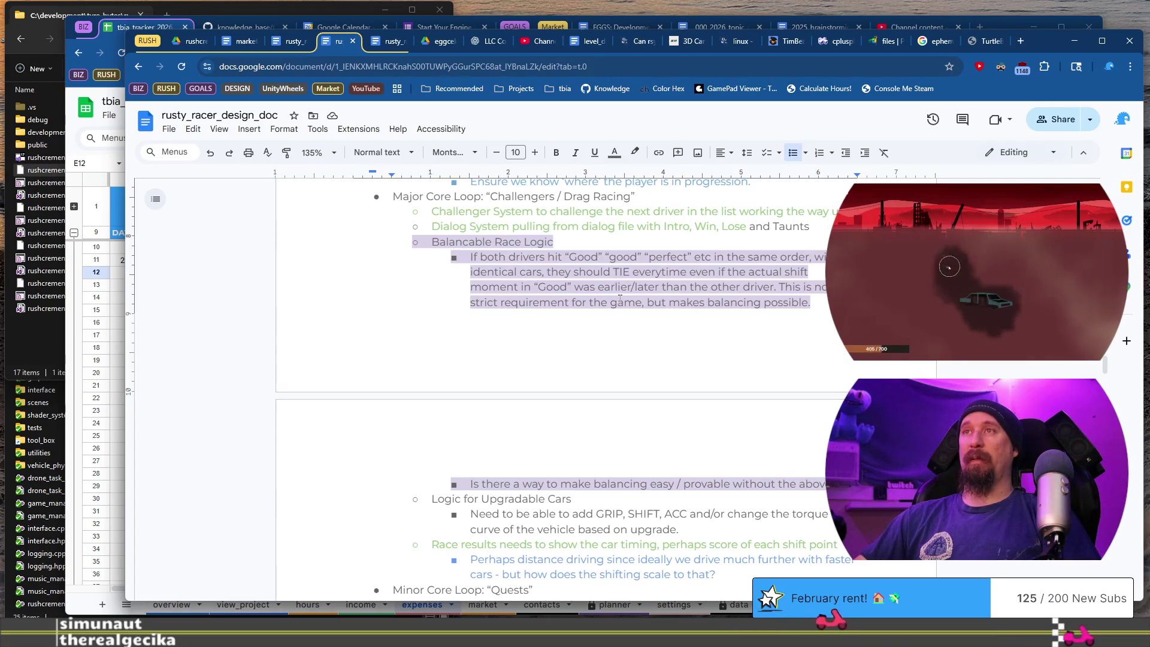
scroll(619, 297, up, 15)
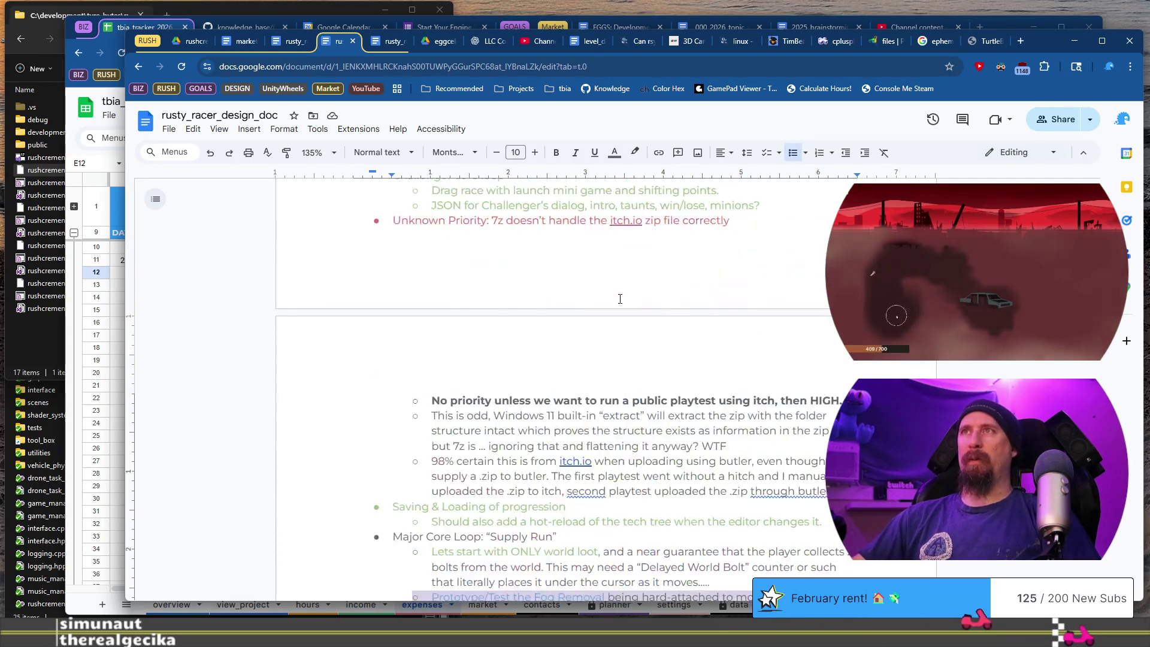
scroll(604, 241, down, 5)
scroll(604, 236, down, 8)
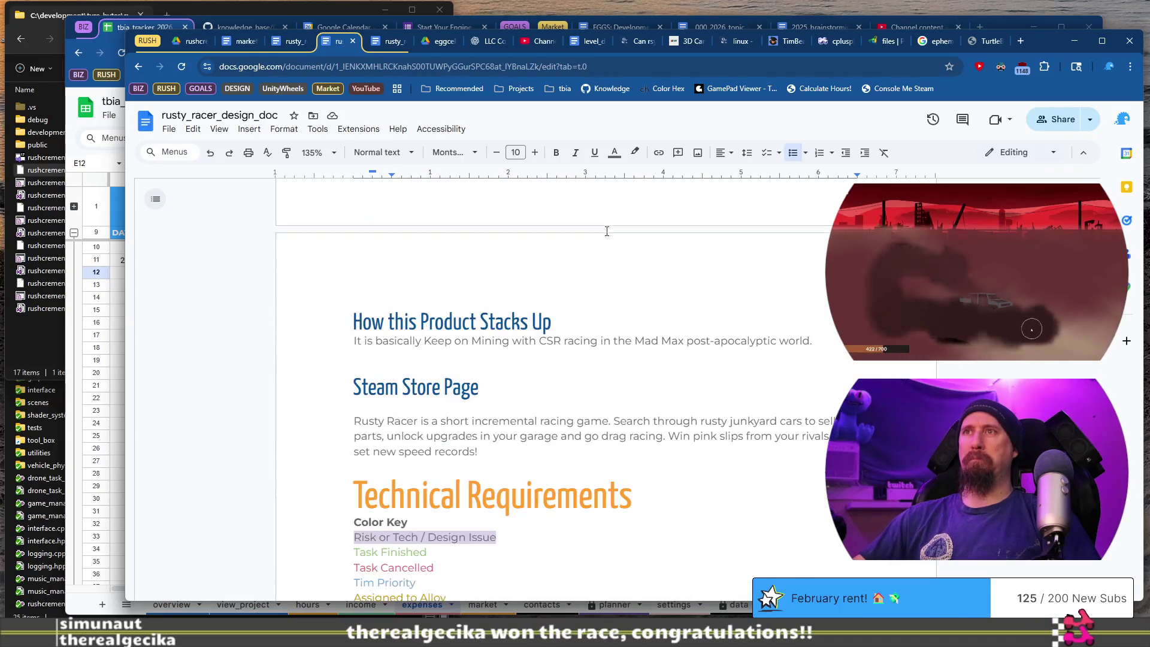
scroll(609, 236, down, 3)
scroll(519, 385, down, 20)
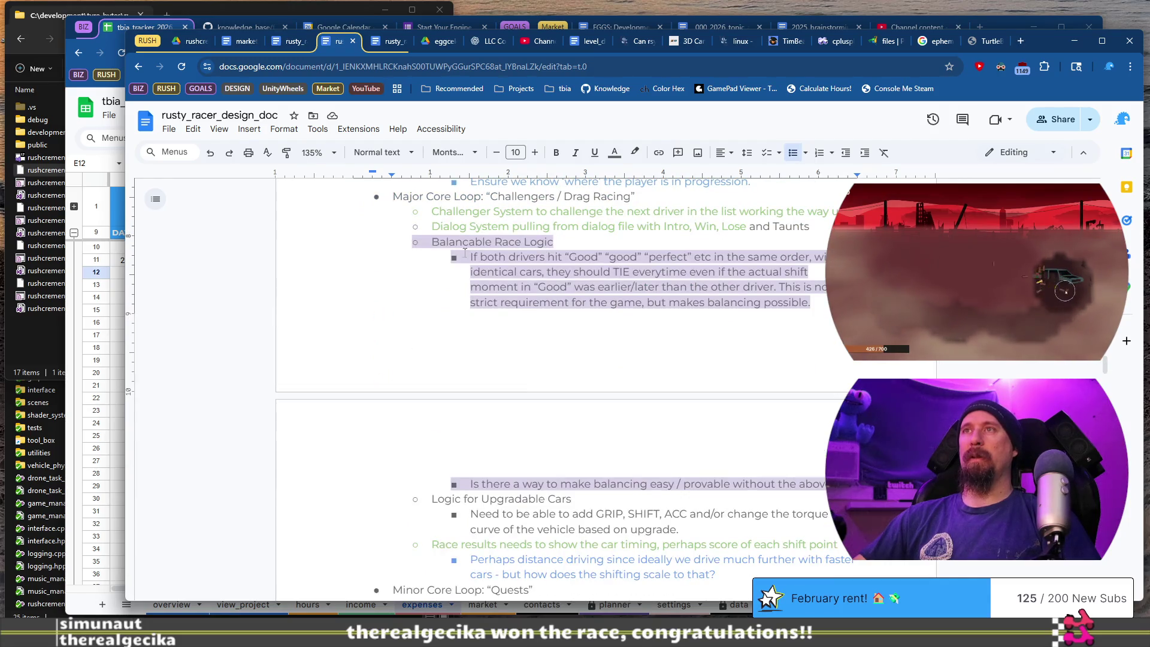
key(alt+Tab)
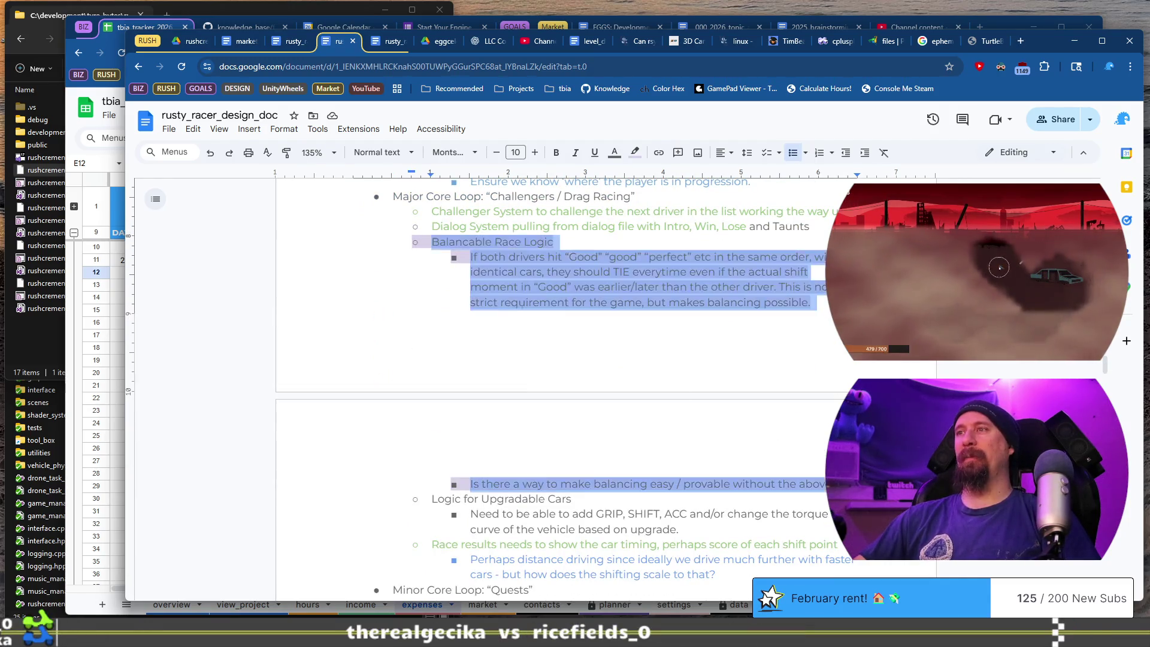
click(614, 152)
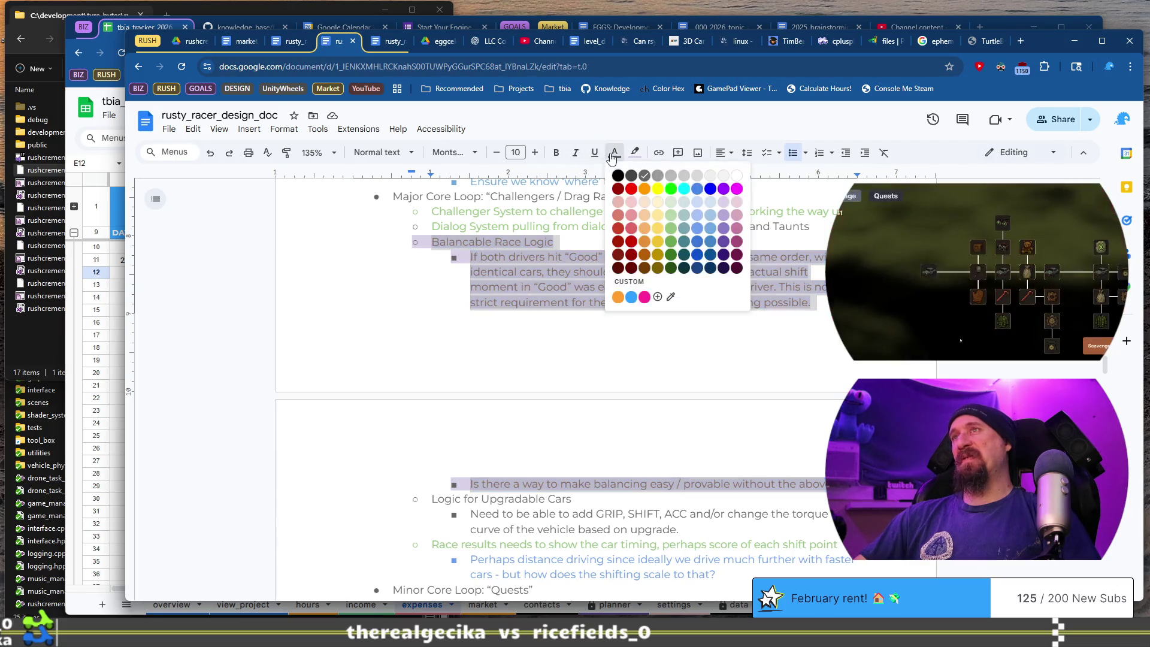
click(672, 228)
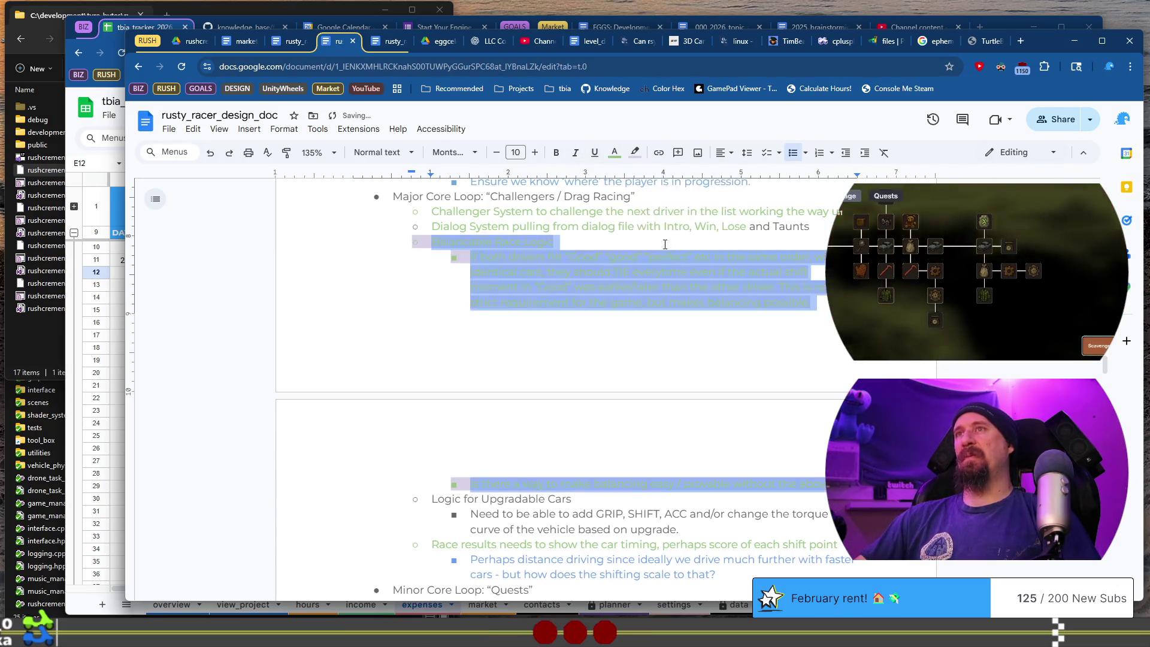
click(635, 152)
click(658, 179)
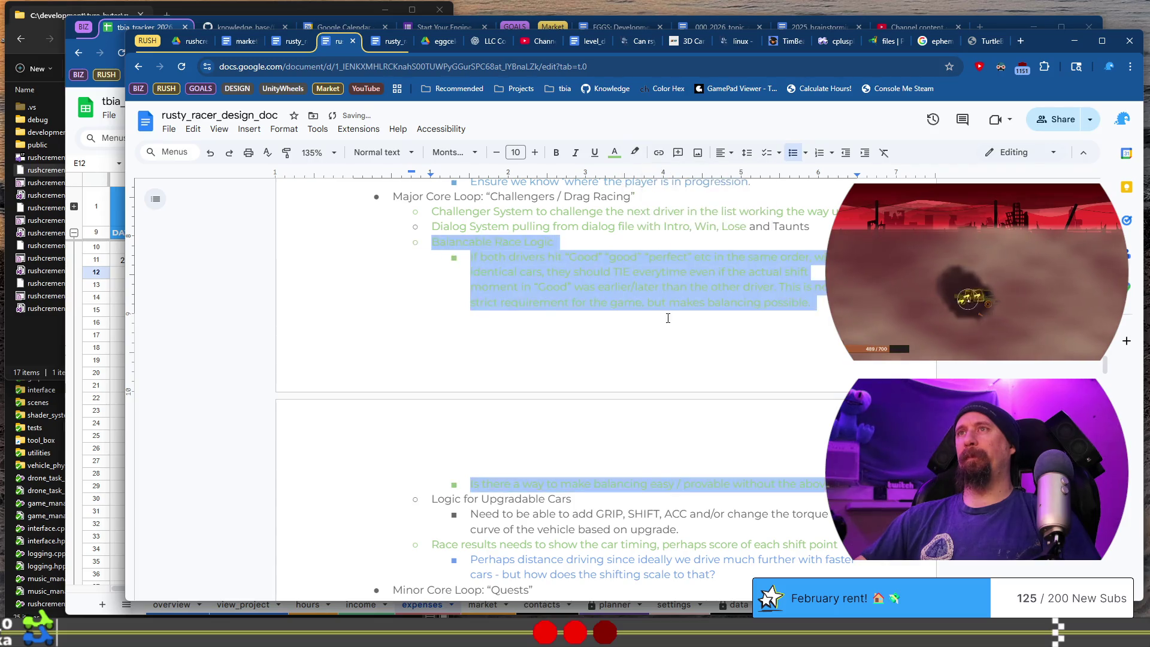
click(668, 323)
scroll(653, 304, down, 1)
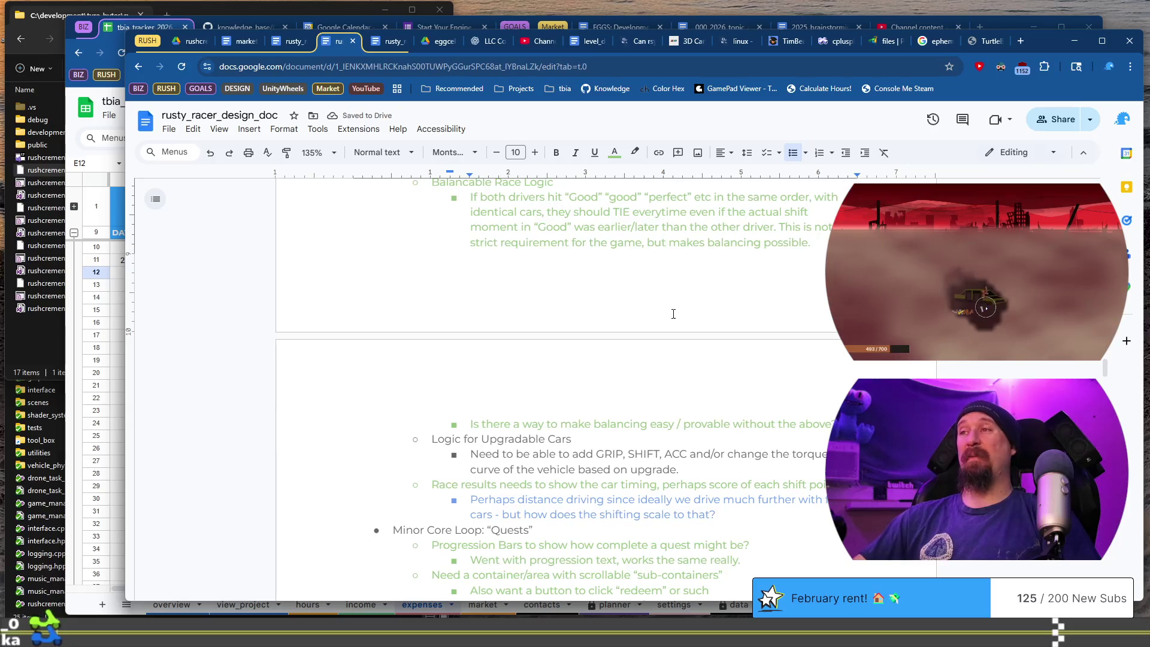
scroll(665, 341, up, 1)
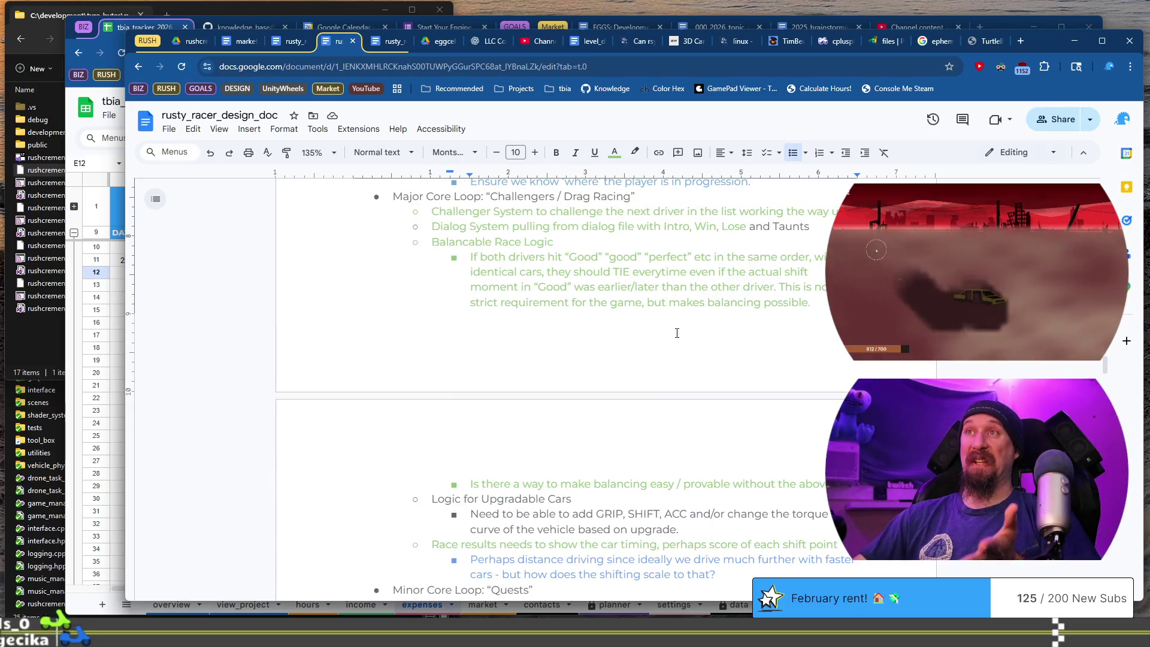
scroll(677, 335, down, 1)
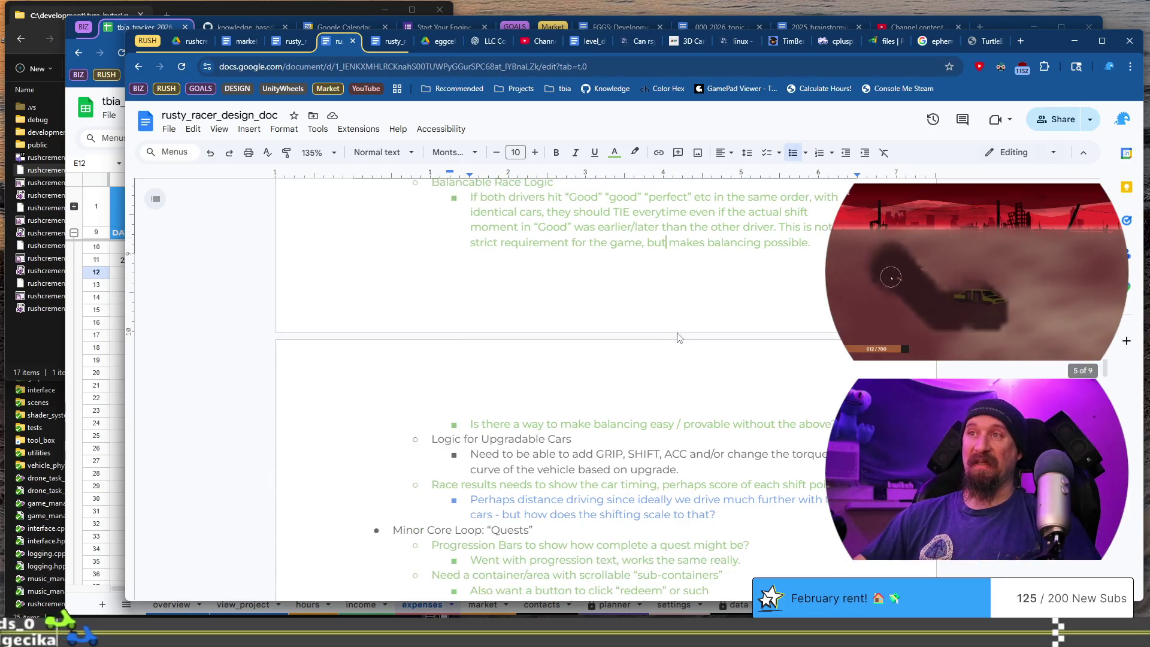
click(430, 440)
drag(430, 440, 678, 470)
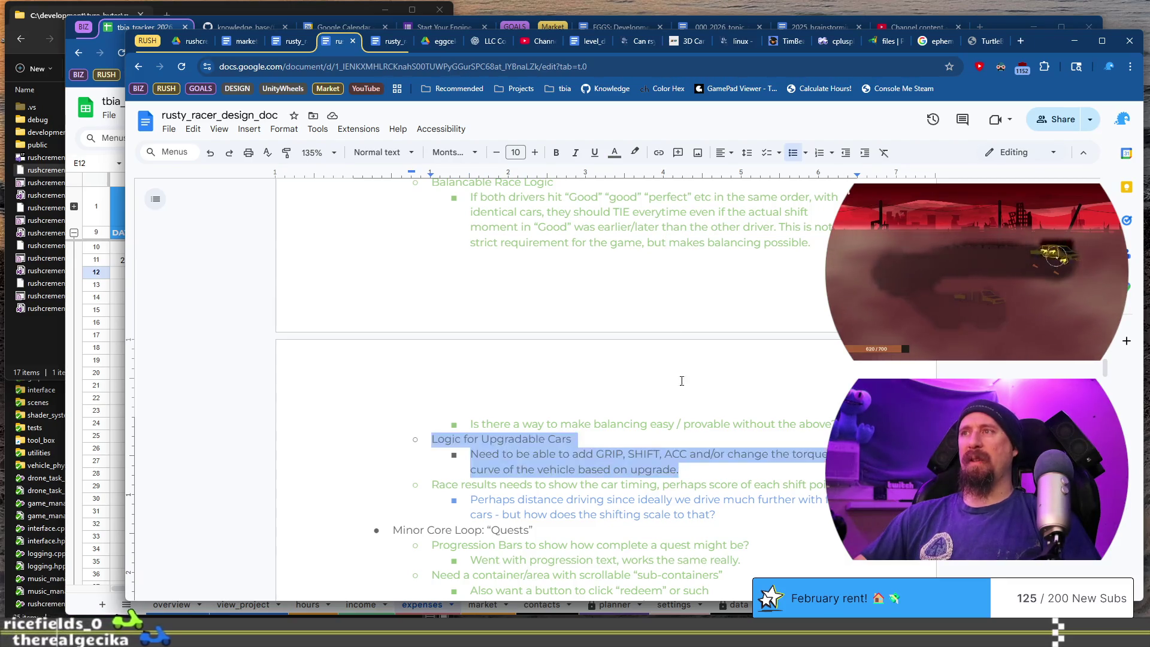
click(615, 154)
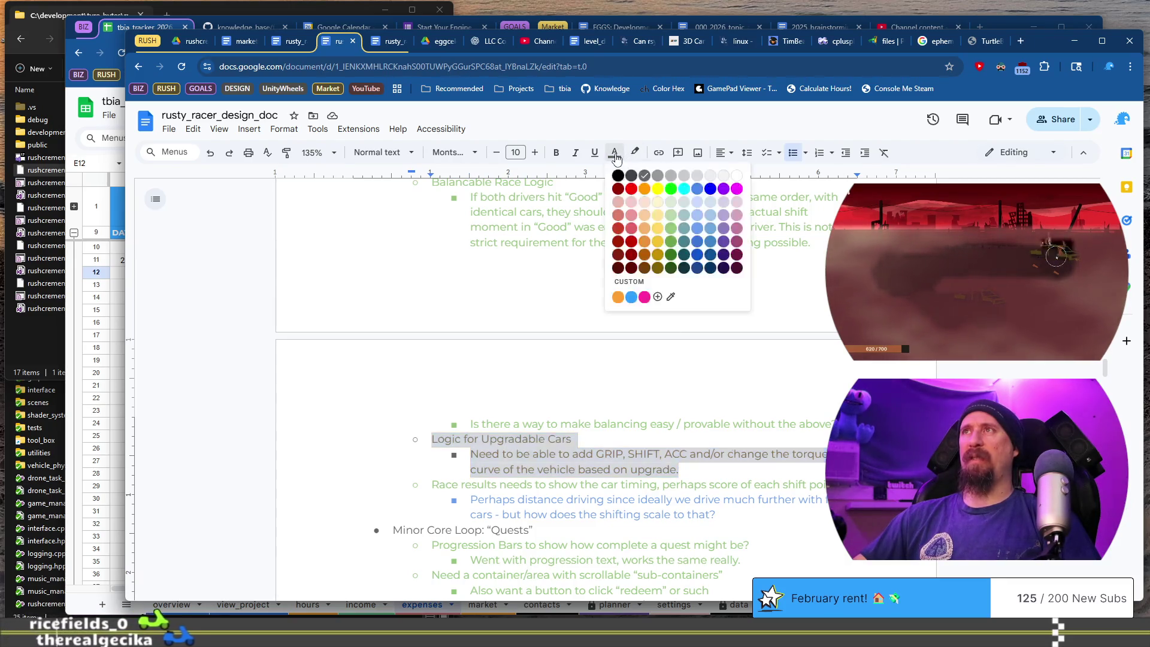
click(672, 228)
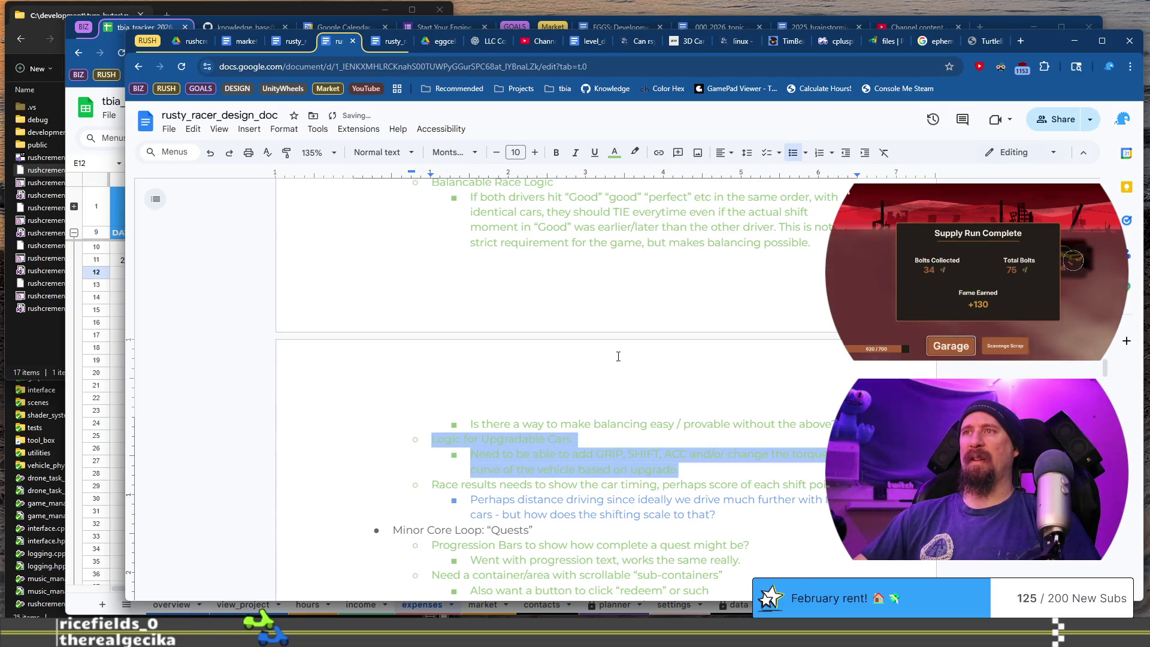
scroll(618, 357, up, 15)
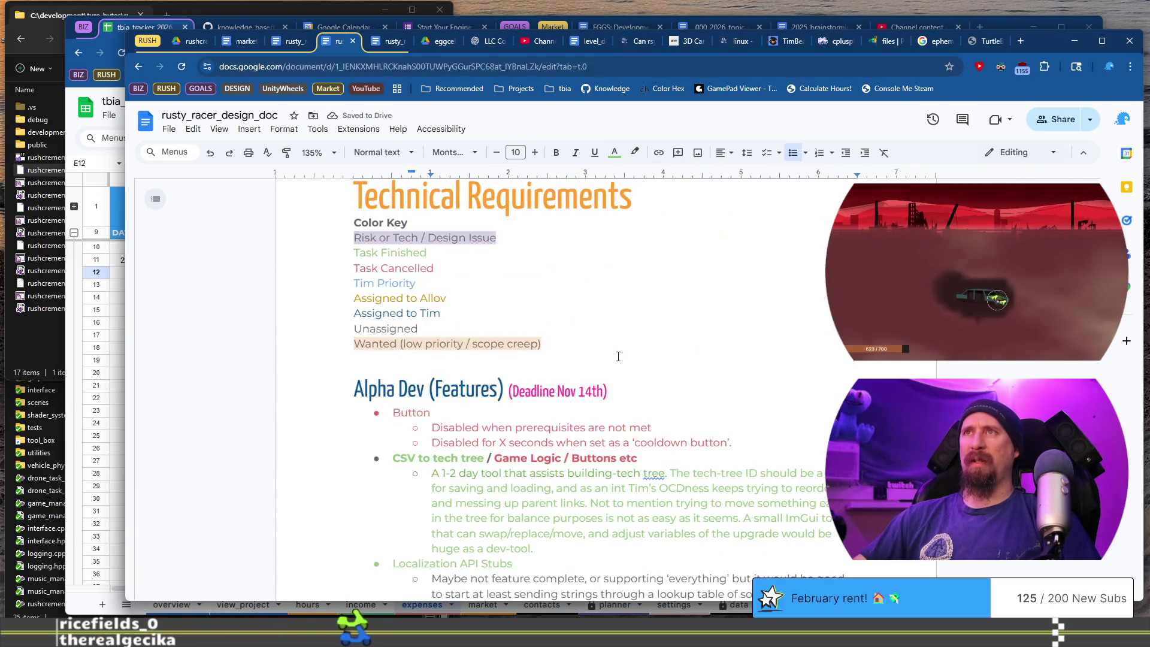
scroll(433, 294, down, 15)
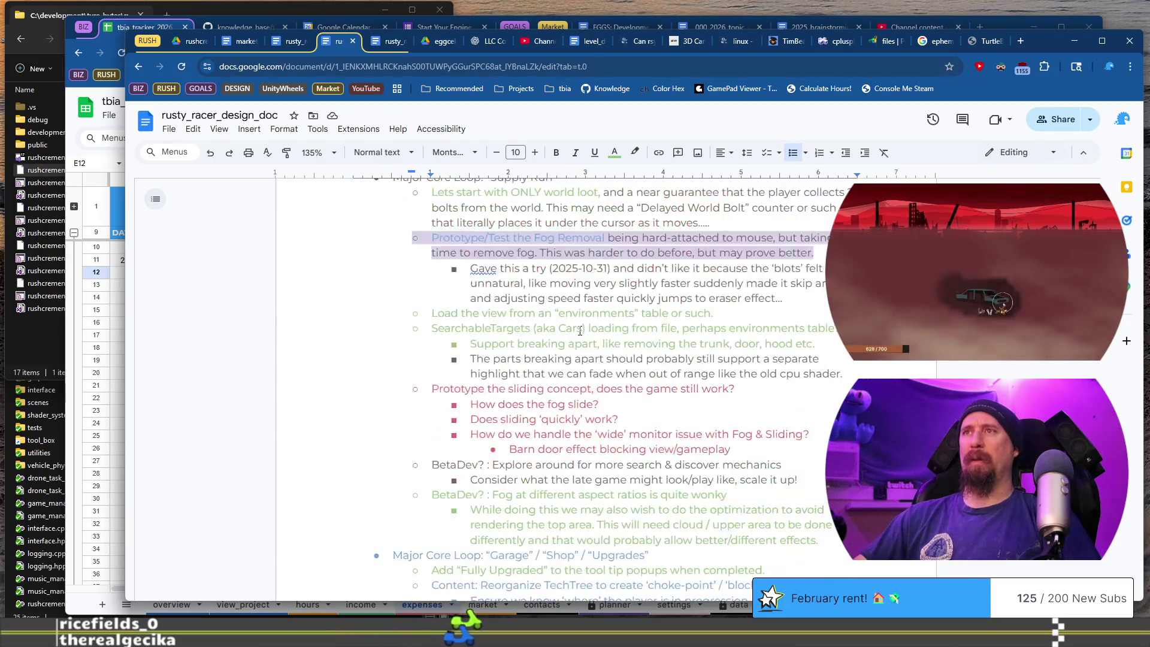
scroll(580, 331, up, 3)
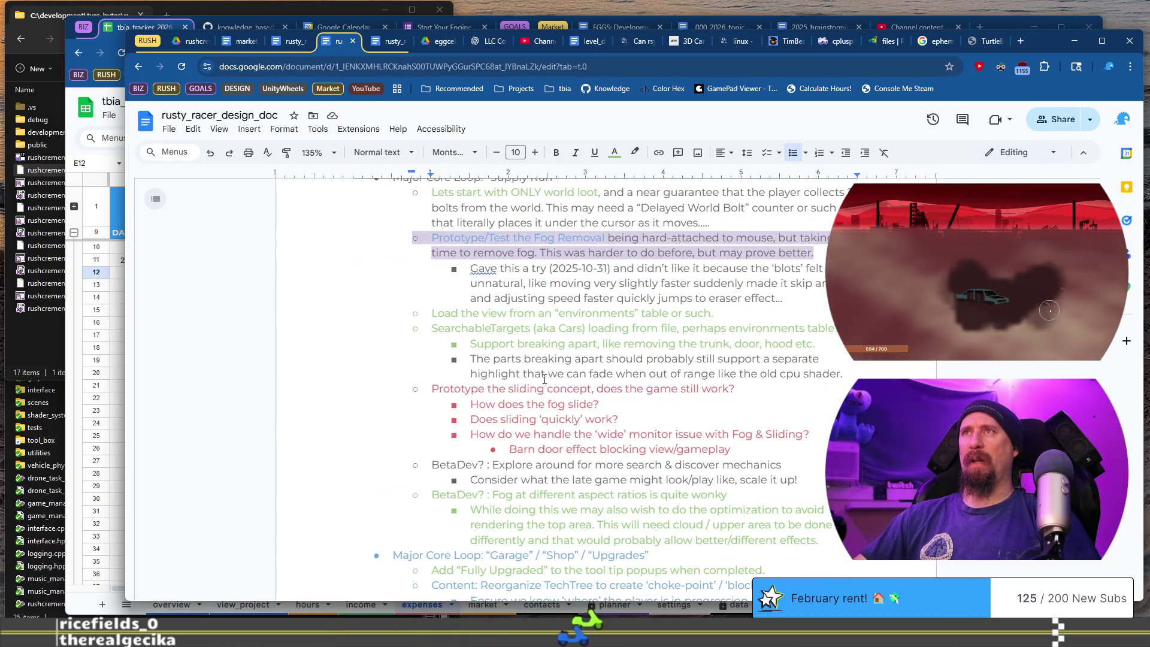
scroll(560, 280, up, 2)
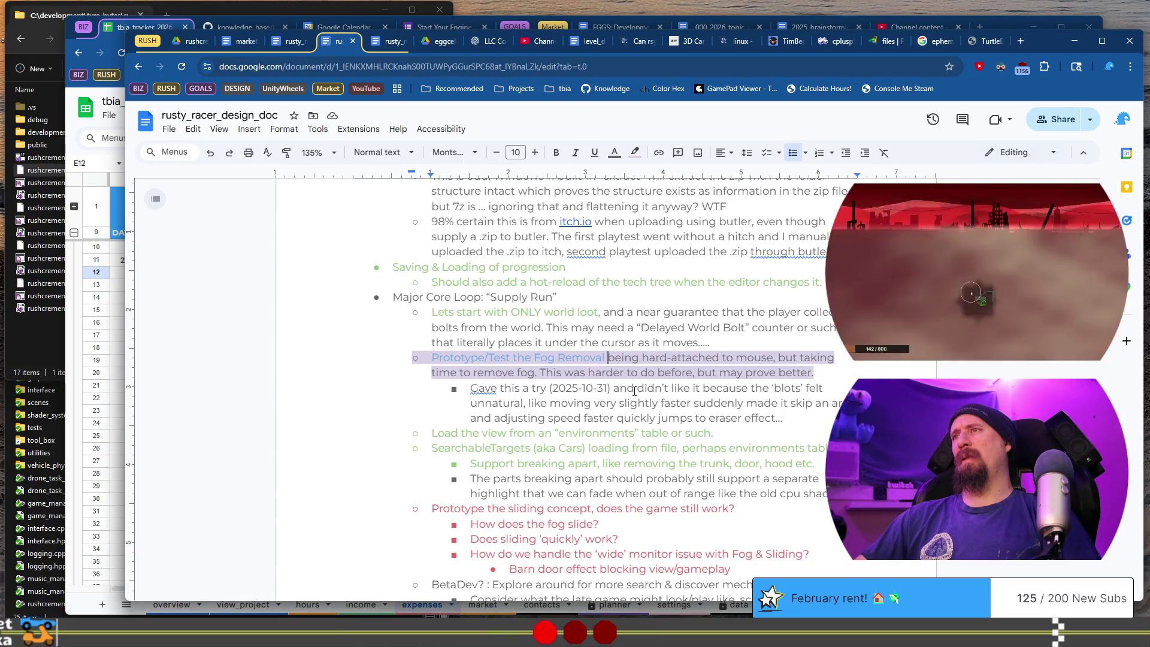
Make the Fog Removal bullet red text without highlight, and the 'Gave this a try' note grey.
drag(635, 387, 645, 402)
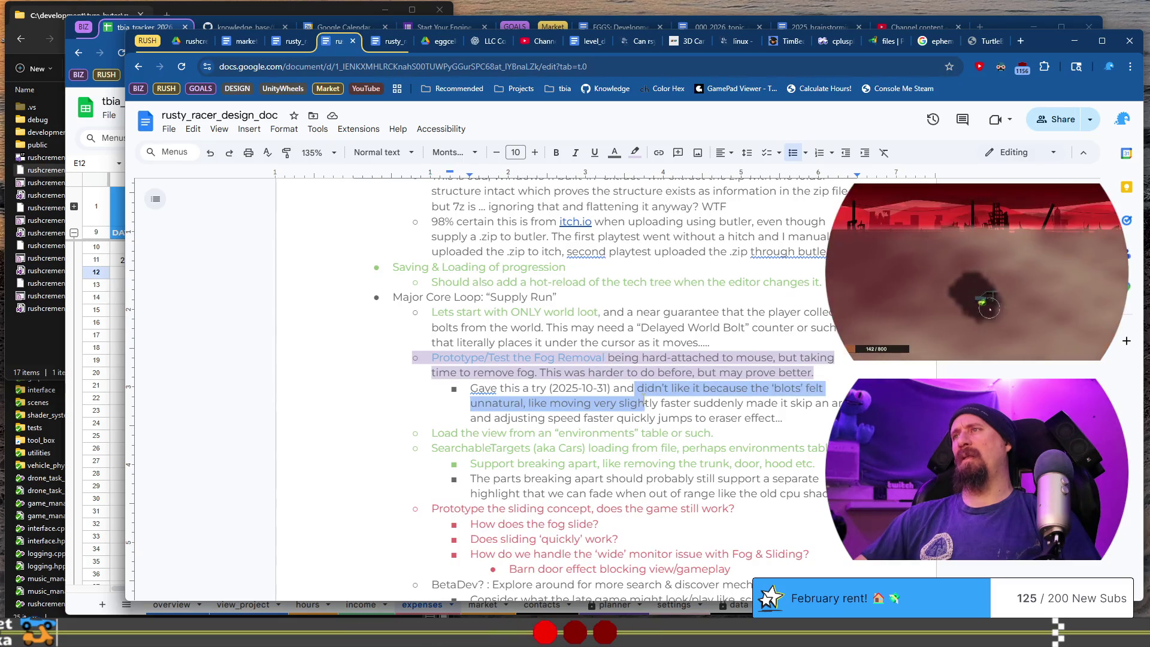
click(782, 387)
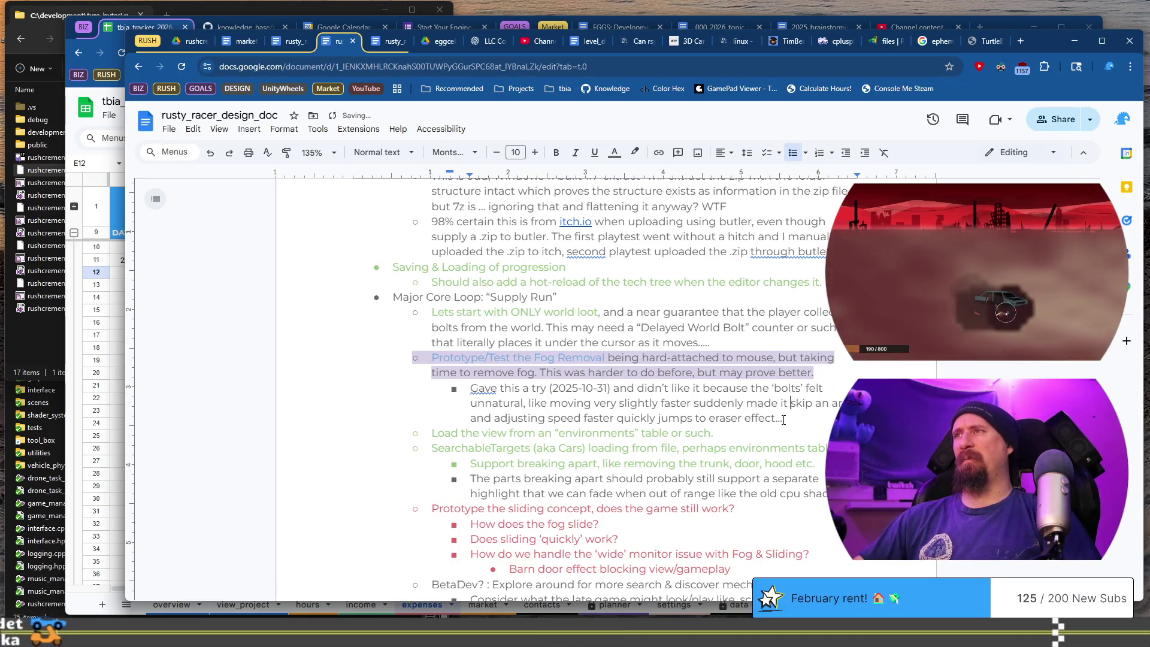
mouse_move(813, 372)
mouse_down()
mouse_move(439, 372)
mouse_move(430, 358)
mouse_up()
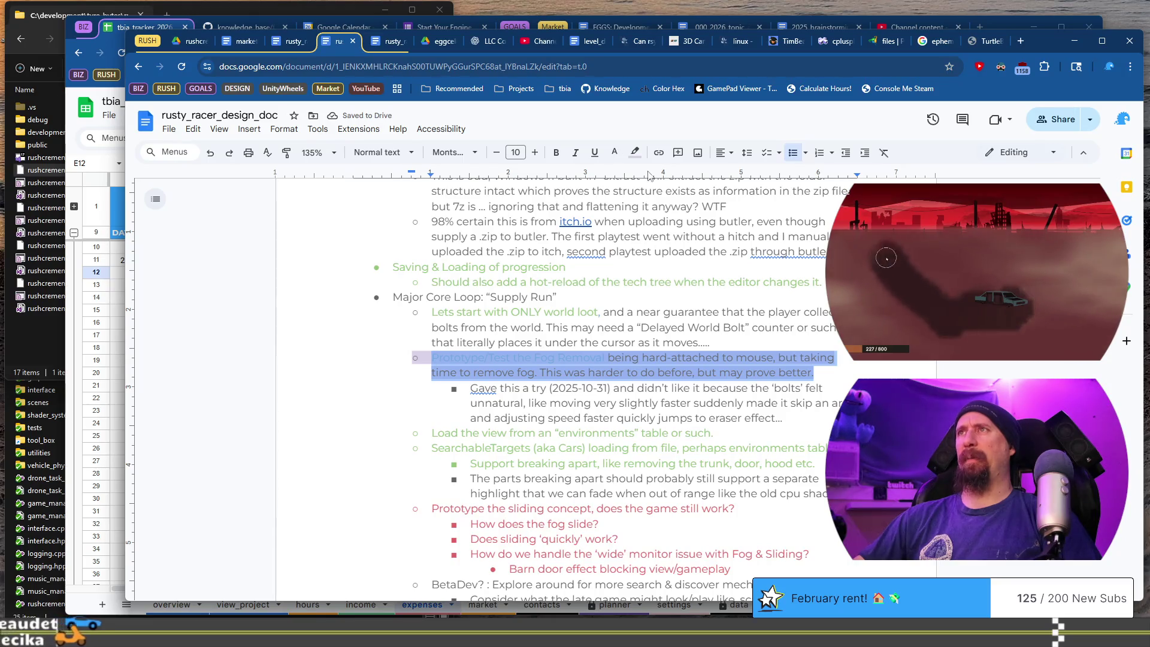
click(635, 152)
click(678, 196)
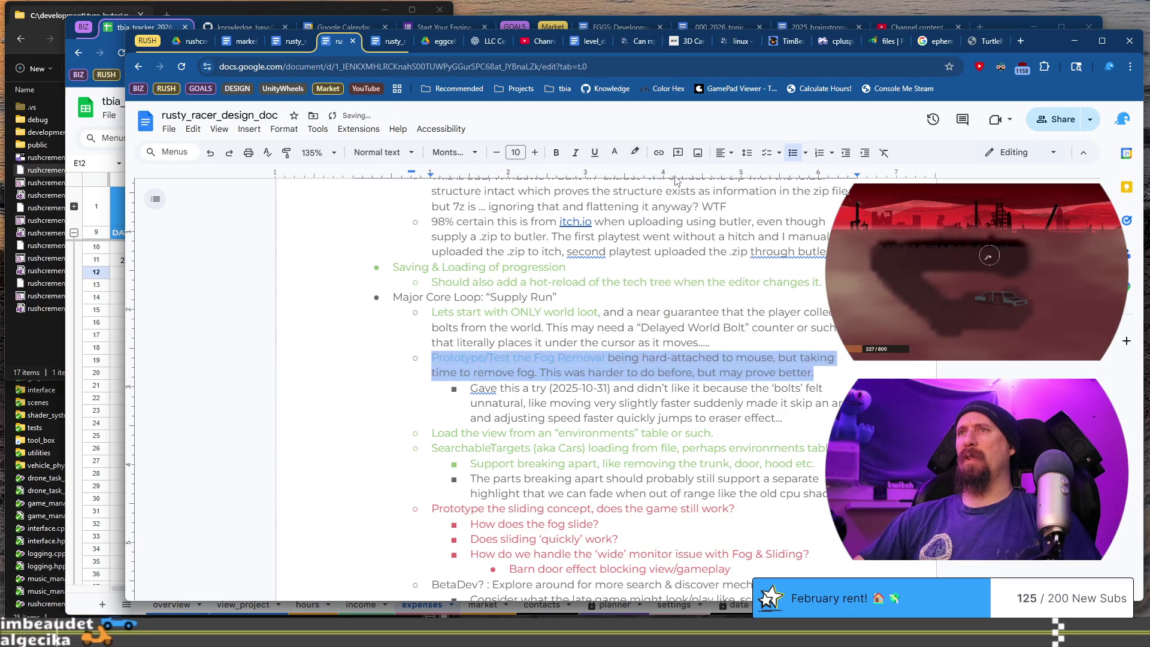
click(635, 152)
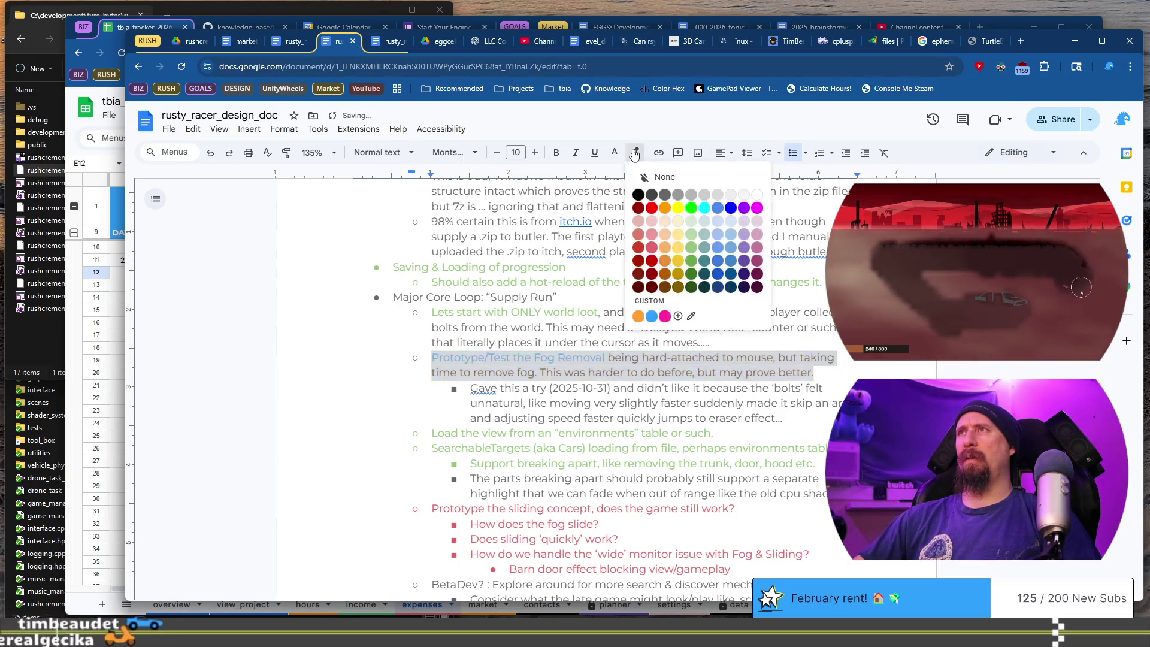
click(651, 247)
key(ctrl+z)
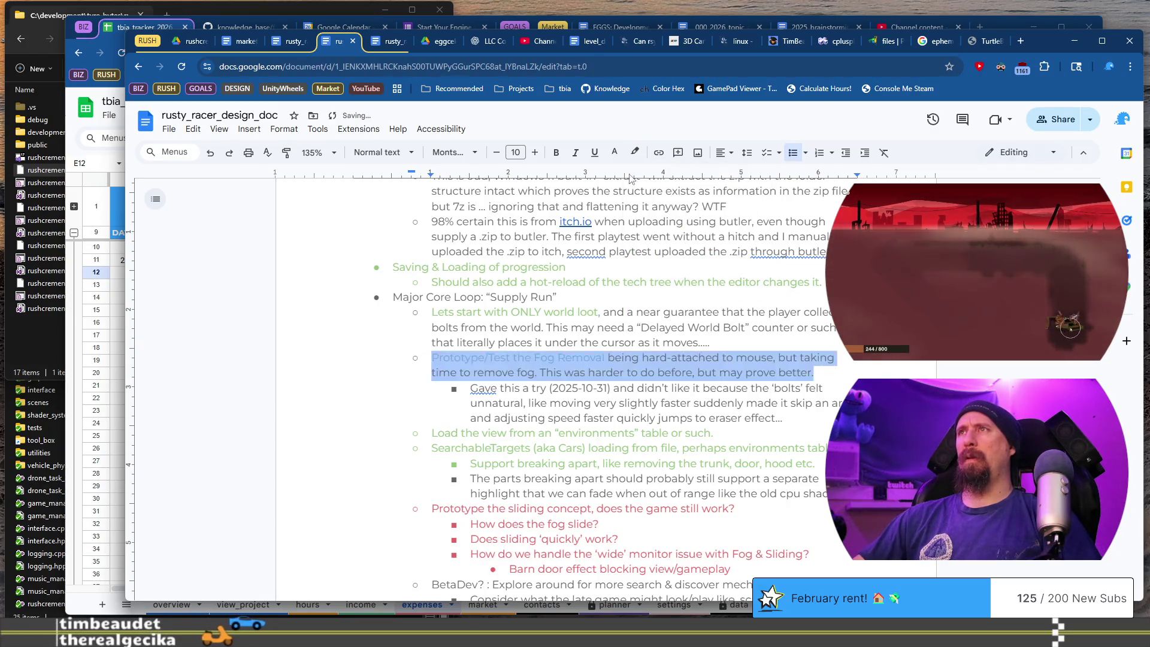
click(614, 152)
click(635, 229)
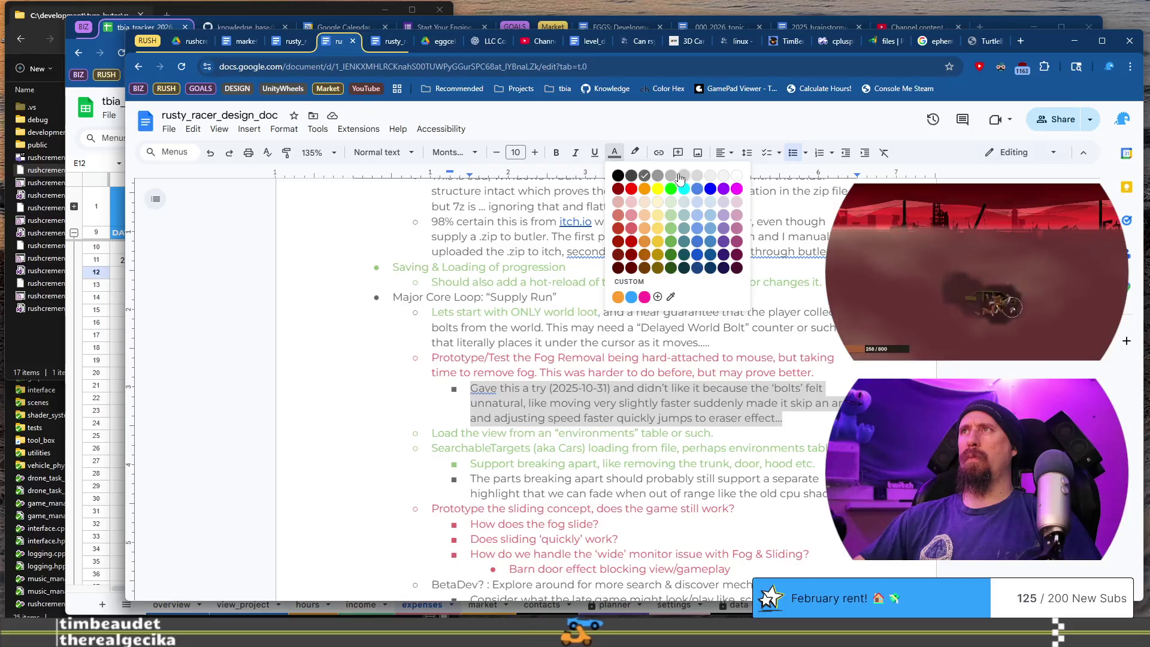
click(673, 173)
Grey out the 'parts breaking apart' paragraph under SearchableTargets.
scroll(497, 304, down, 3)
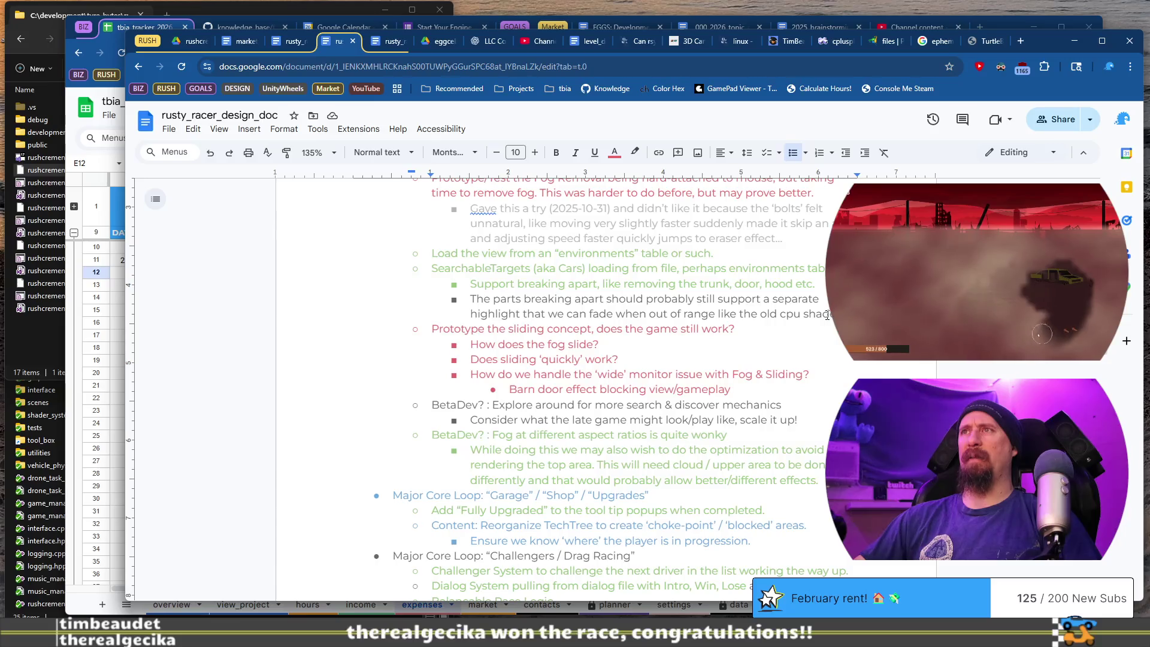
drag(831, 314, 441, 302)
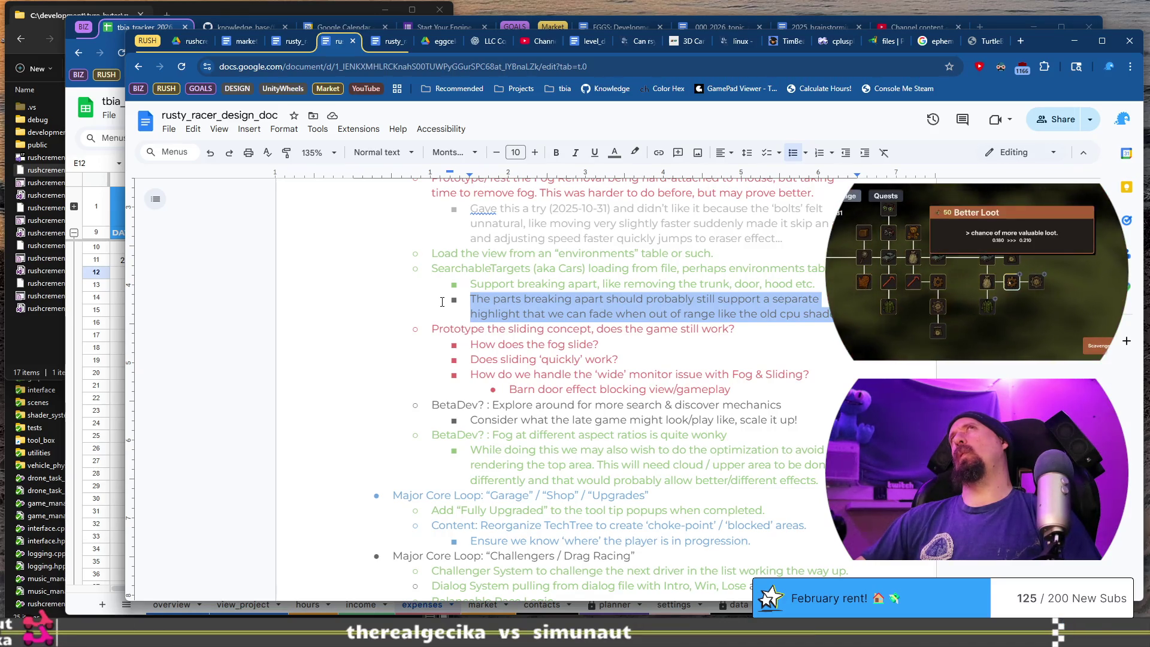
click(614, 152)
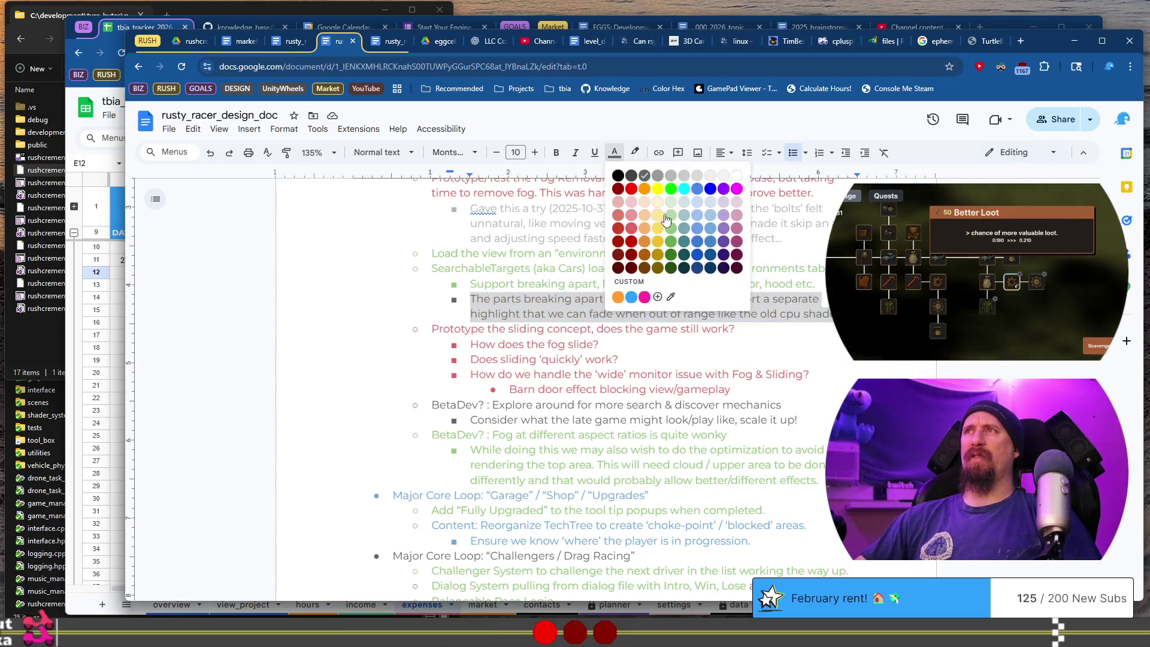
click(671, 176)
click(671, 317)
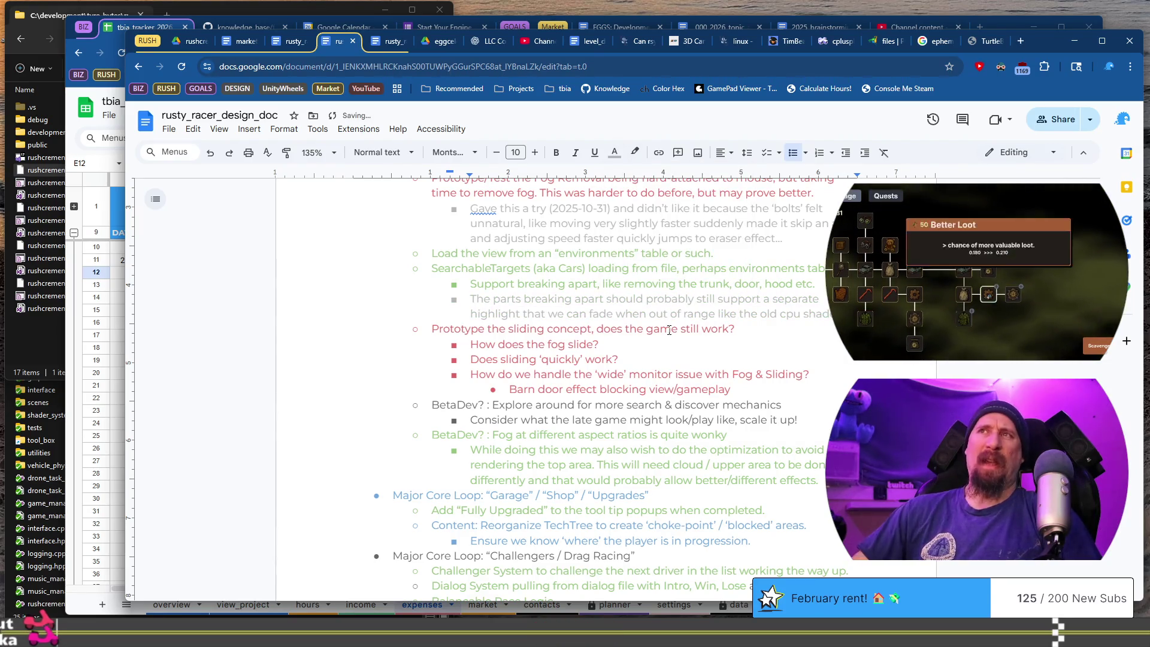
scroll(443, 295, down, 2)
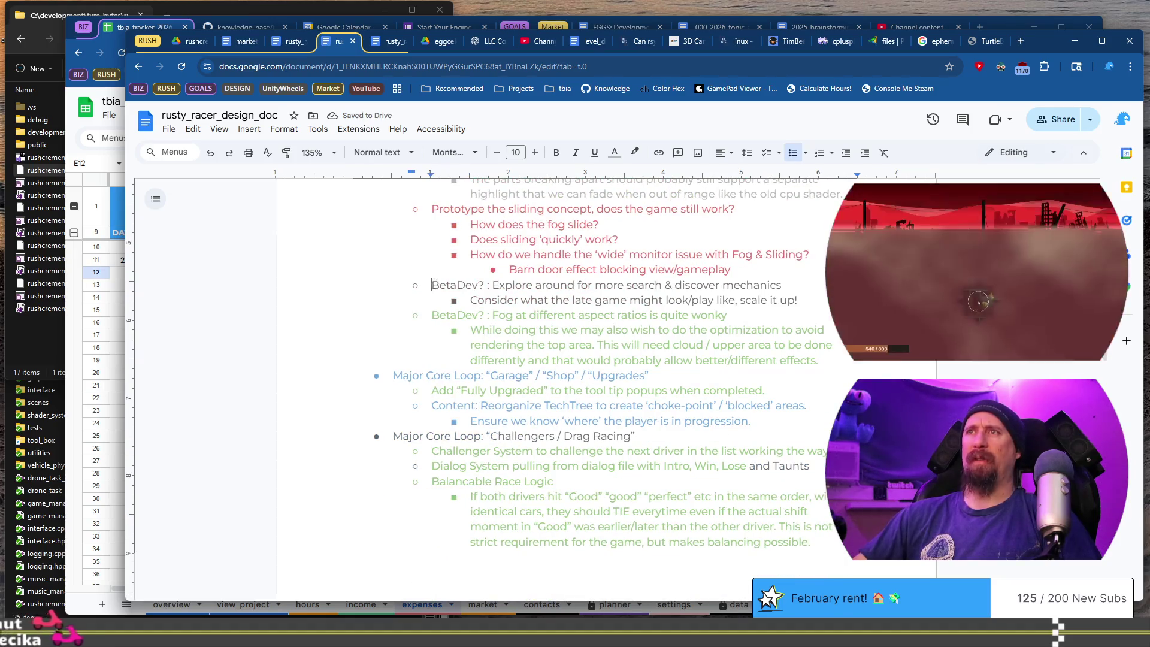
click(615, 290)
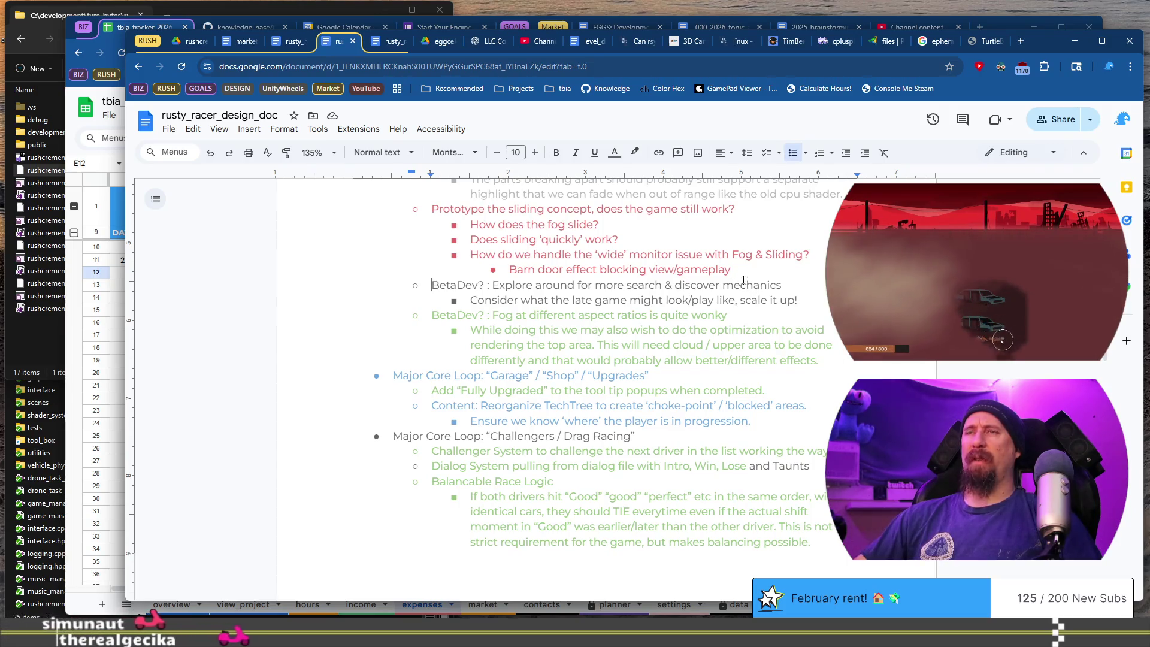
scroll(758, 286, down, 2)
click(600, 256)
key(Home)
shift+click(658, 251)
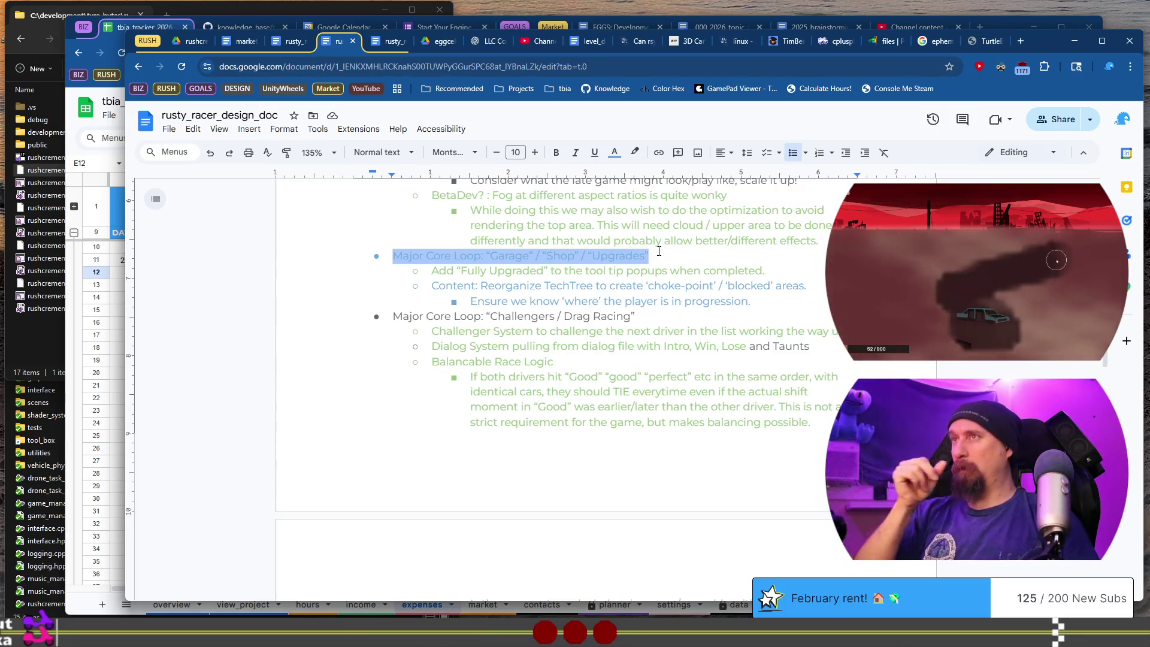
click(664, 261)
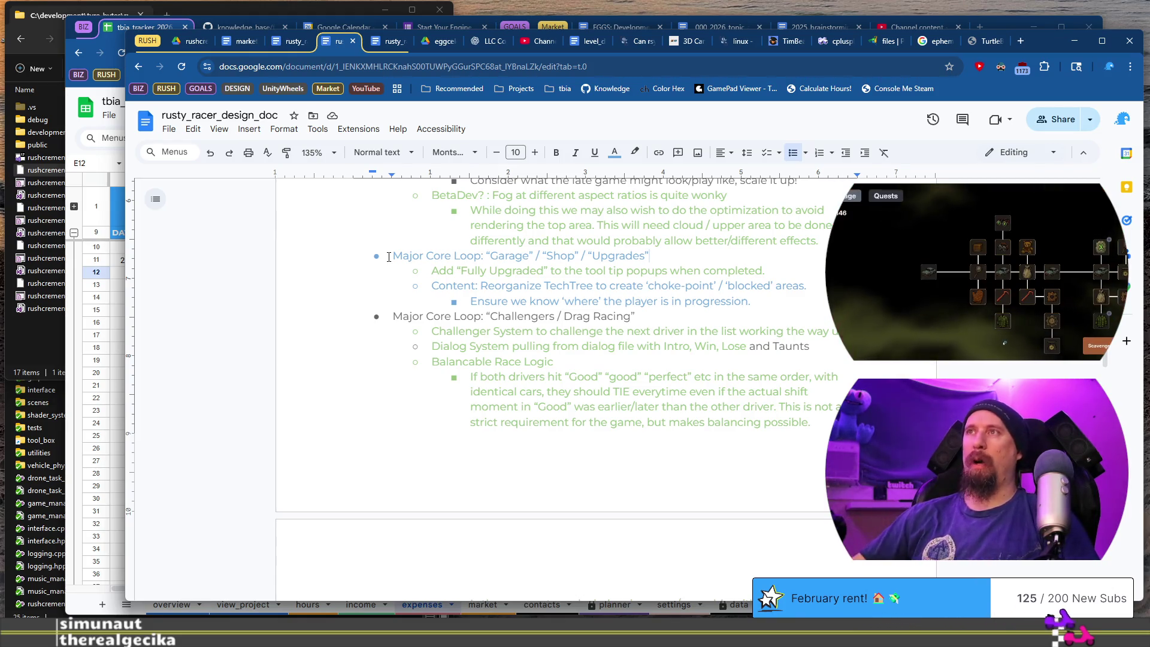
drag(389, 257, 649, 257)
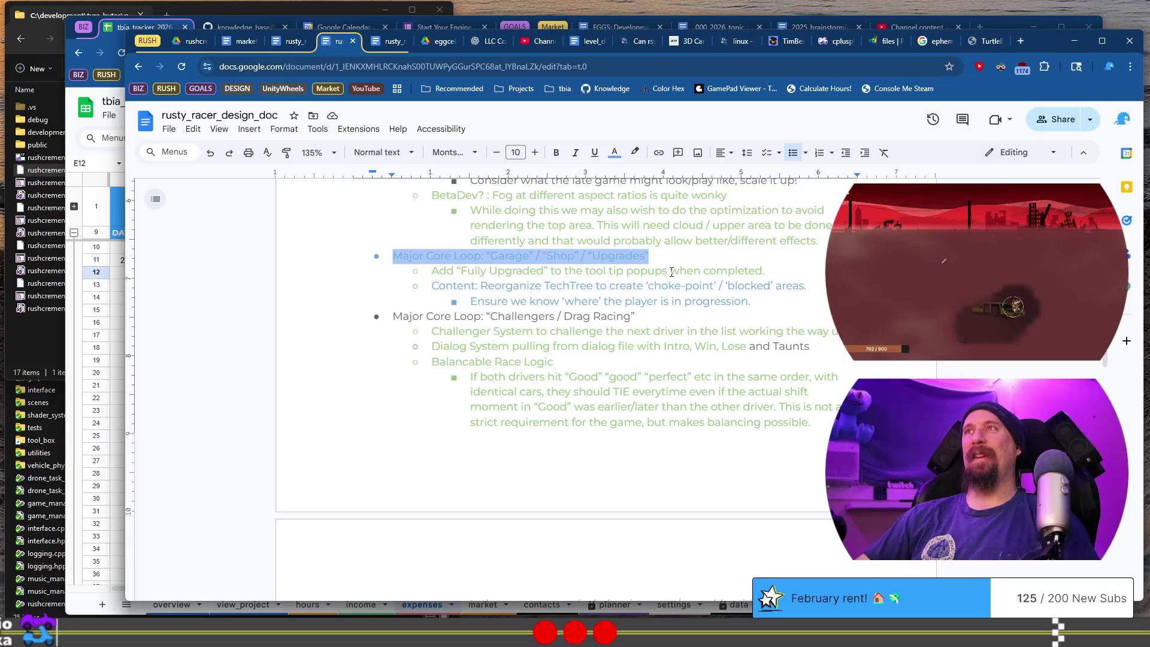
key(alt+Tab)
scroll(395, 330, down, 3)
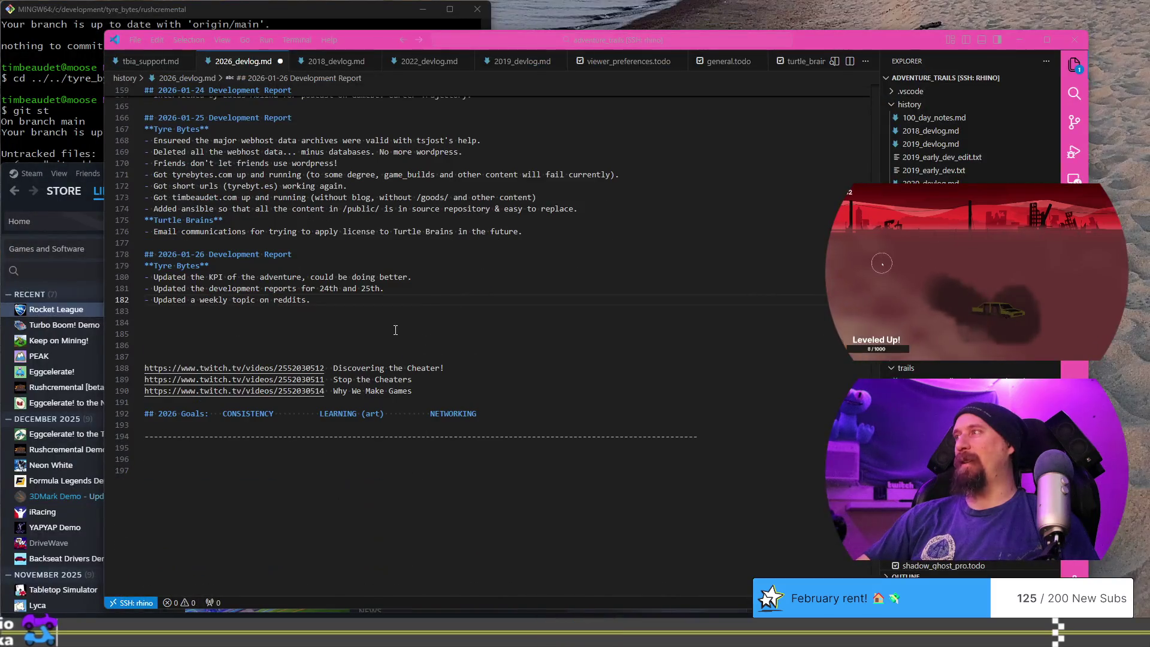
scroll(395, 330, up, 7)
scroll(396, 330, down, 3)
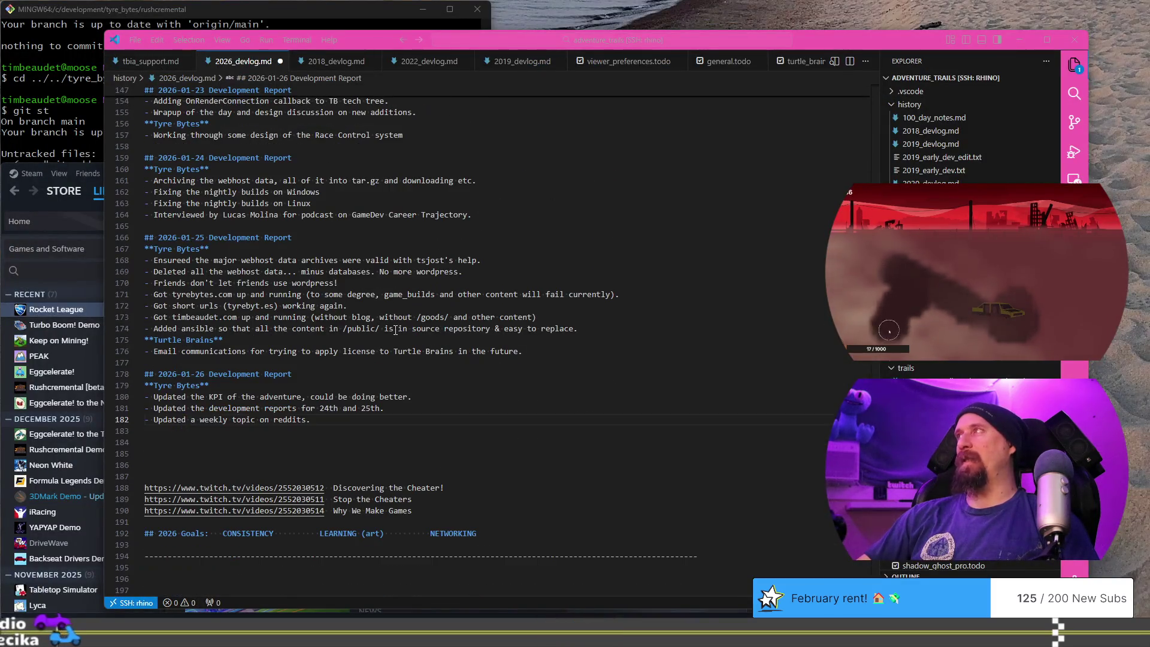
click(395, 330)
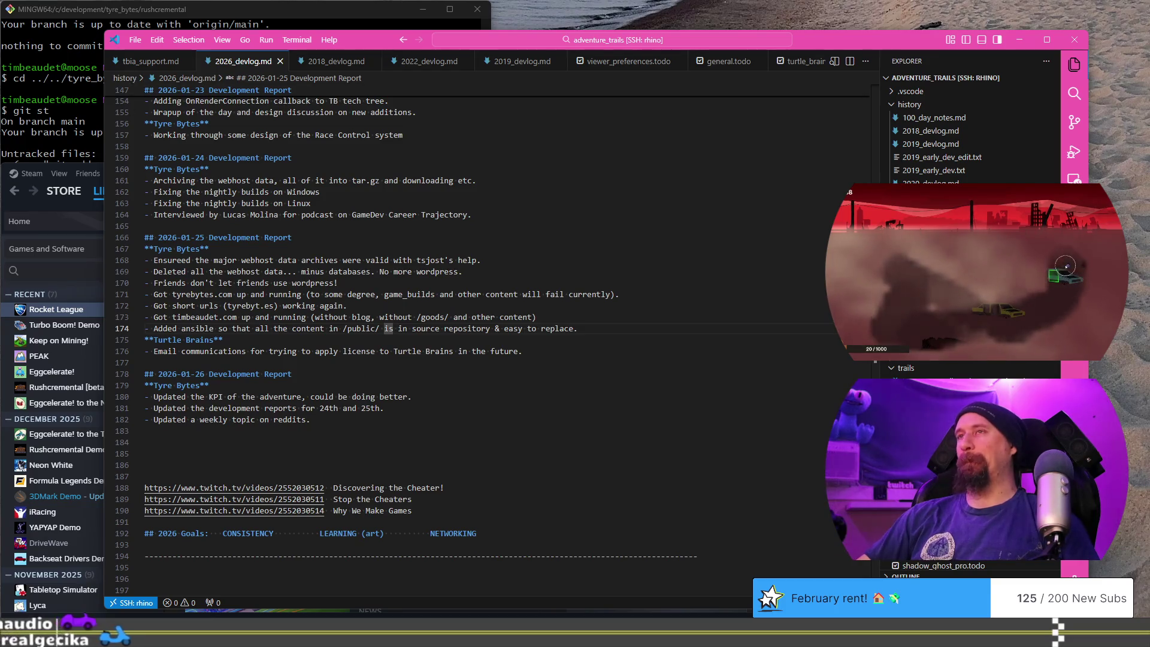
key(alt+Tab)
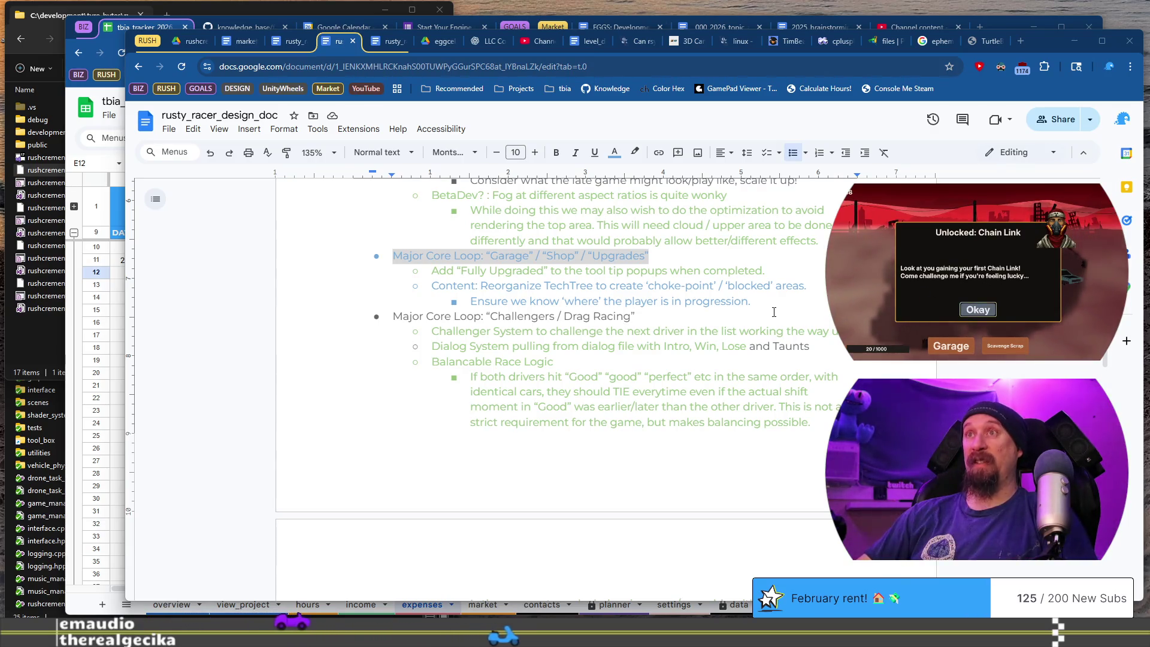
Colour the Garage/Shop/Upgrades core-loop line green.
click(743, 250)
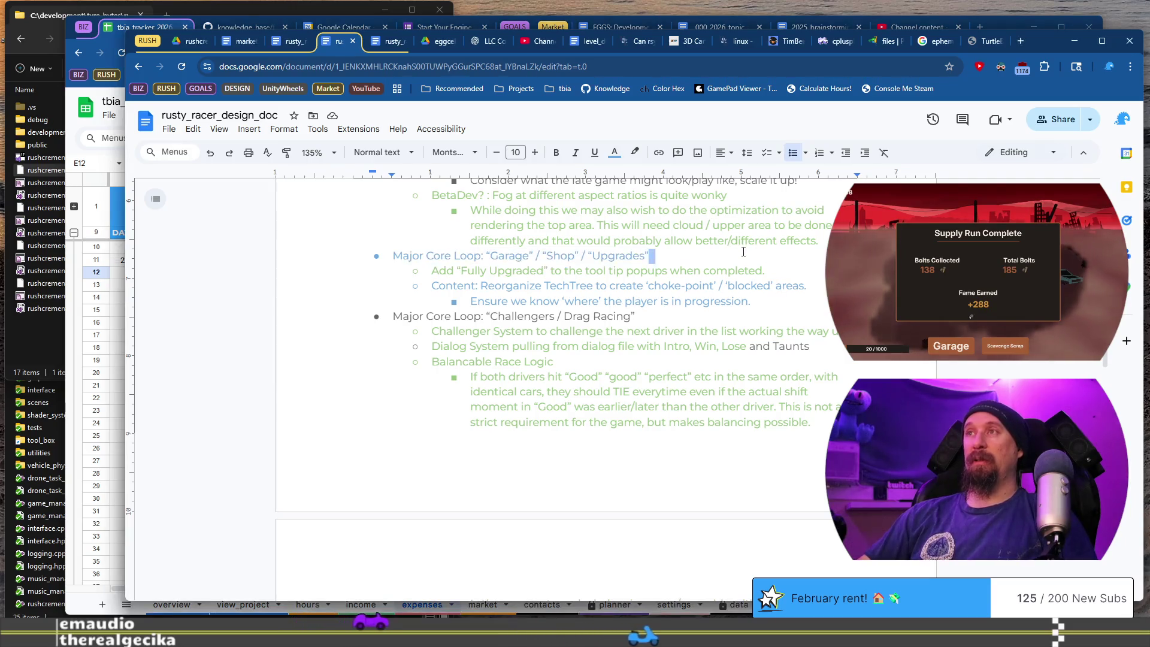
key(shift+Home)
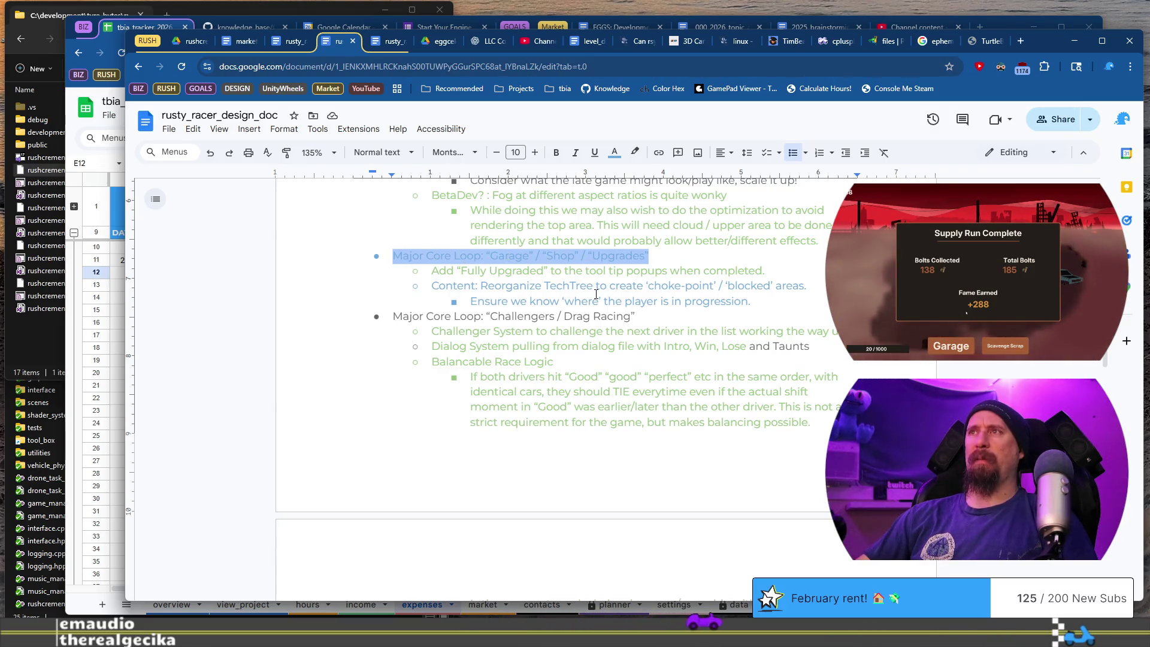
click(616, 153)
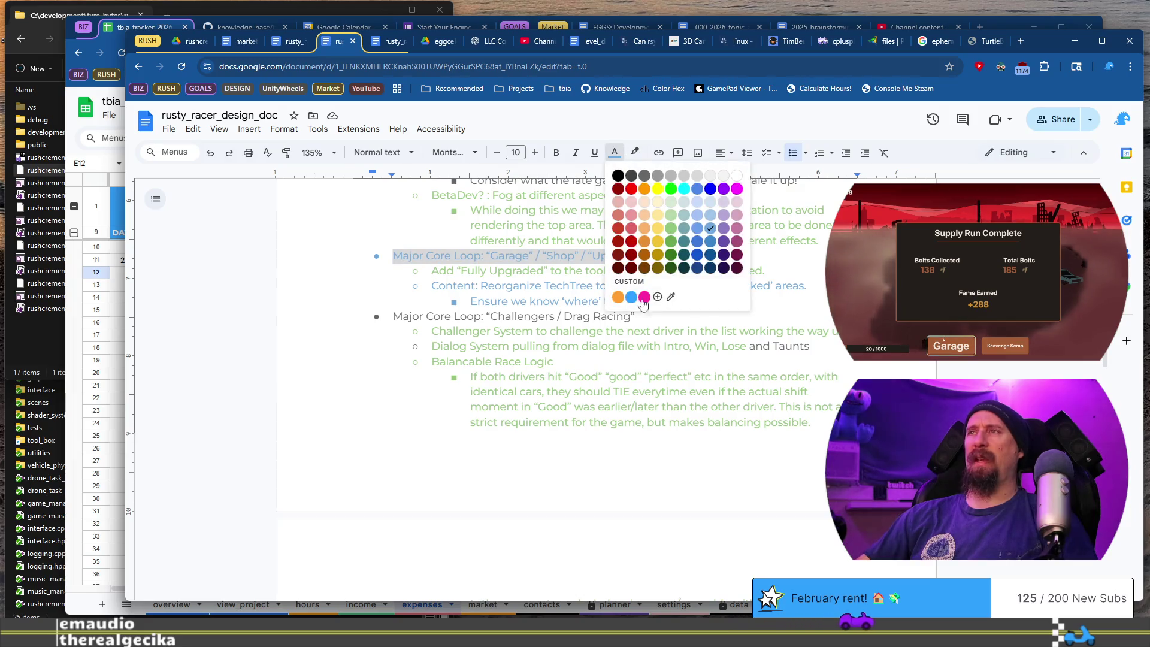
click(675, 228)
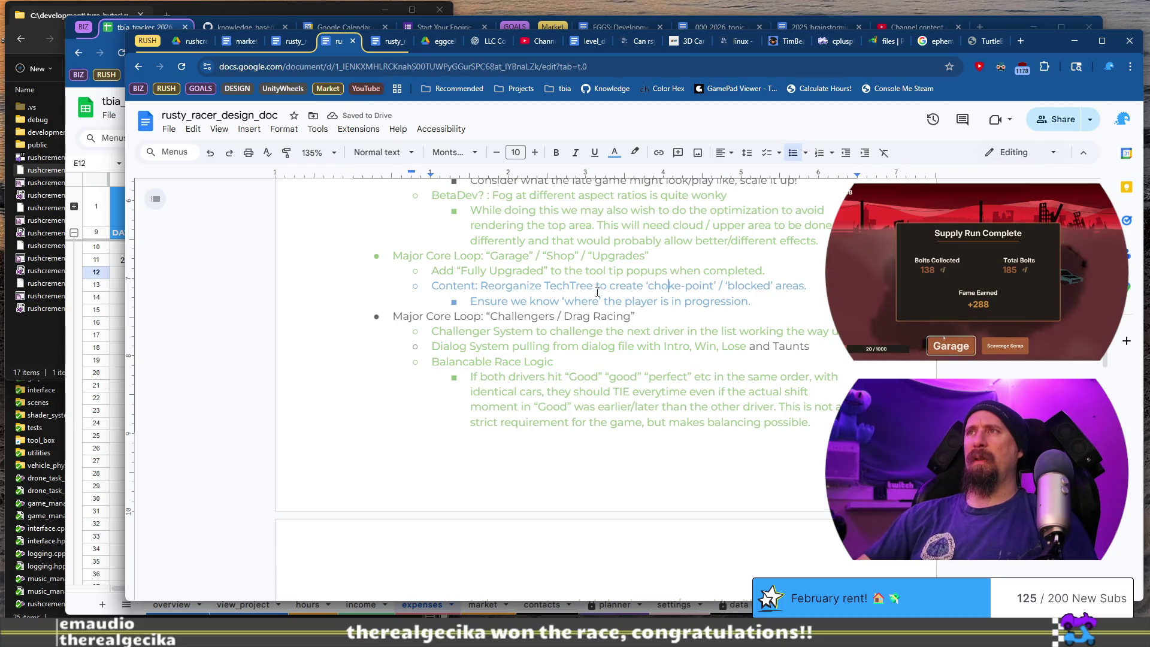
Colour the 'Perhaps distance driving' note red.
drag(436, 286, 751, 301)
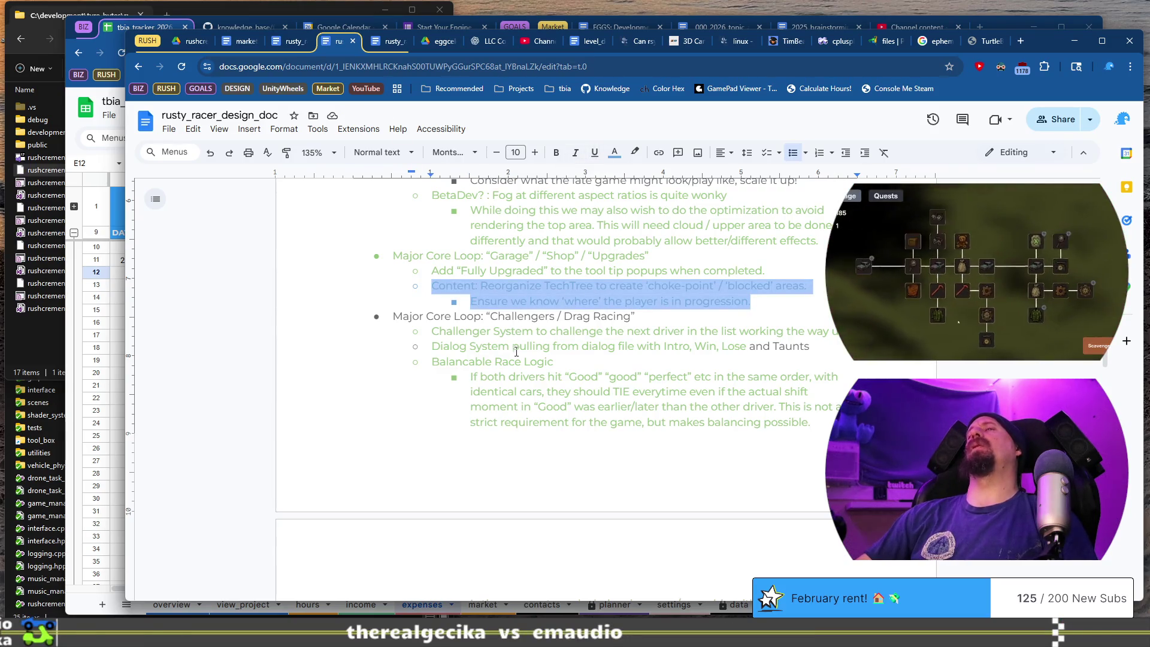
click(513, 316)
scroll(513, 316, down, 3)
scroll(512, 316, up, 2)
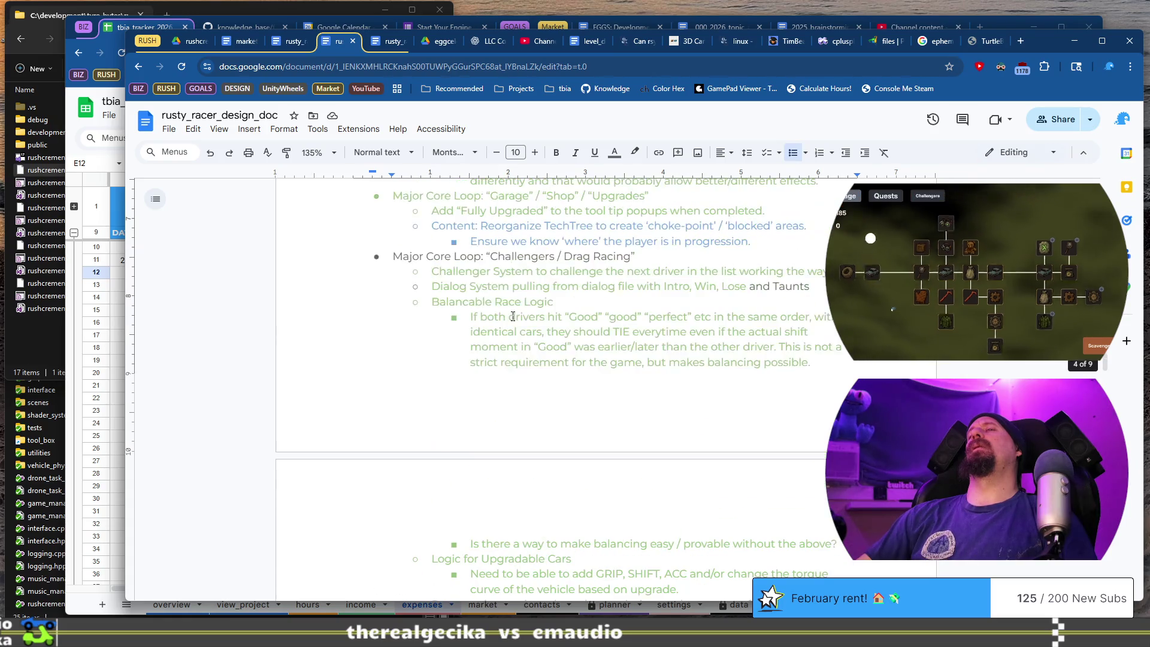
scroll(470, 352, down, 2)
scroll(470, 351, down, 1)
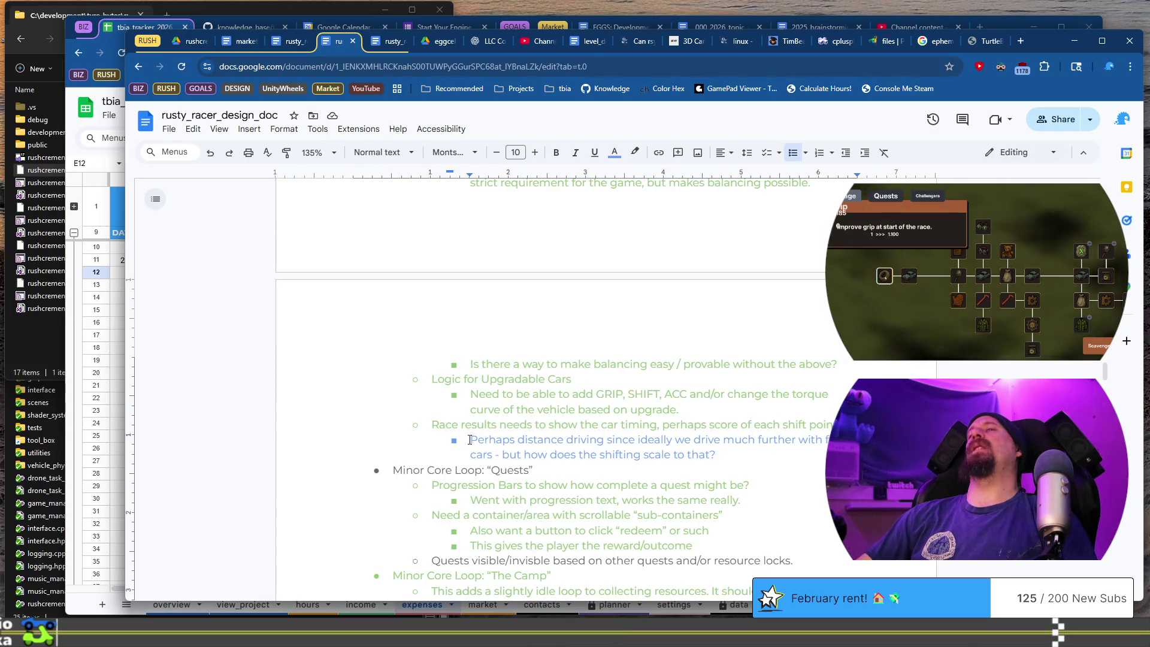
triple_click(587, 432)
click(614, 152)
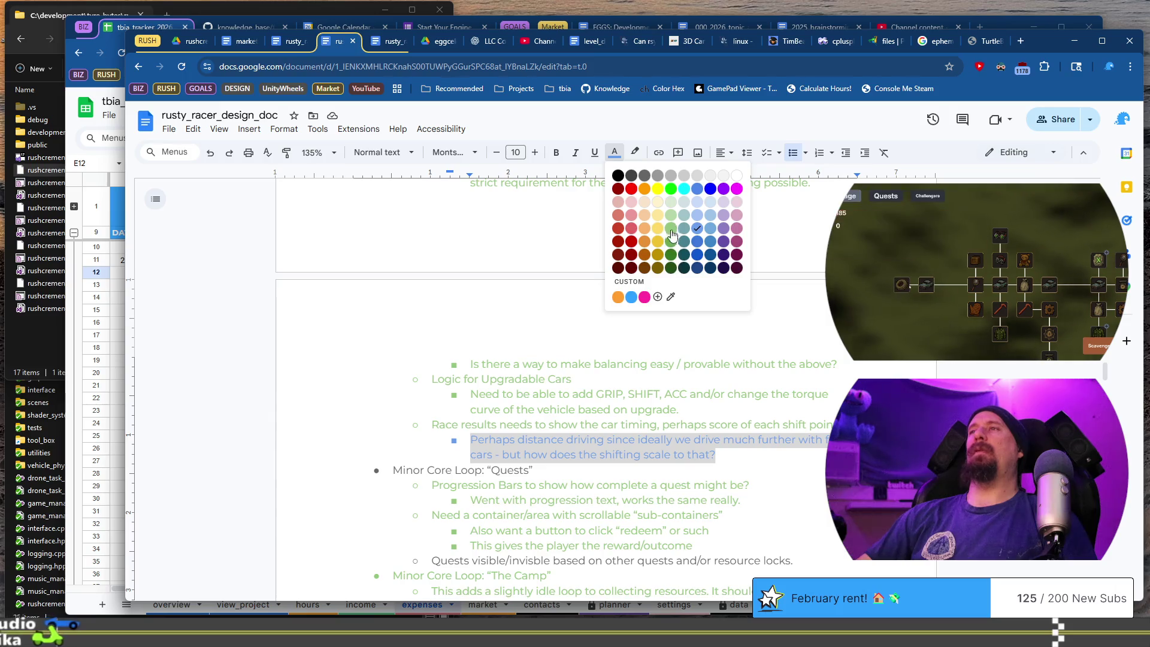
click(618, 240)
Colour the 'Major Core Loop: Challengers / Drag Racing' heading light green.
scroll(544, 254, up, 3)
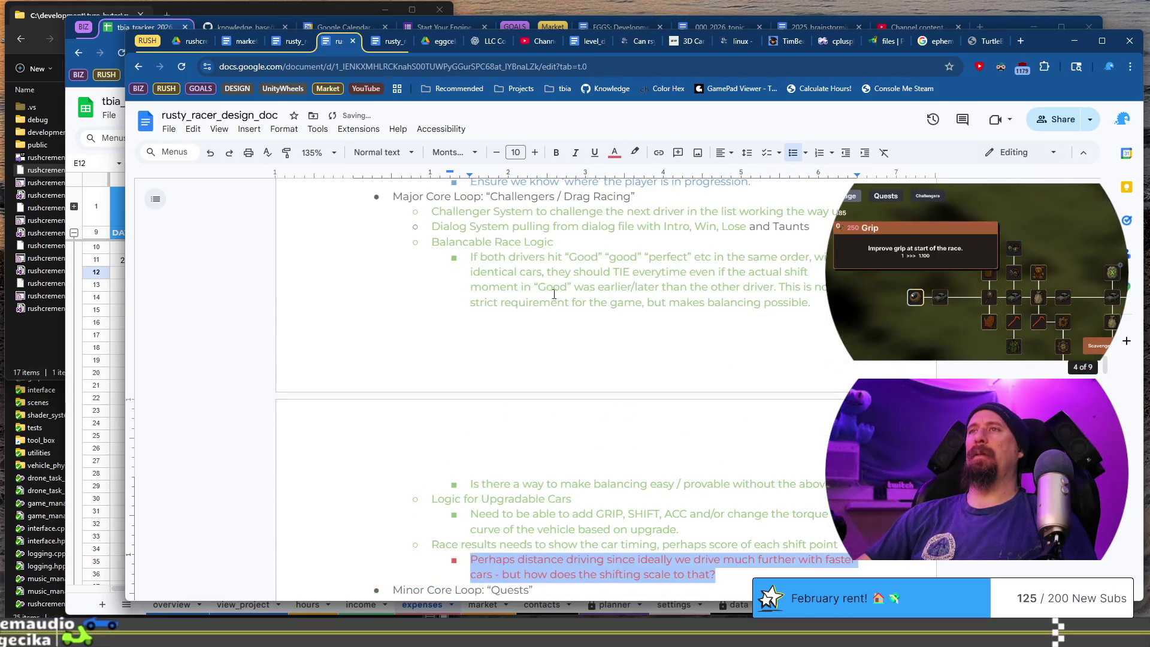
triple_click(392, 256)
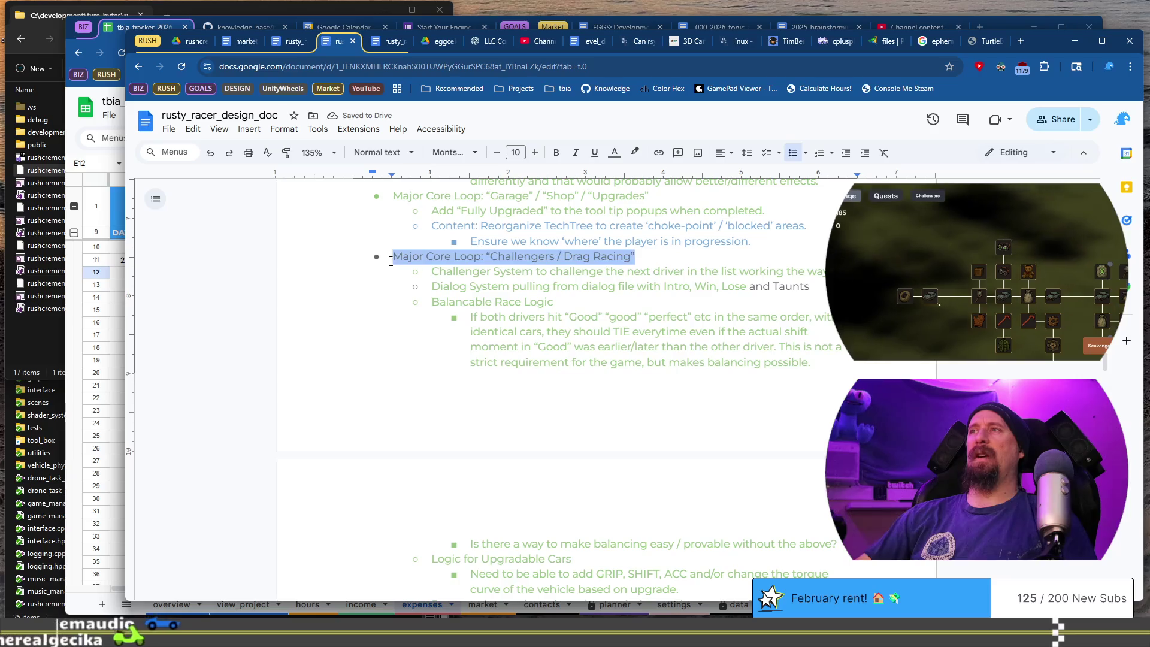
click(614, 152)
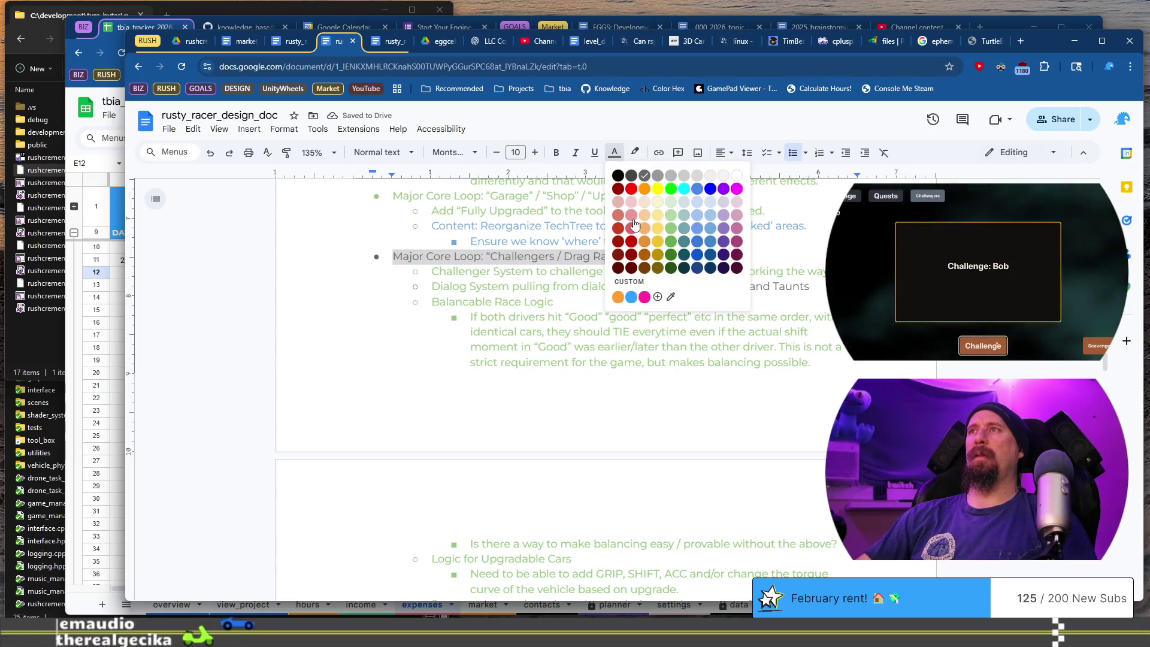
click(671, 228)
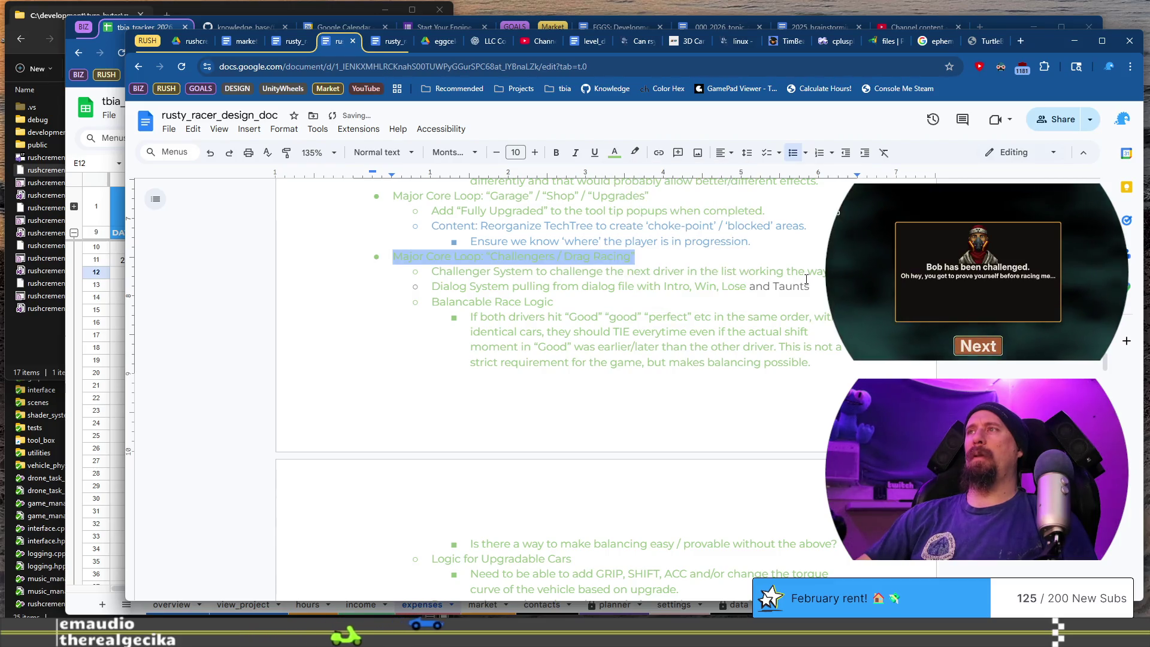
Colour the words 'and Taunts' red.
click(809, 287)
drag(755, 285, 751, 285)
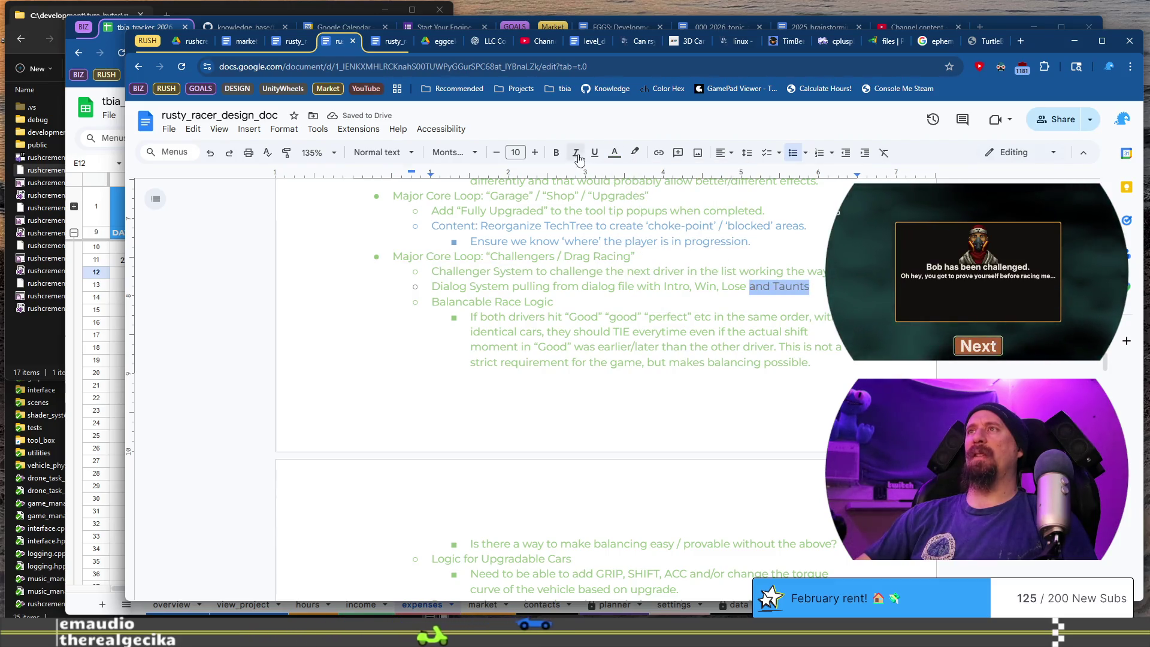
click(614, 152)
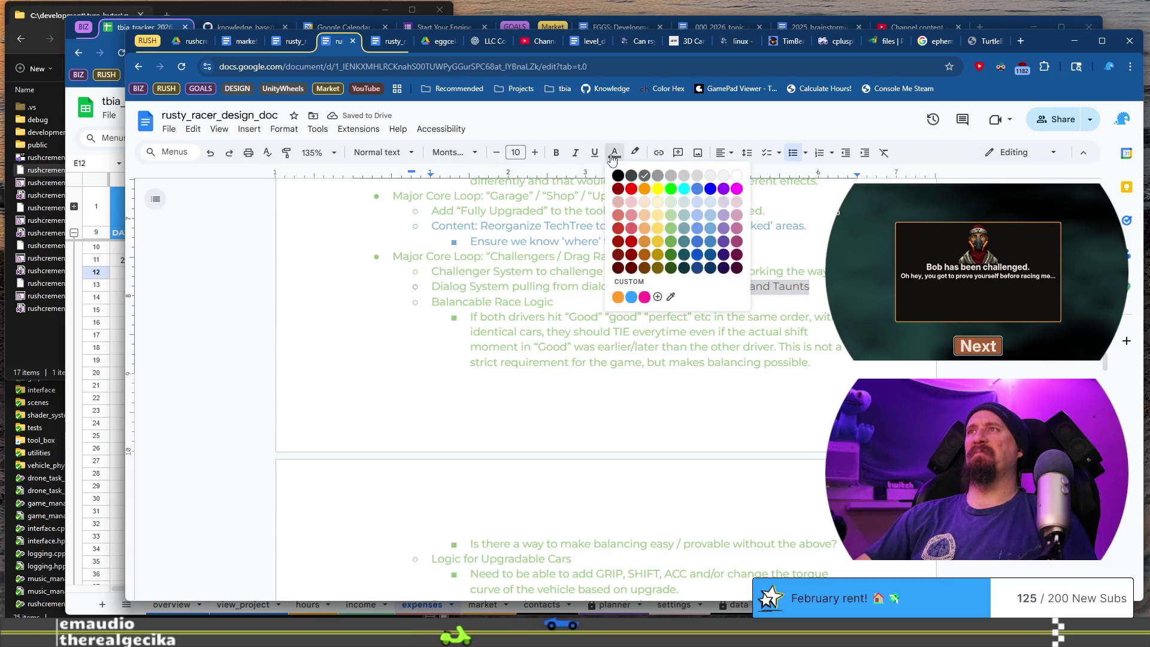
click(631, 228)
scroll(430, 282, down, 6)
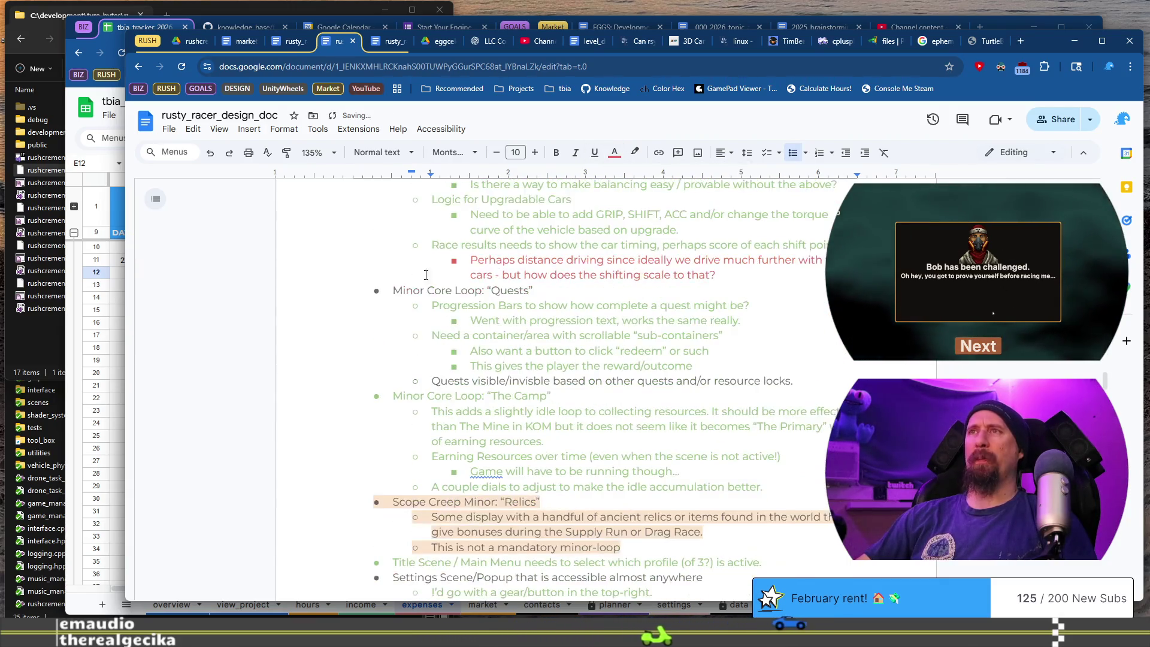
click(393, 290)
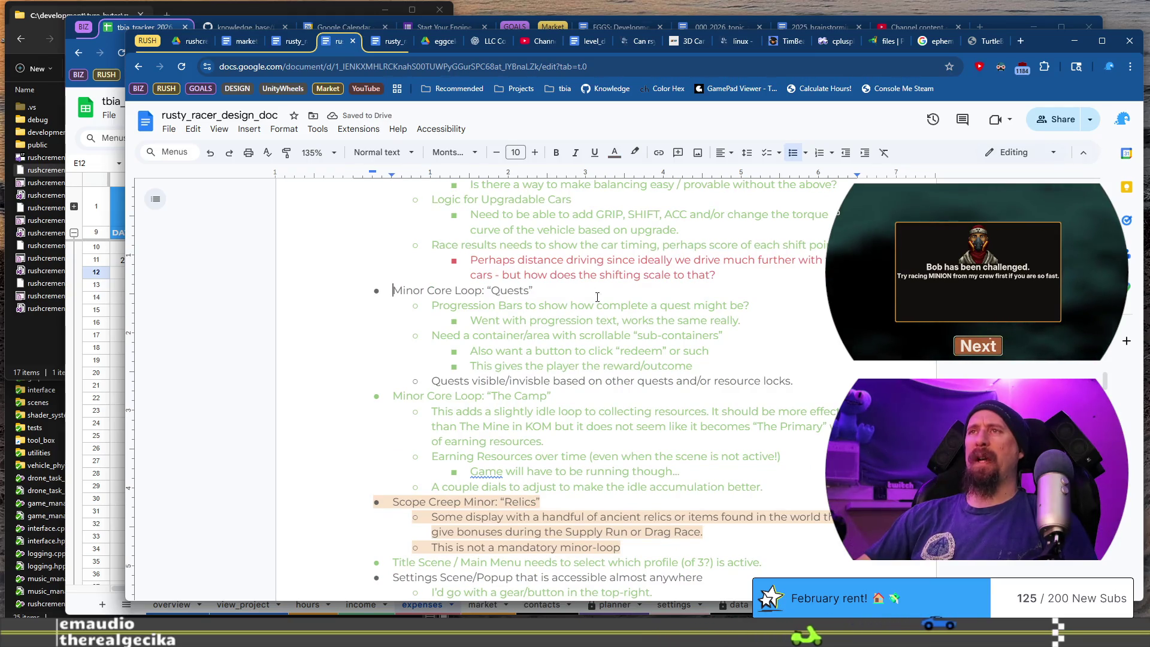
Colour the 'Minor Core Loop: Quests' heading green.
key(shift+End)
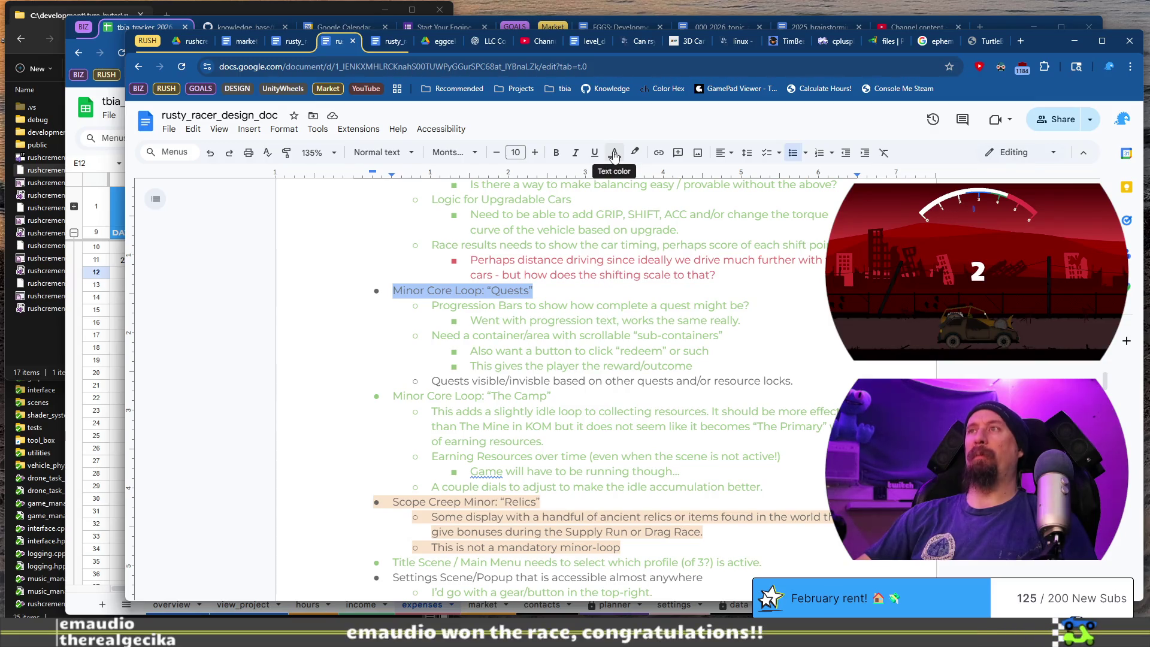
click(614, 154)
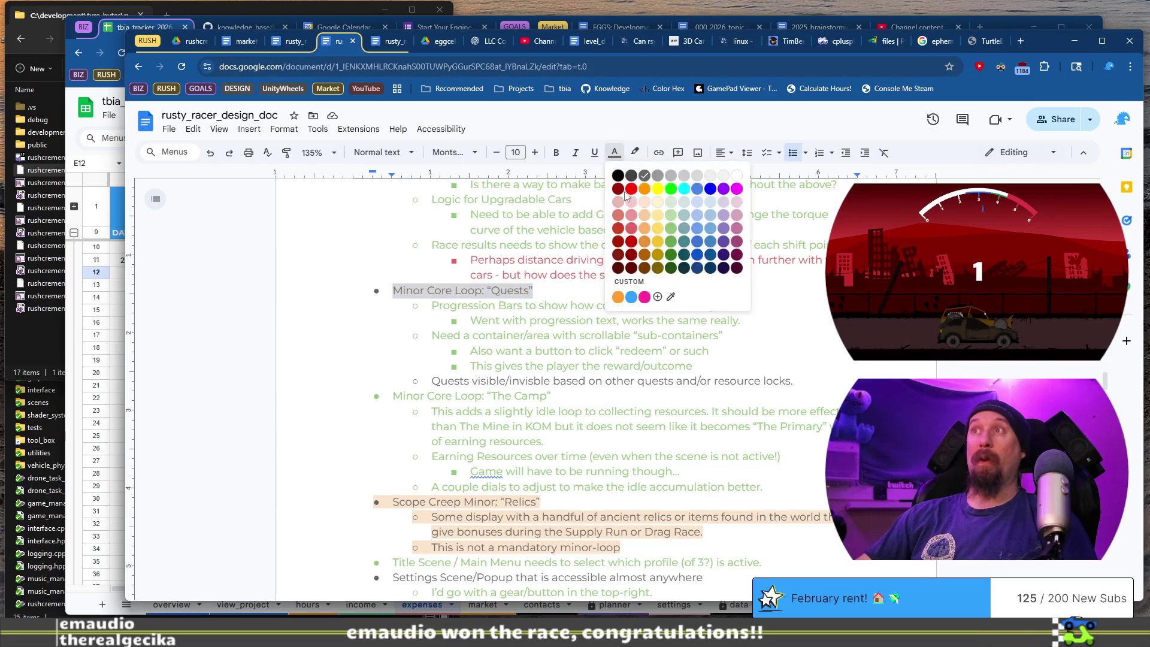
click(670, 228)
click(543, 314)
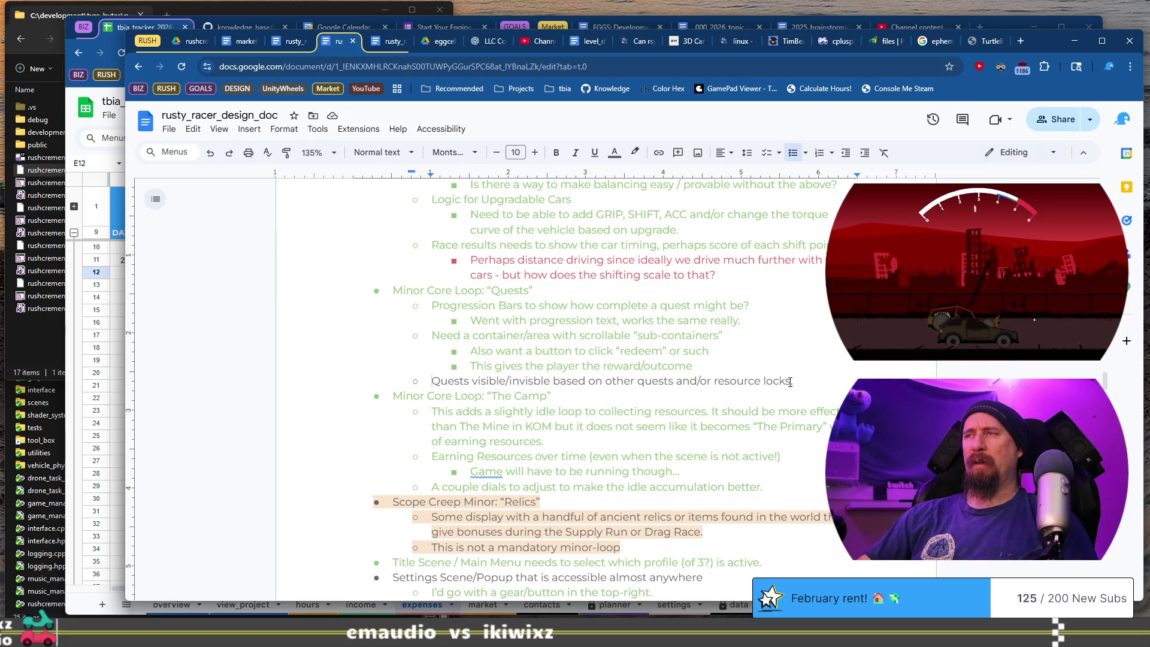
key(Home)
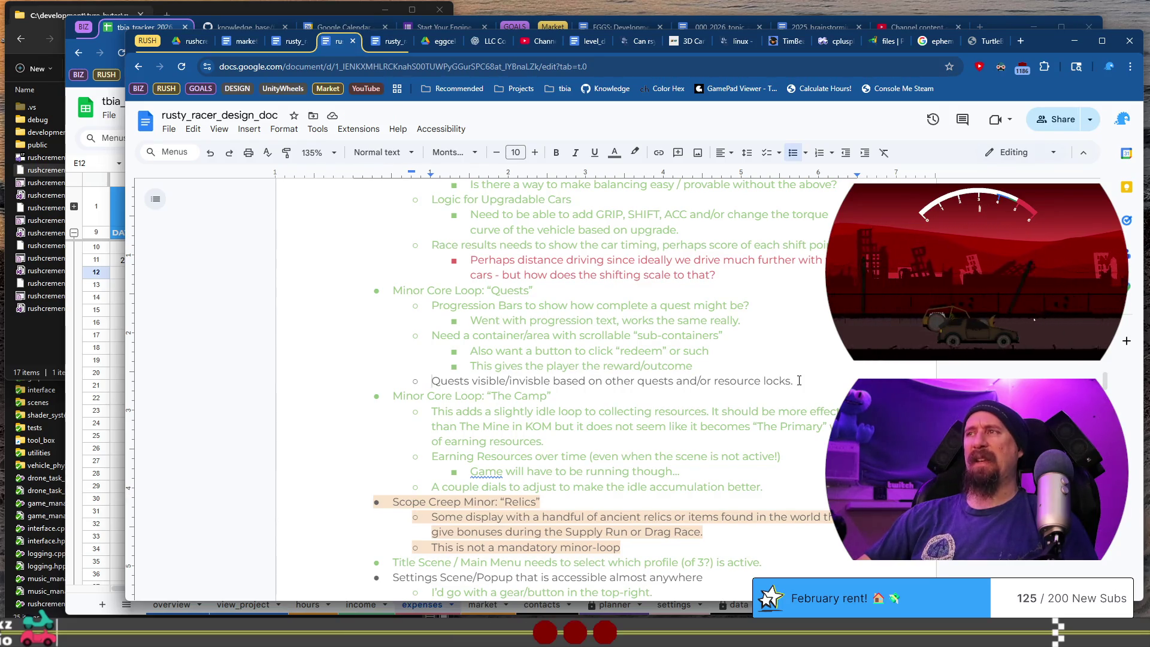
Colour the Settings Scene/Popup bullet green.
scroll(799, 381, down, 1)
scroll(640, 337, down, 3)
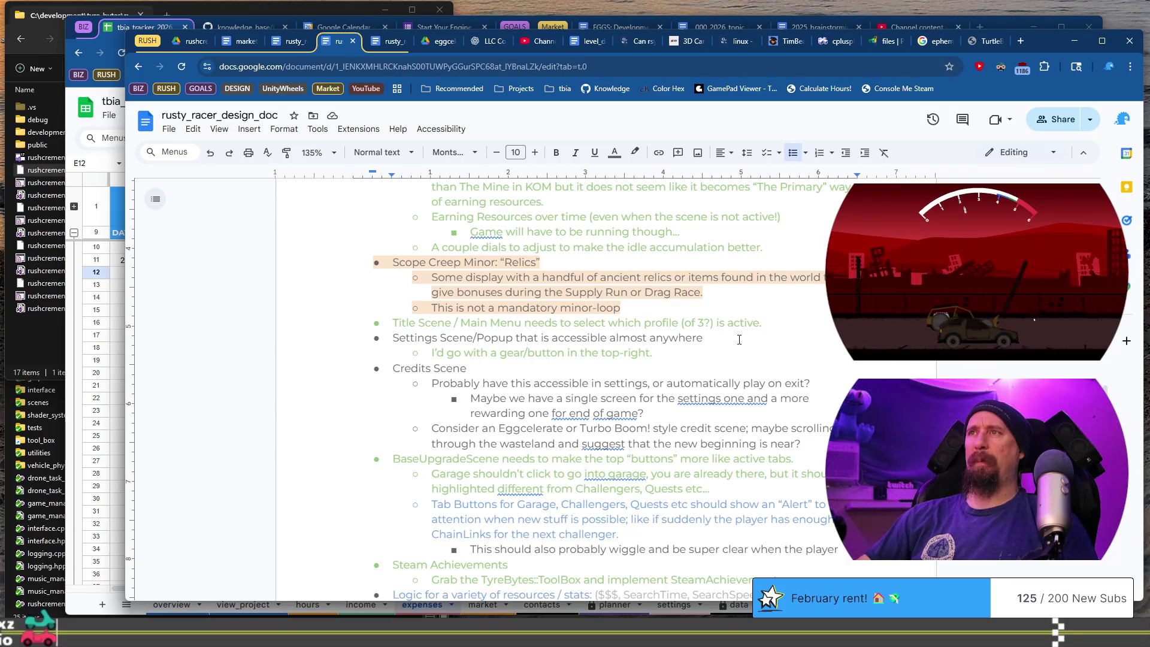
triple_click(717, 339)
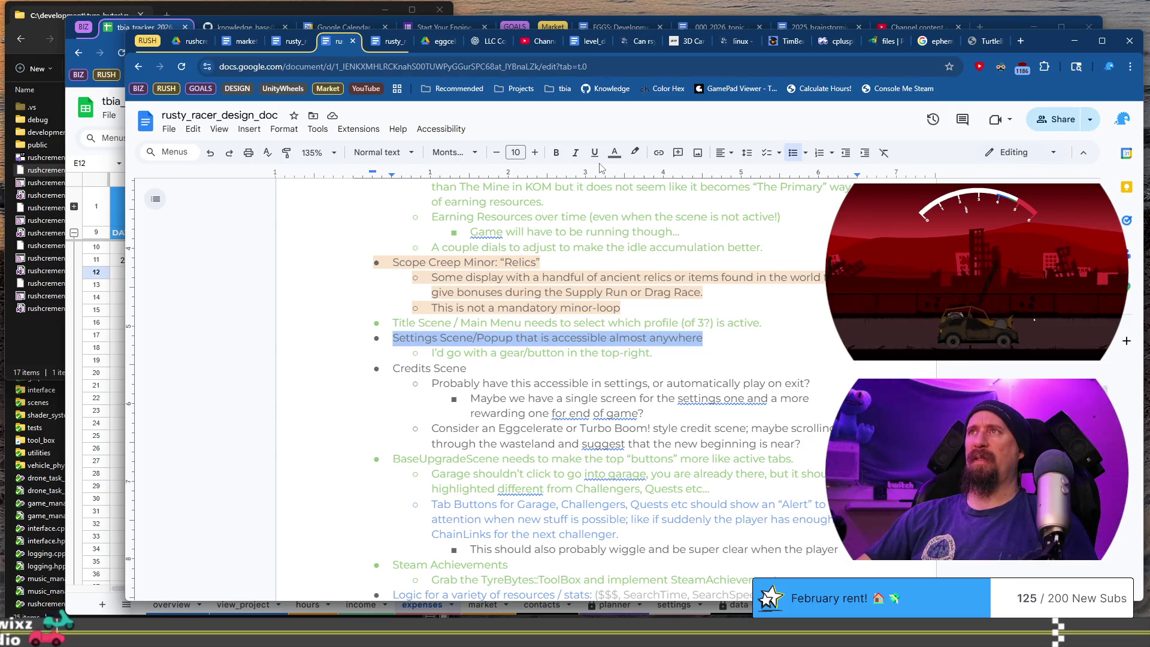
click(614, 152)
click(665, 227)
click(529, 370)
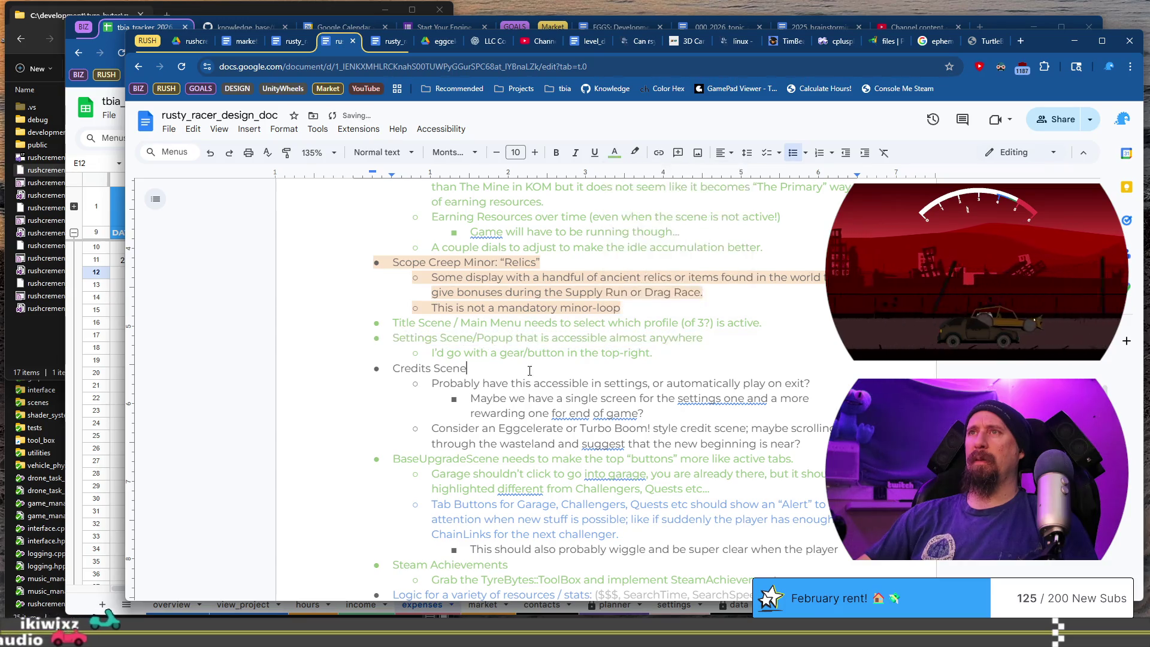
scroll(419, 357, down, 2)
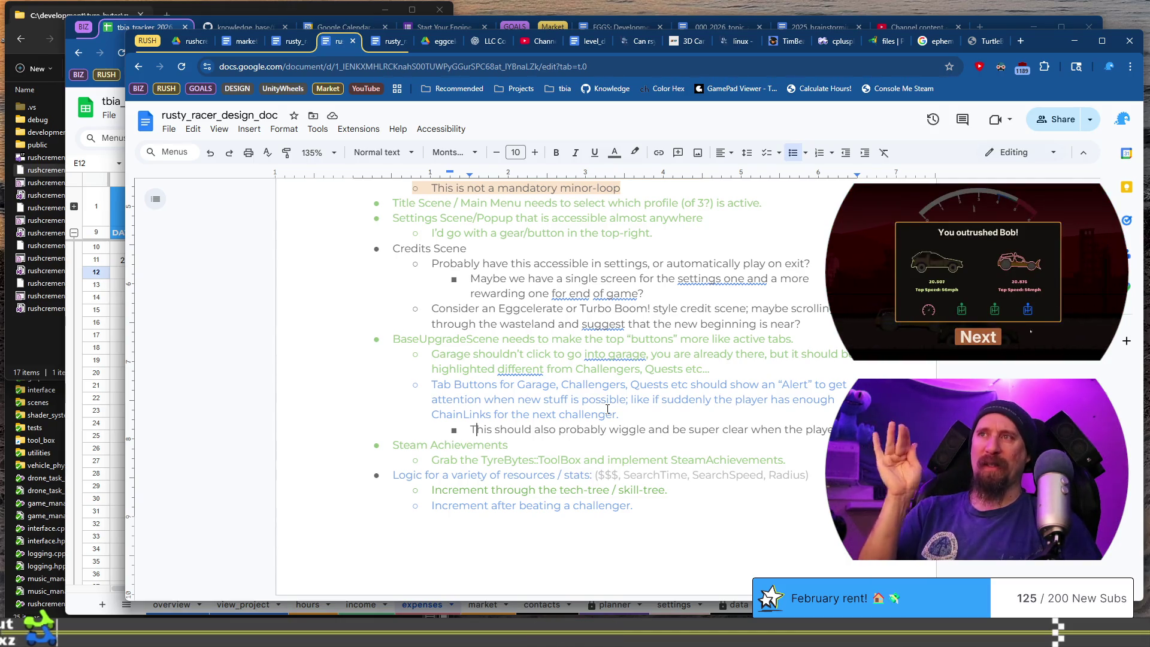
Colour the whole Tab Buttons paragraph green.
scroll(509, 331, down, 2)
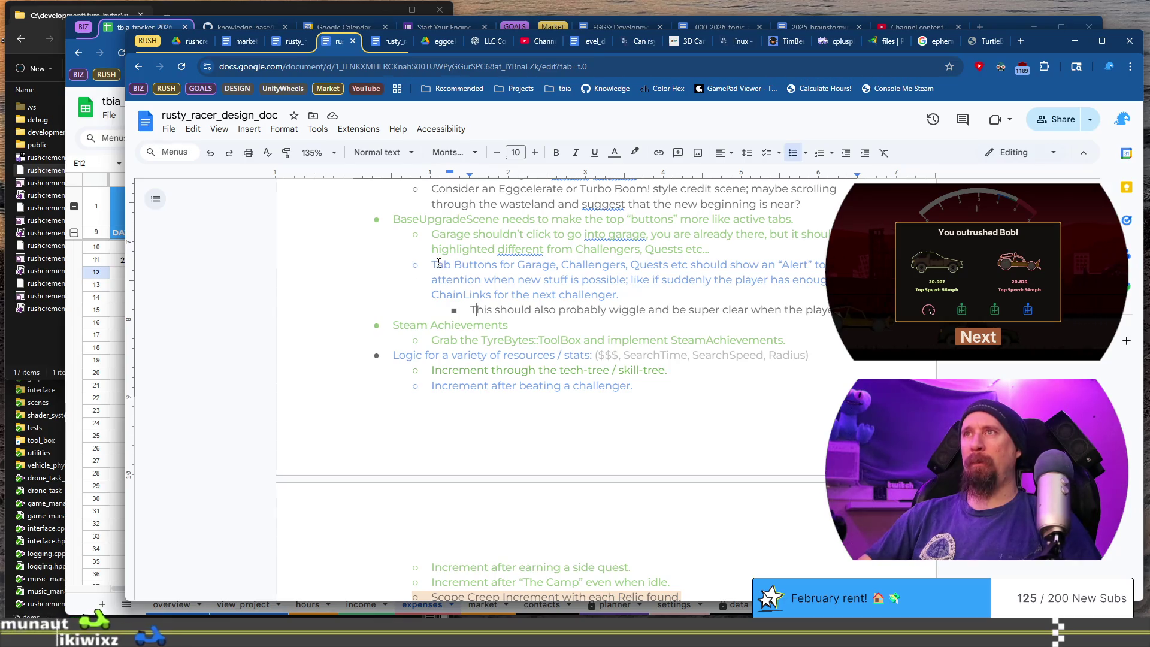
drag(439, 264, 626, 294)
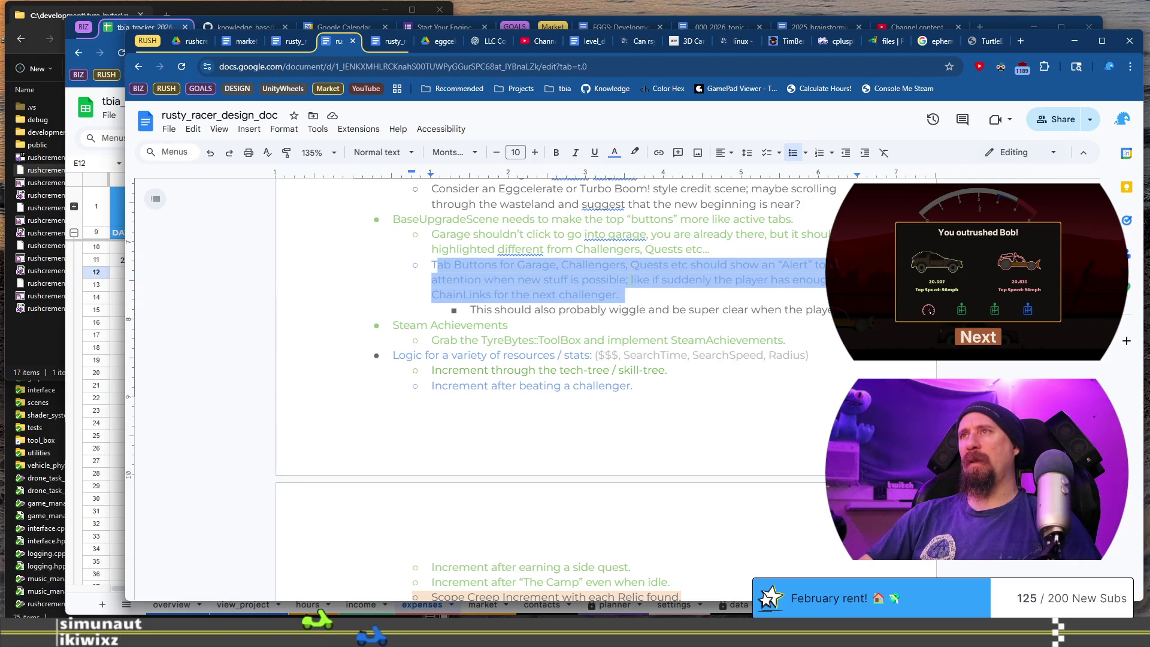
click(470, 309)
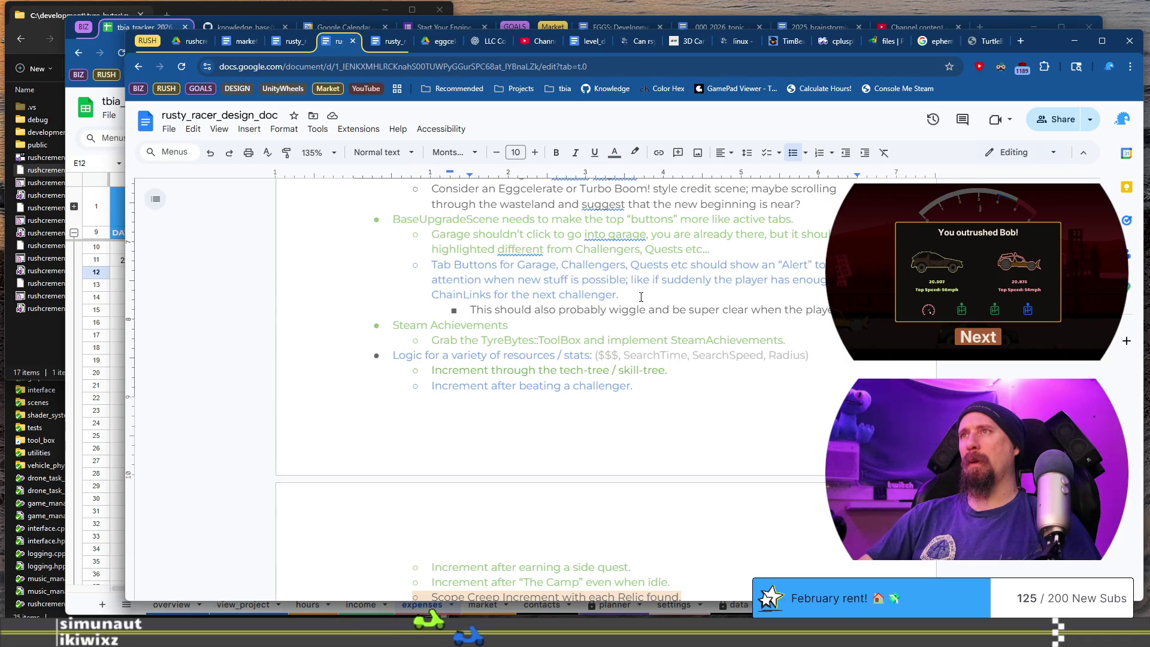
shift+click(429, 262)
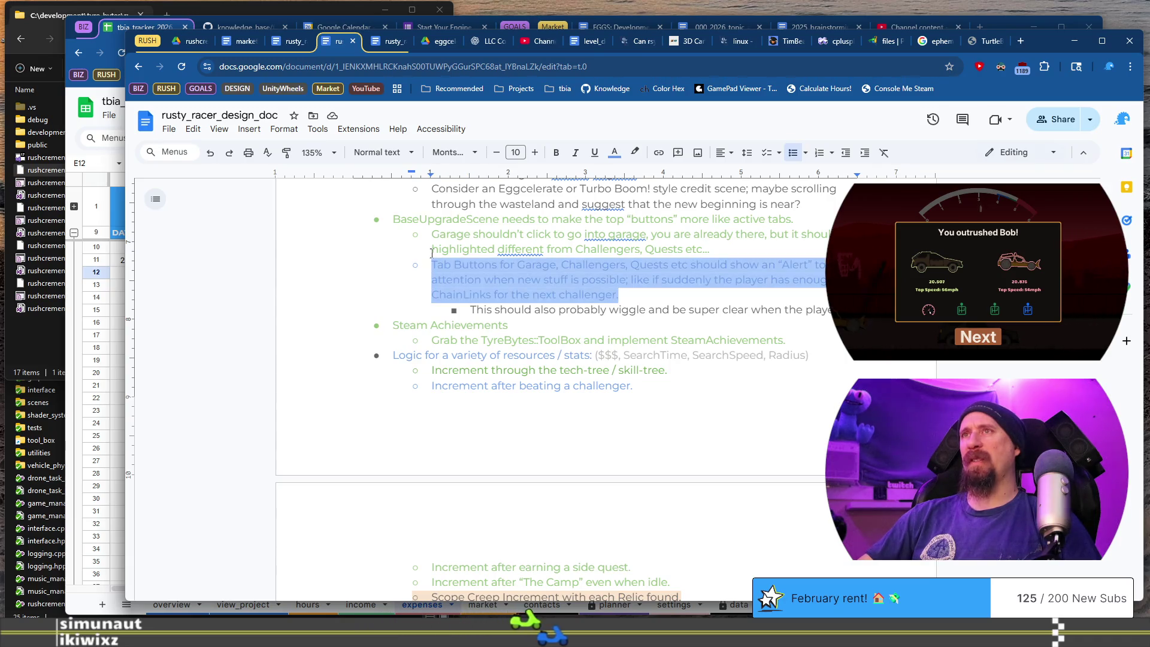
click(614, 152)
click(650, 235)
click(581, 299)
Colour the 'Increment after beating a challenger.' bullet light green.
scroll(402, 356, down, 1)
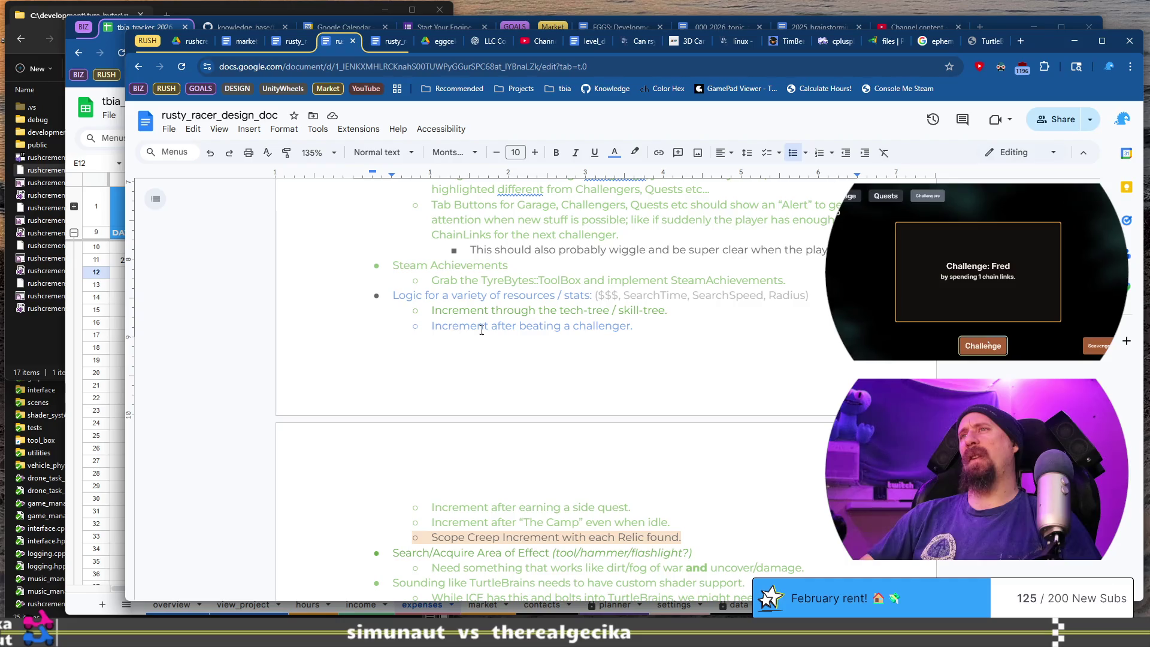
key(shift+Home)
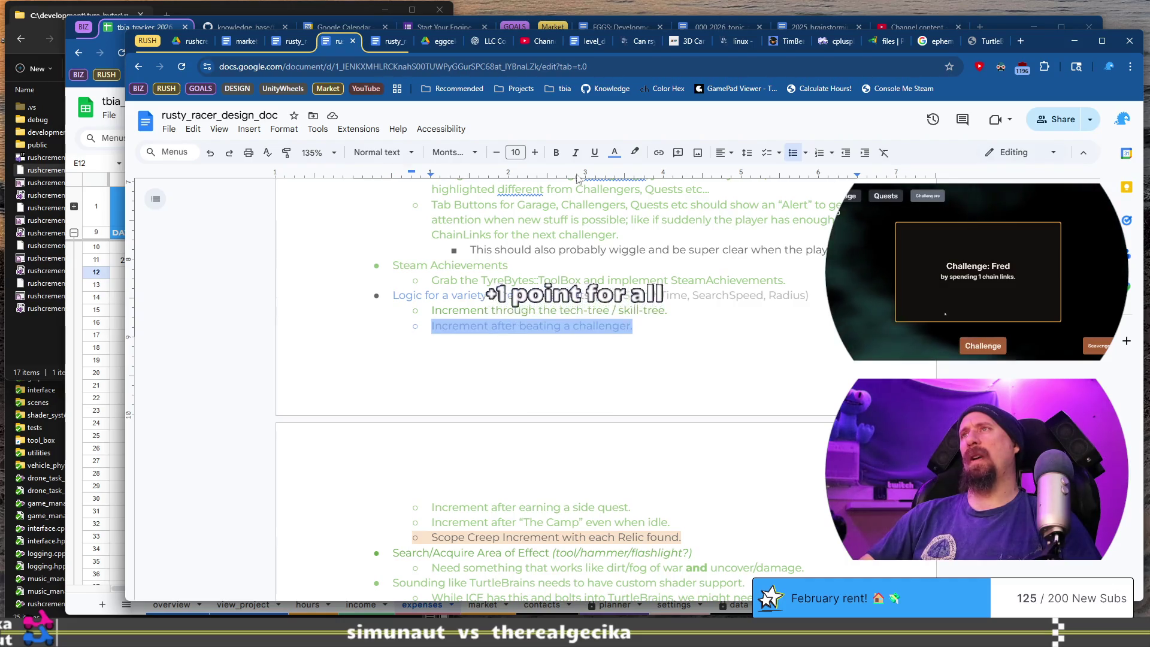
click(615, 153)
click(671, 228)
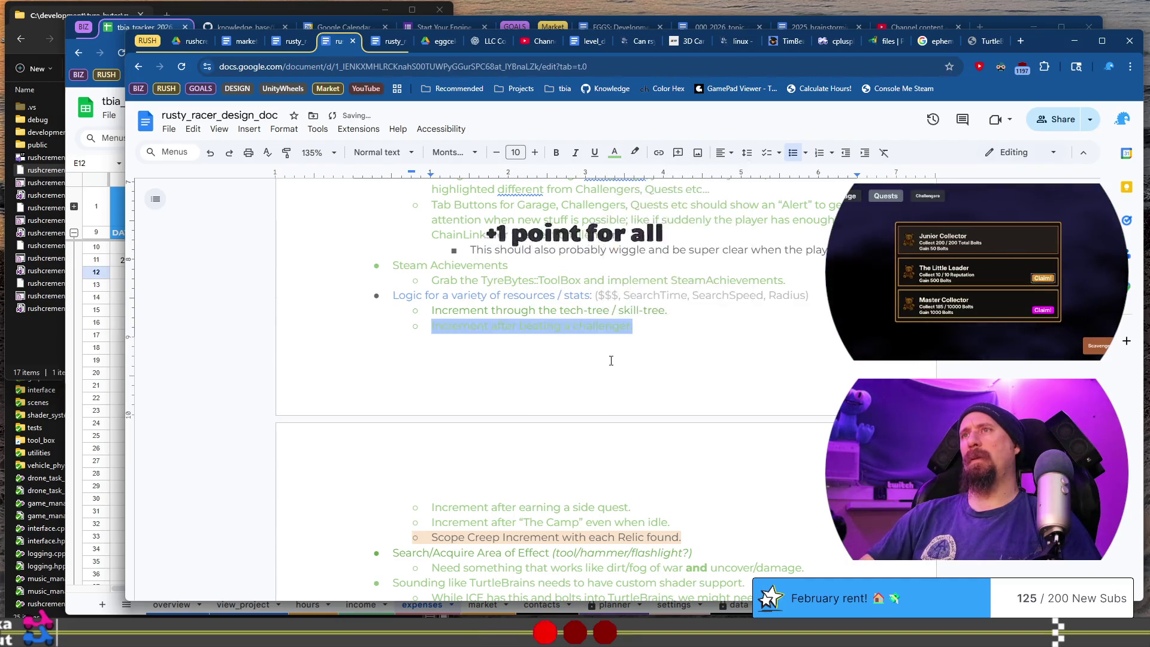
scroll(575, 390, down, 1)
click(706, 419)
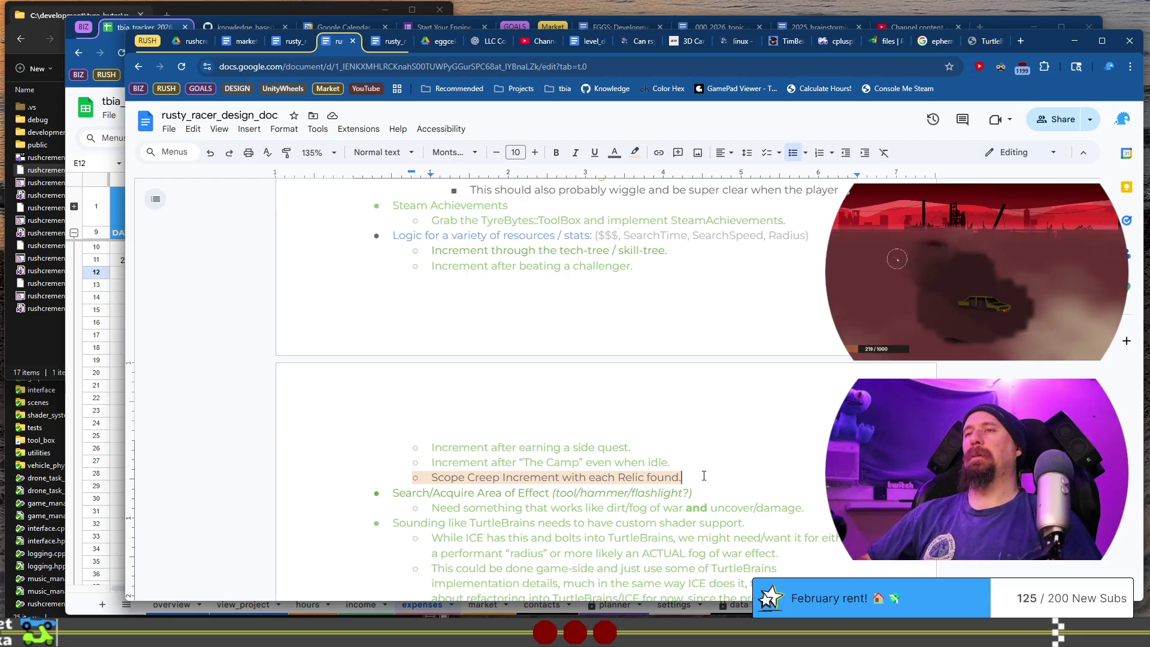
Add an empty nested bullet directly below 'Scope Creep Increment with each Relic found.'.
key(Return)
key(Tab)
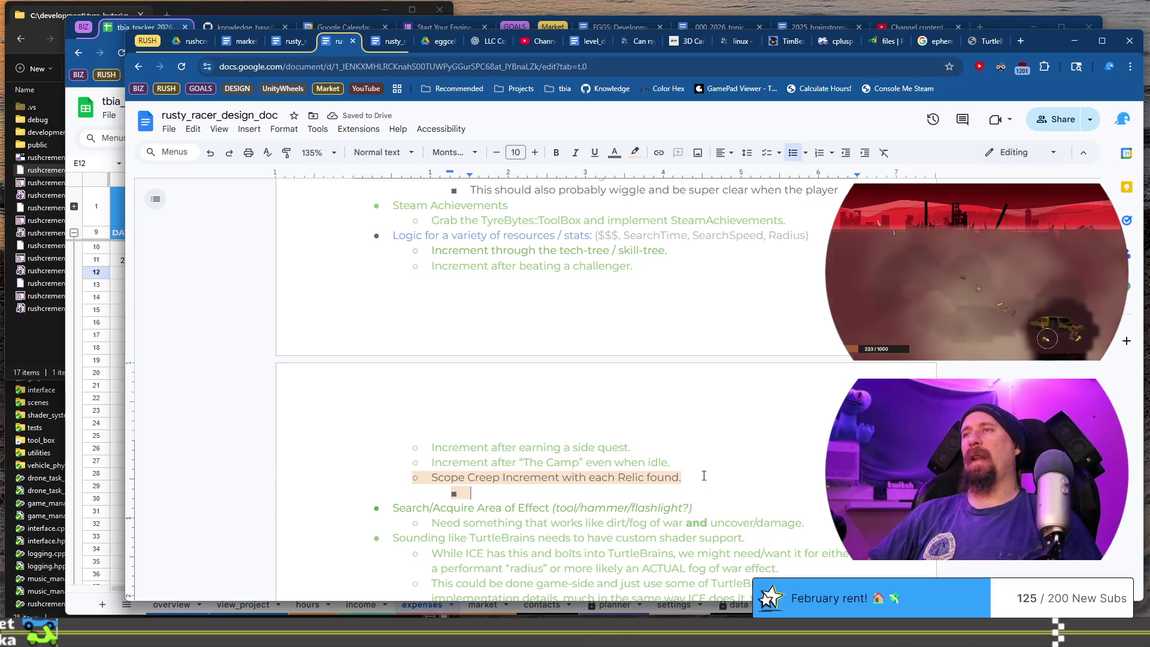
scroll(704, 475, up, 20)
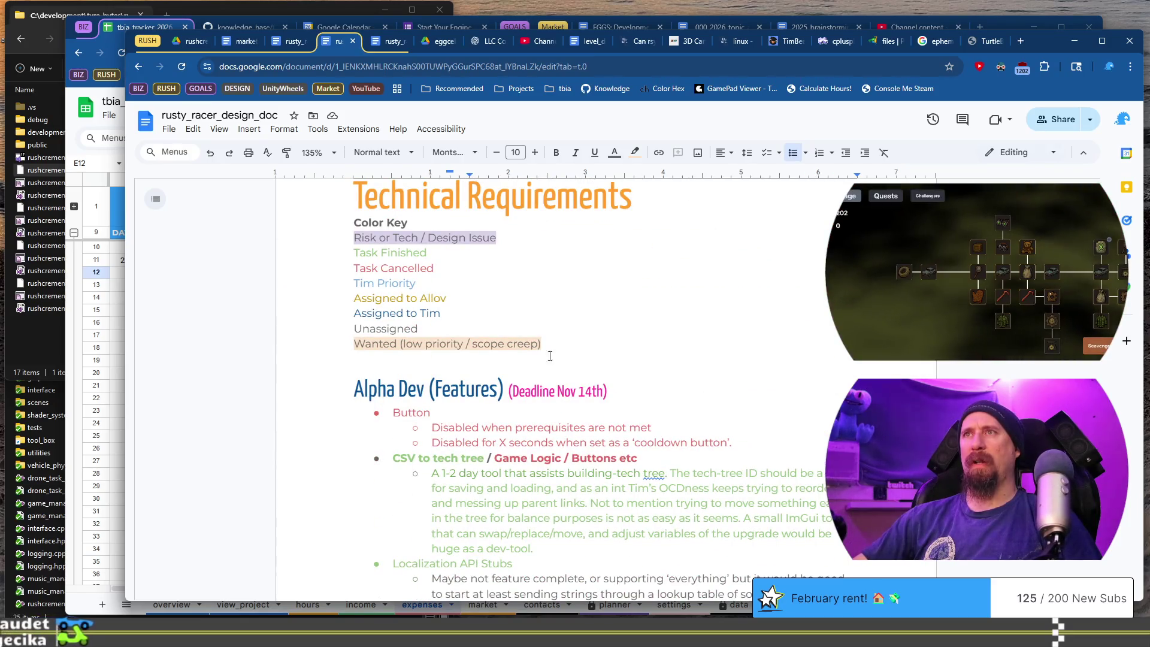
scroll(578, 359, down, 15)
scroll(584, 331, down, 10)
scroll(602, 314, up, 4)
scroll(605, 310, down, 5)
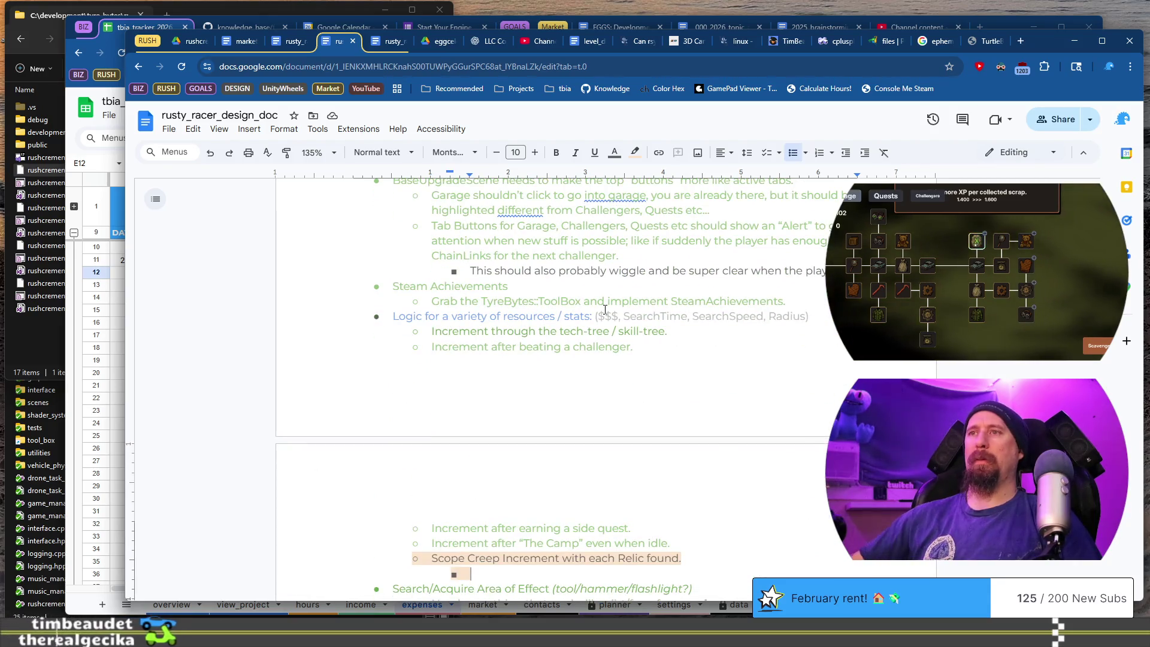
scroll(593, 326, up, 7)
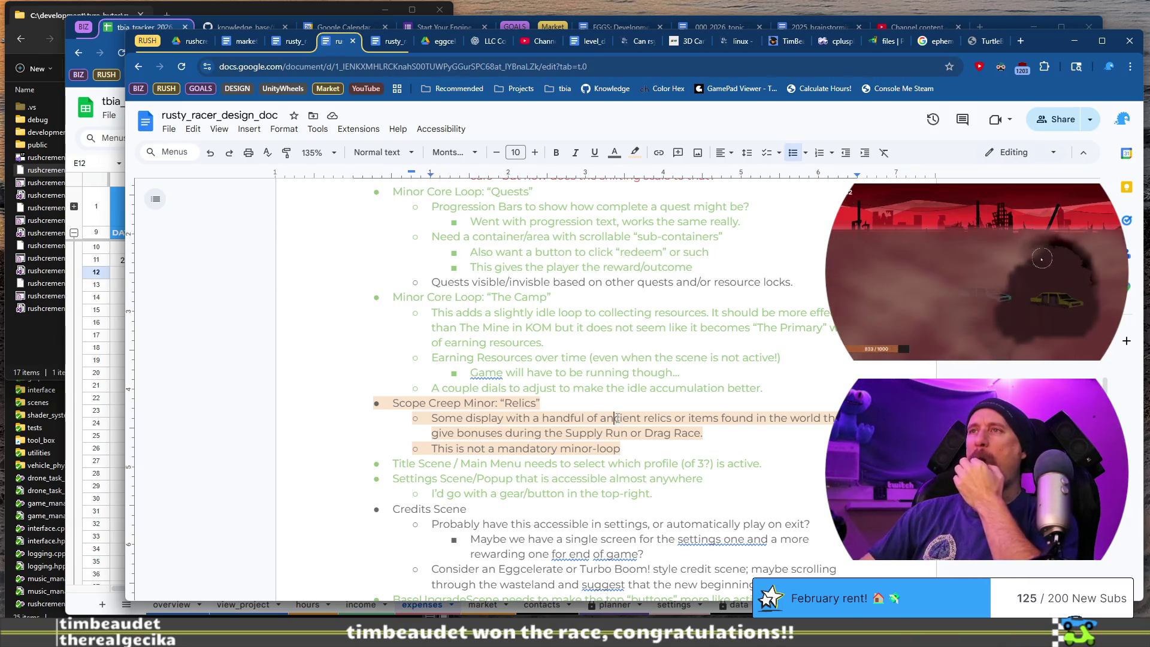
Add a sub-bullet saying race wins give 'charms', big upgrades not in the tech tree, with 'big' bolded.
click(617, 421)
key(Home)
key(Return)
key(Up)
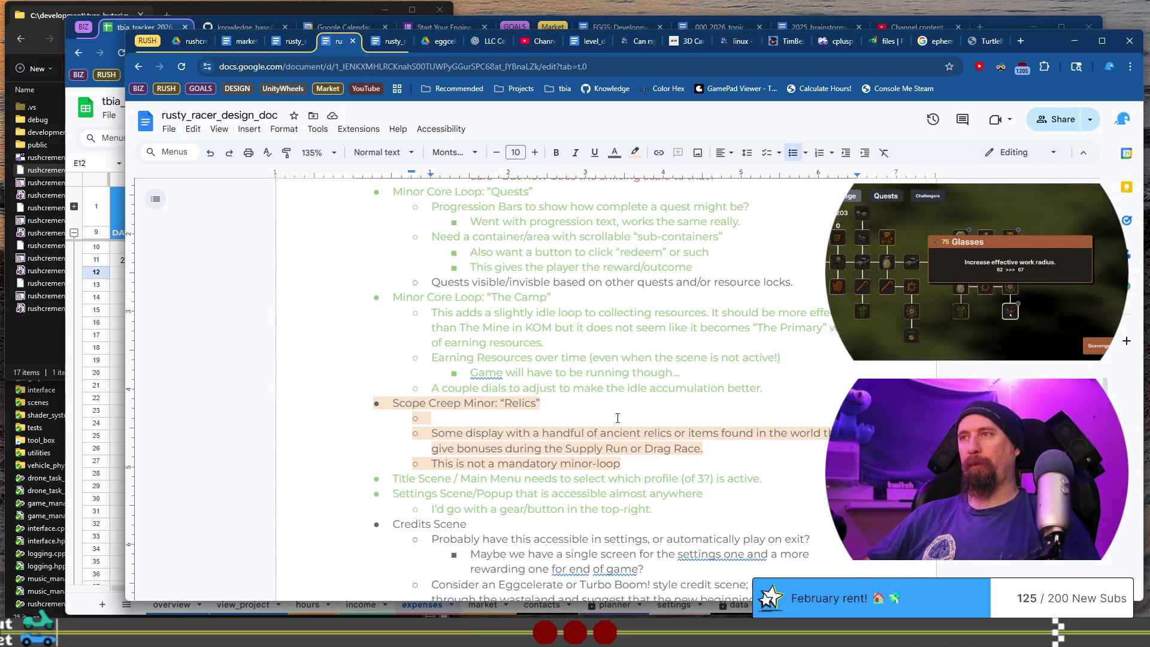
text(ac)
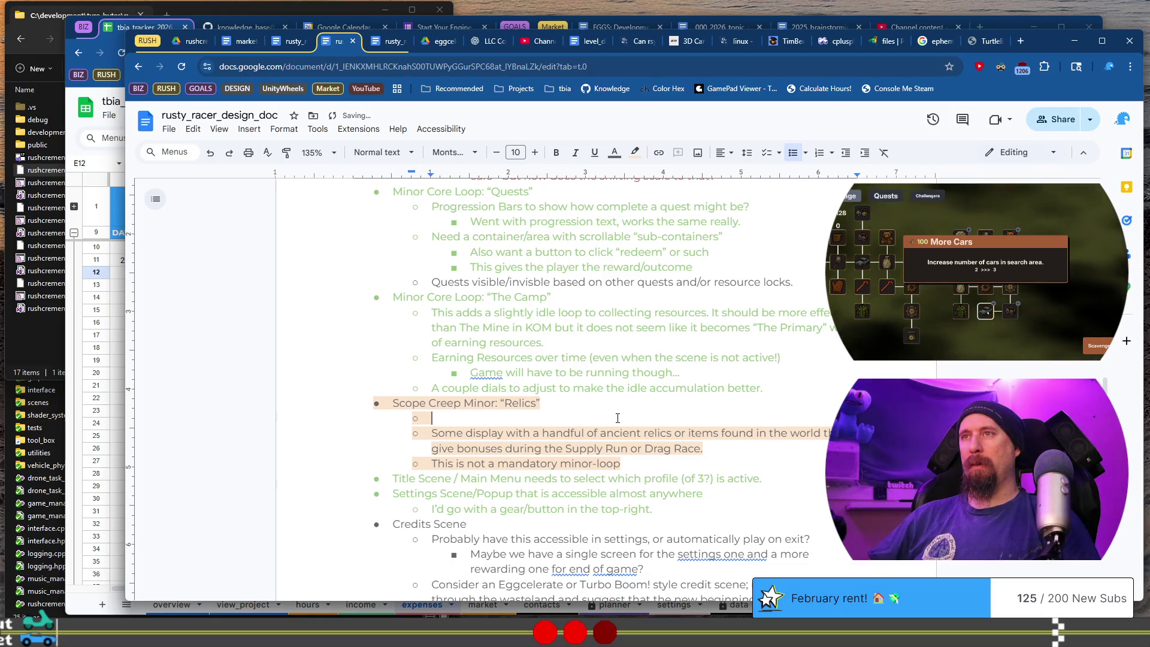
text(es)
key(BackSpace)
text(r)
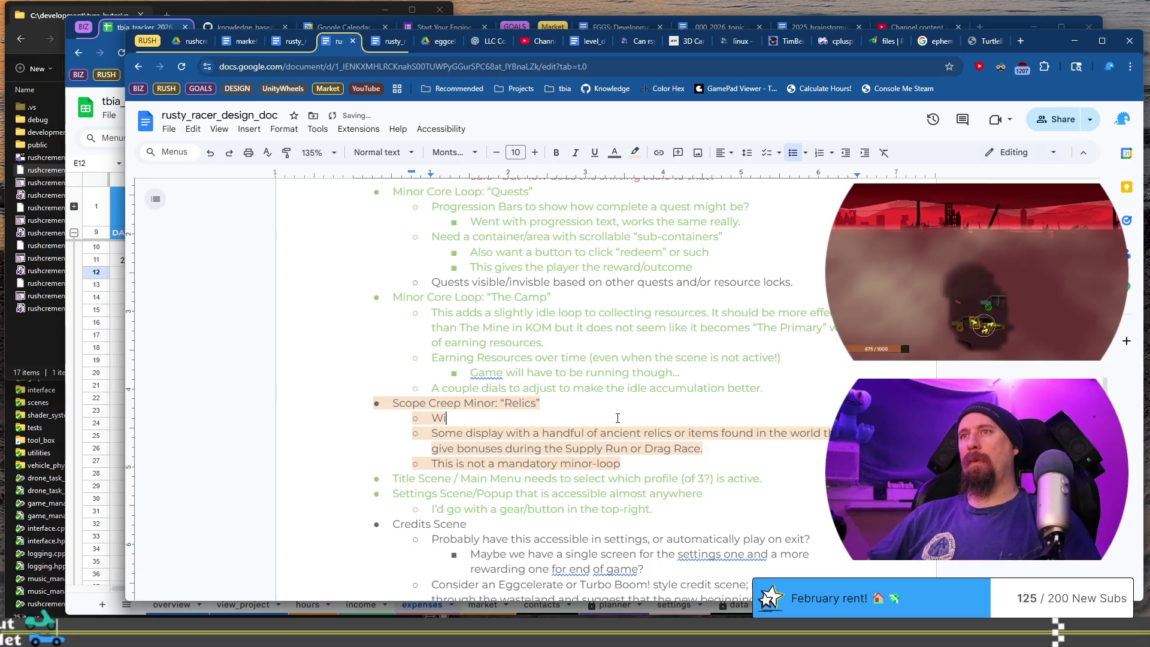
text(rac)
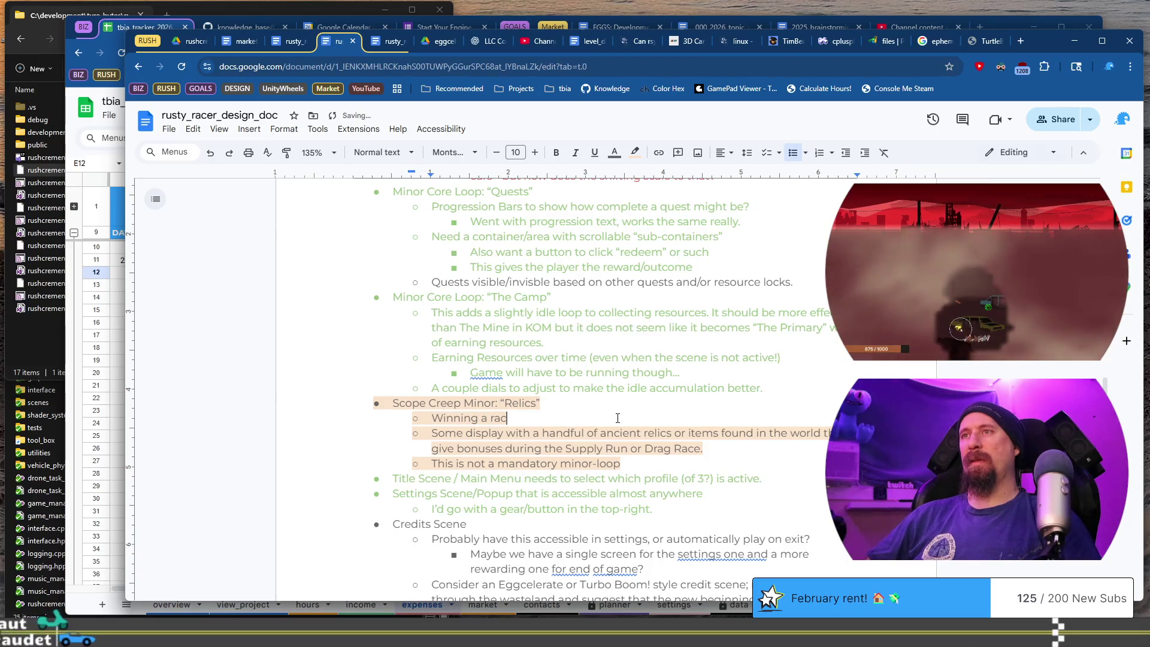
text(e could giv)
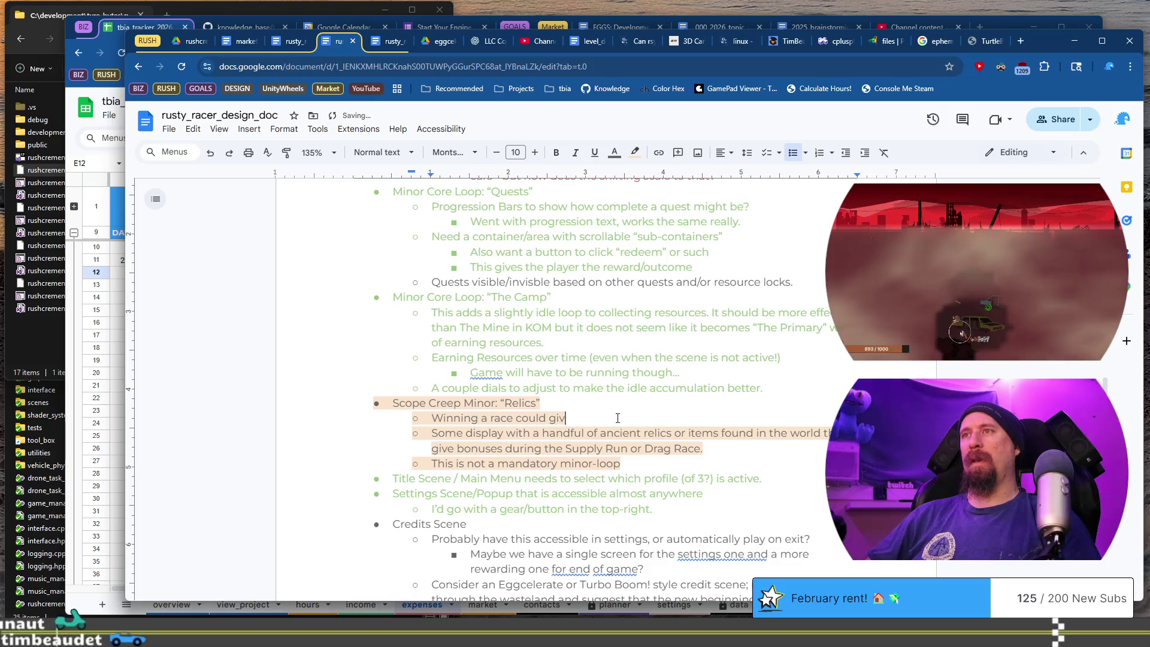
text(e the player 'charms)
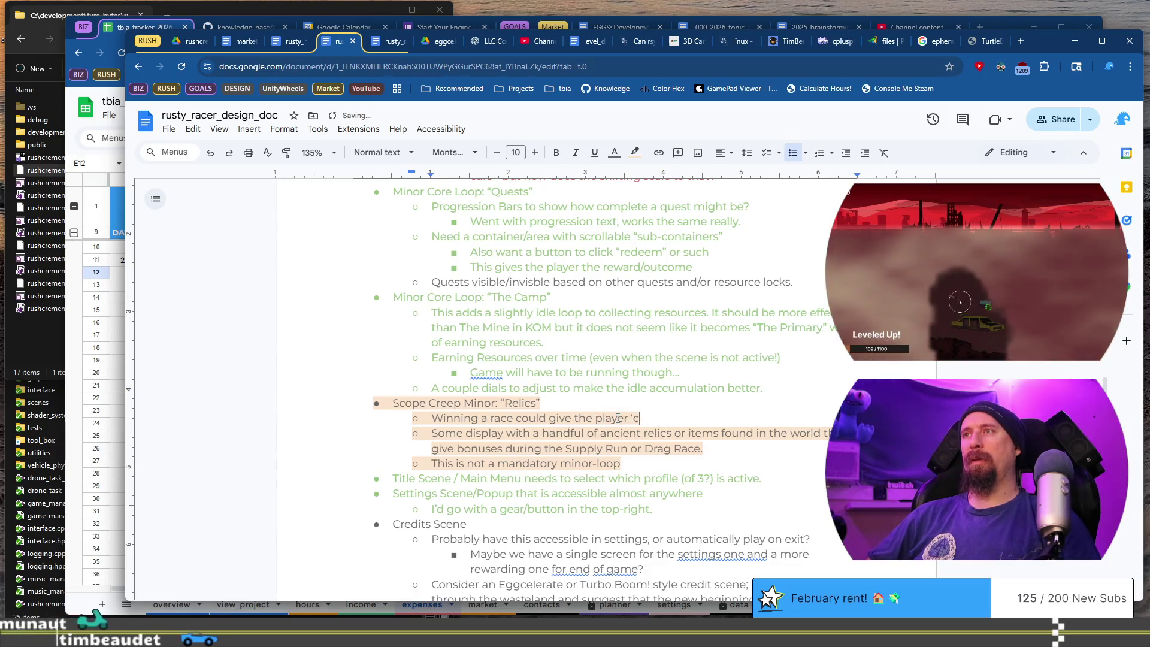
text(' )
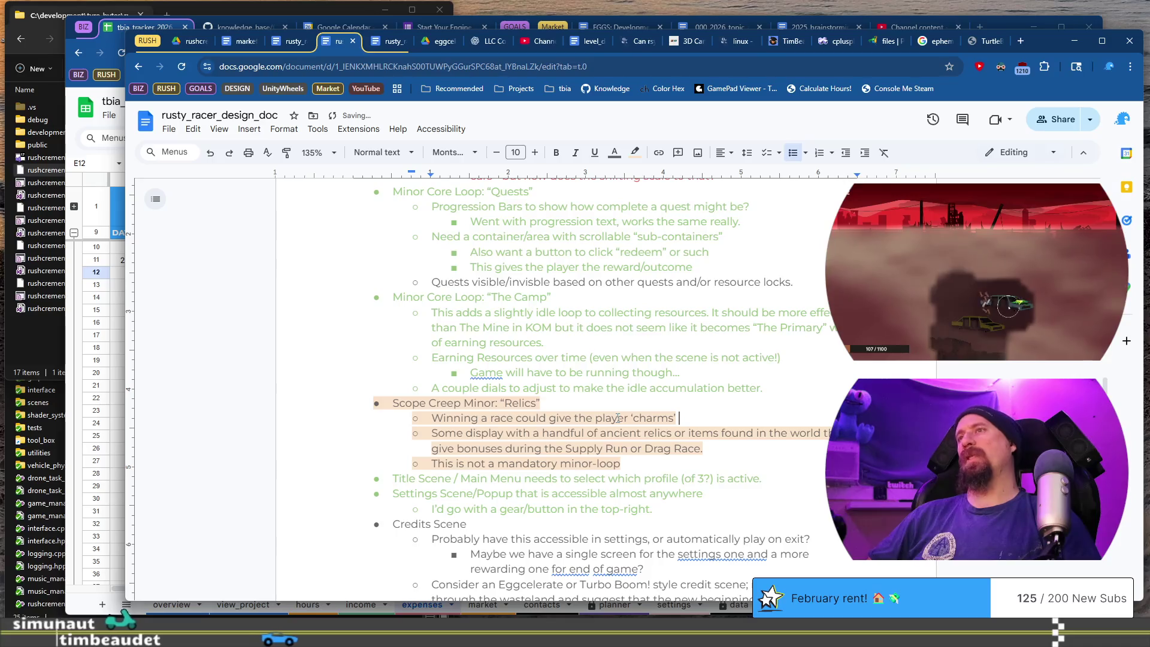
text(that )
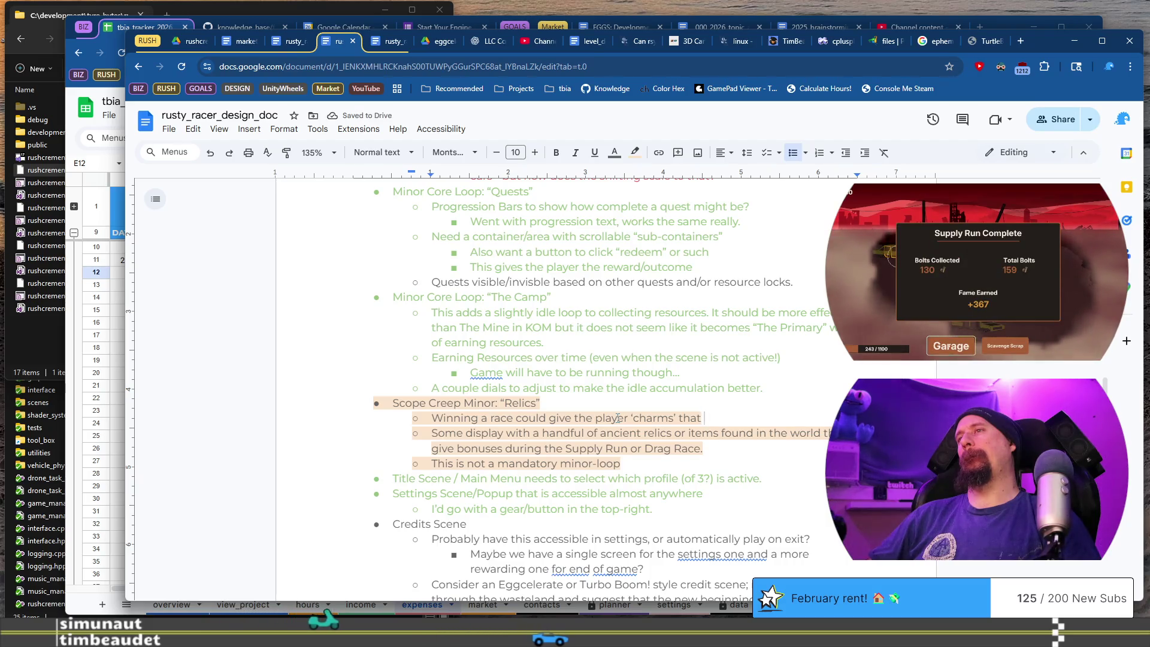
text(upgrade)
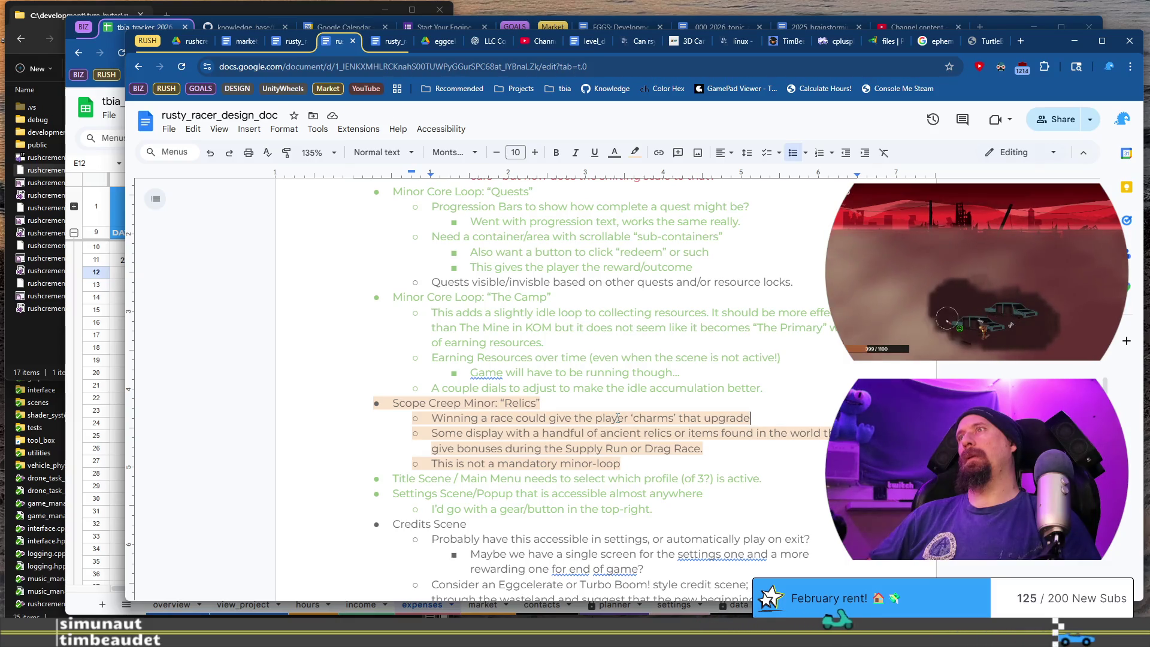
text(are big upgr)
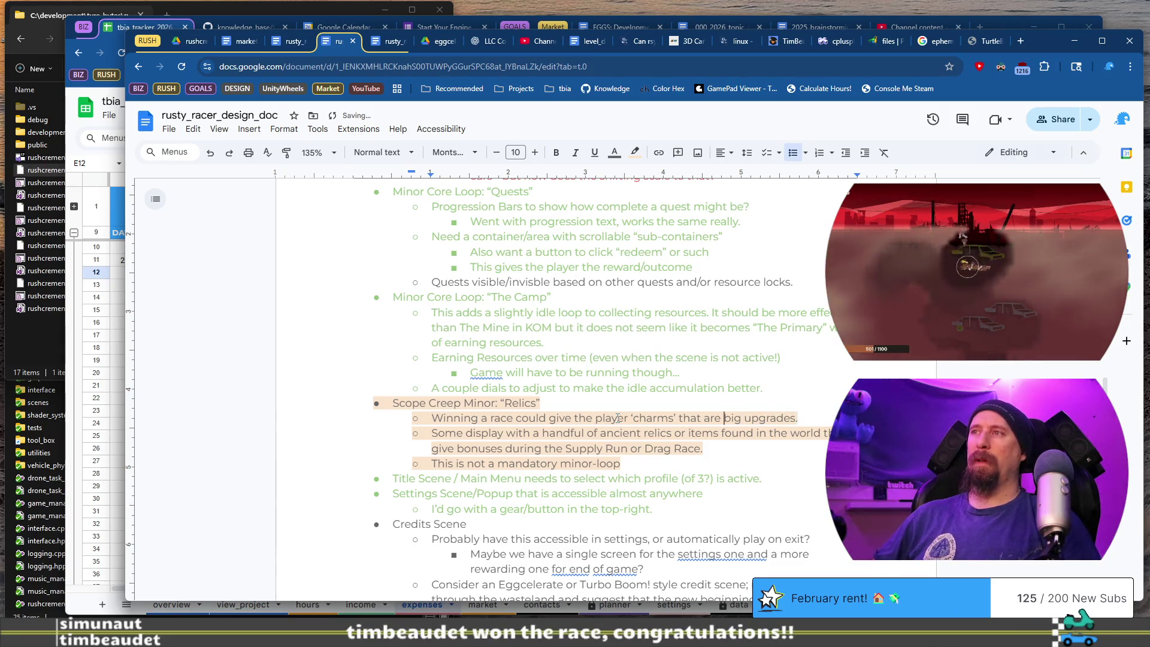
key(shift+Right)
key(shift+Right)
key(ctrl+b)
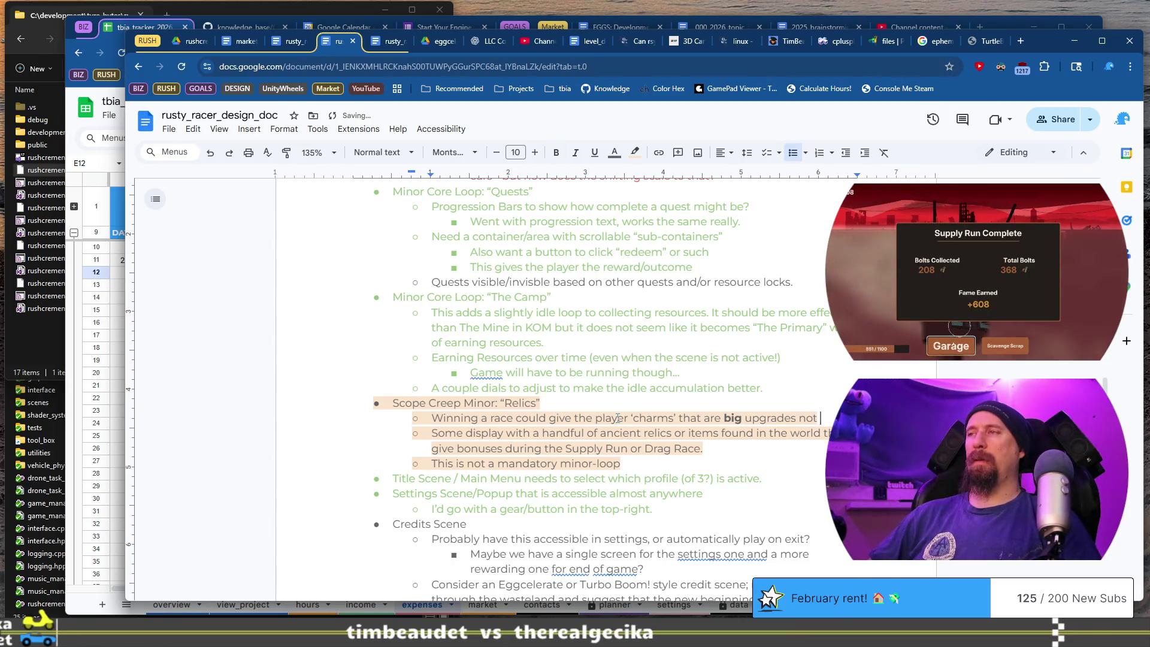
text(t available in t)
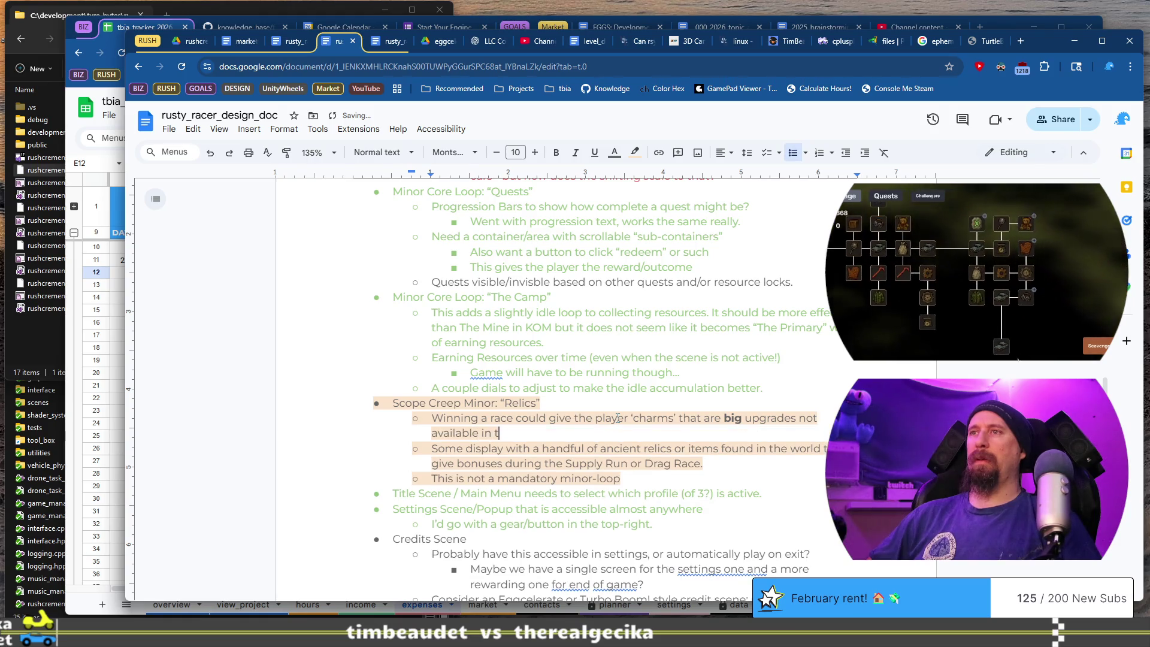
text(ech tree. )
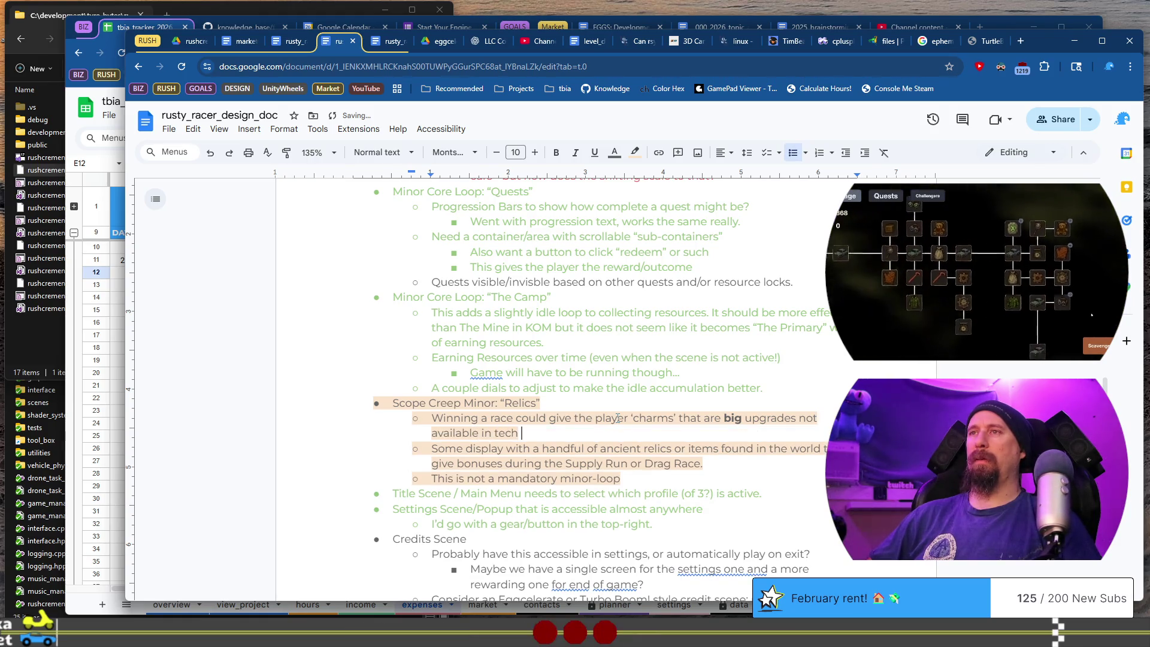
text(That is )
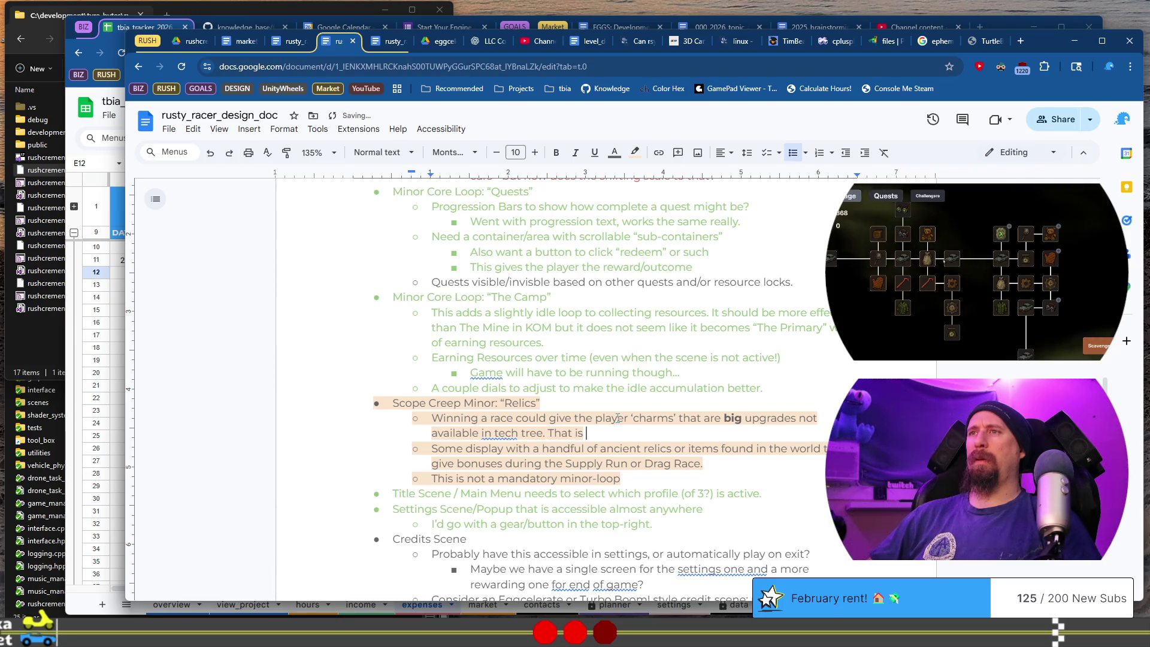
text(what “r)
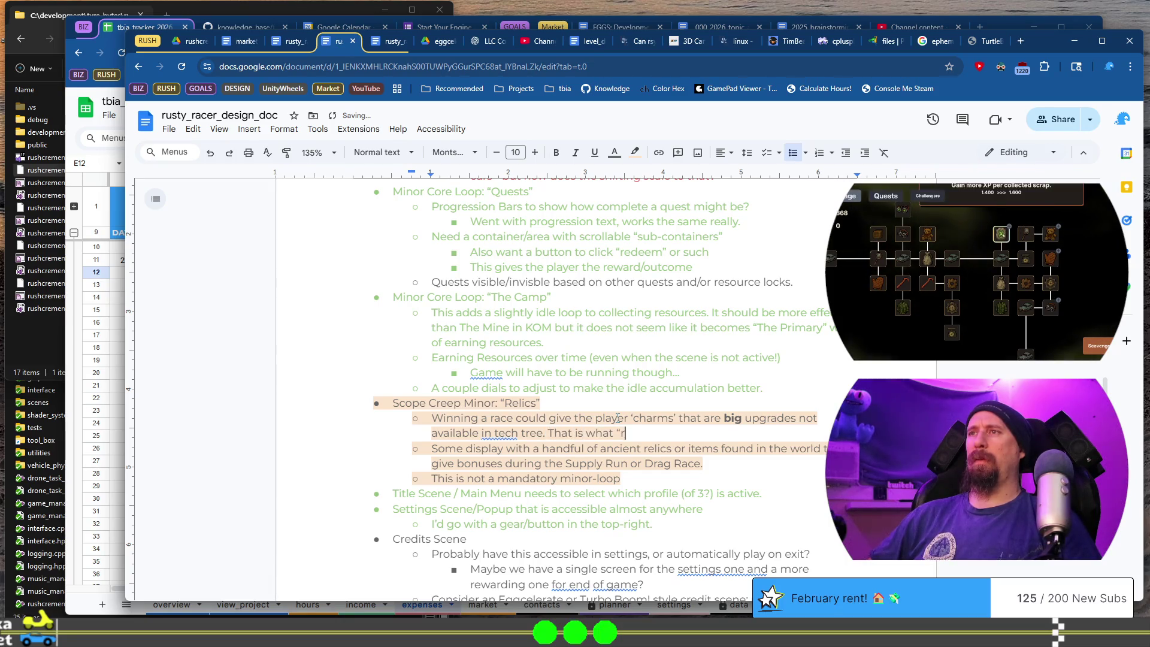
text(elics" would becom)
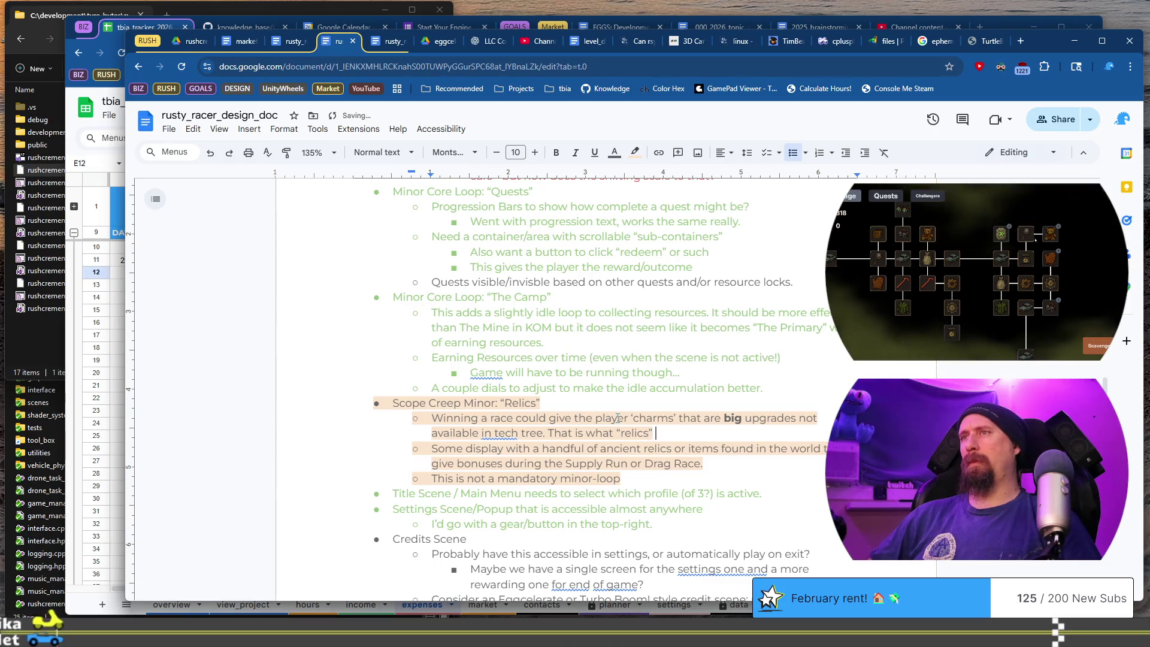
text(e now.)
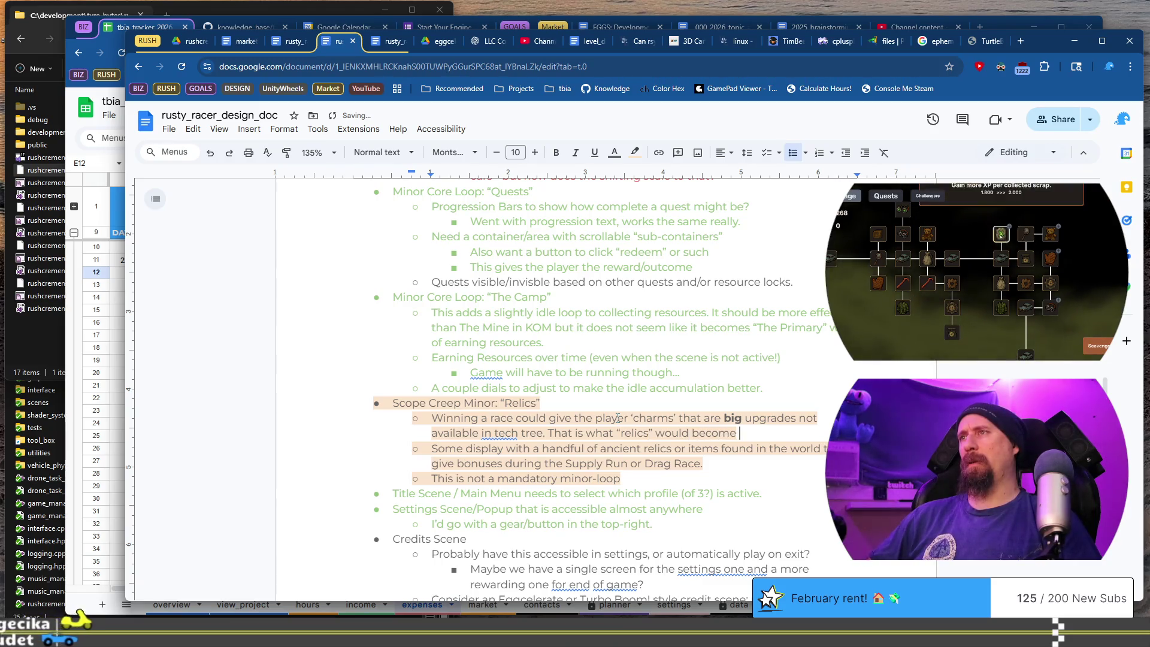
Rename the 'Relics' section heading to 'Charms'.
double_click(520, 403)
text(Charms)
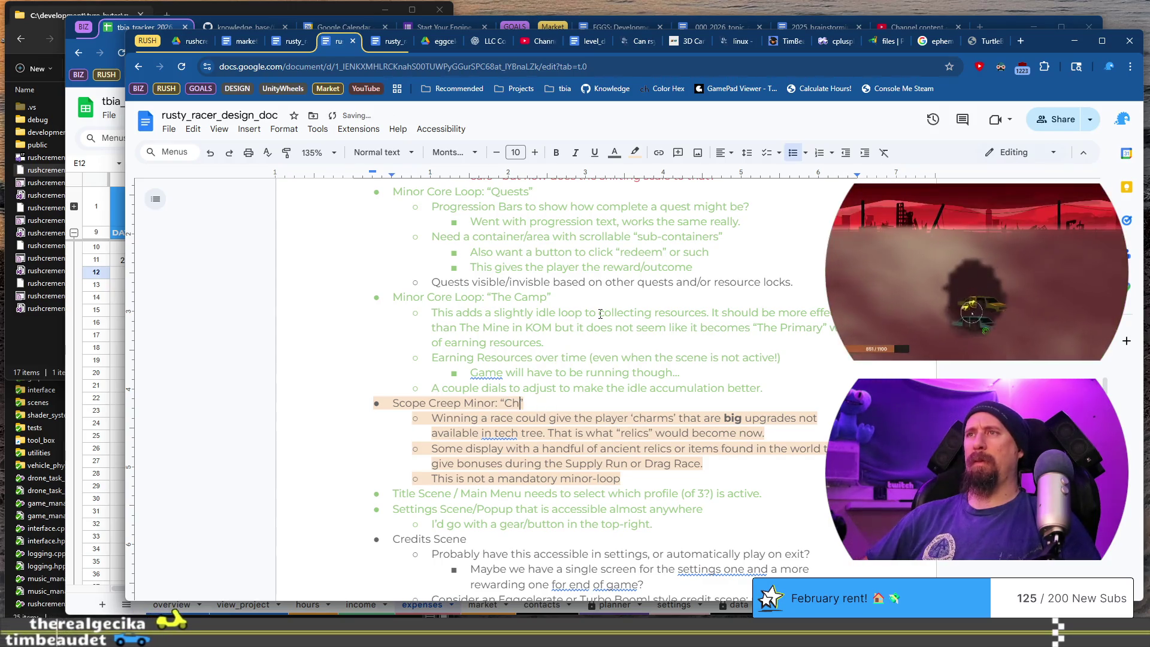
scroll(563, 422, down, 2)
scroll(567, 348, down, 7)
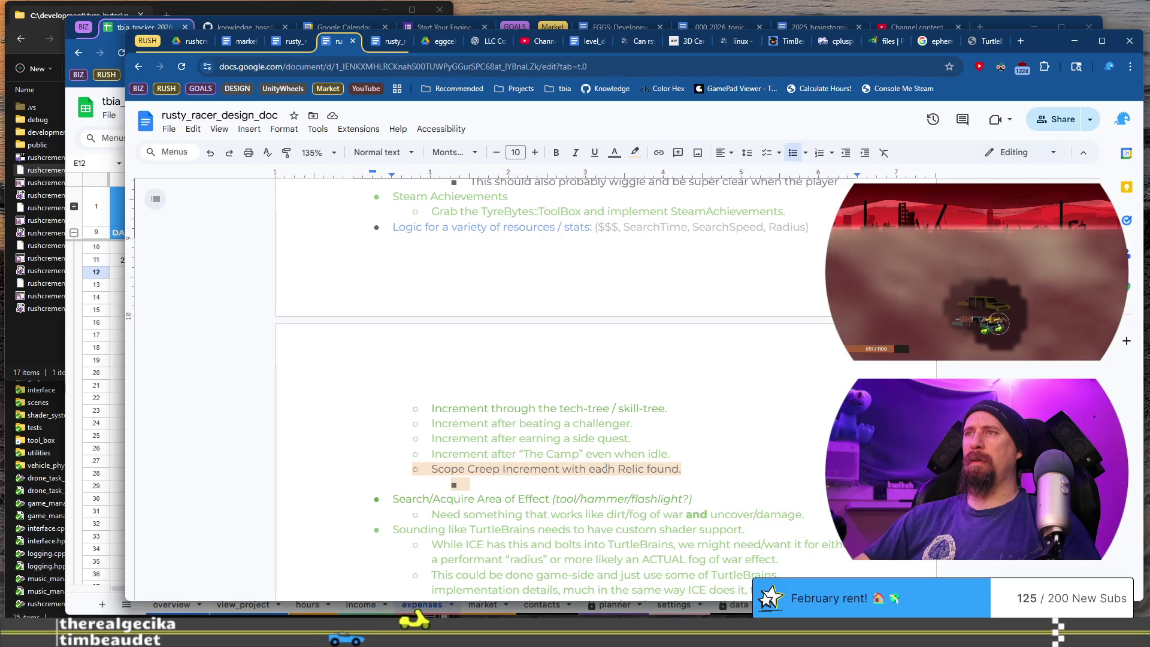
Change 'Relic' to 'Charm' in the Scope Creep Increment item.
double_click(631, 469)
text(Cha)
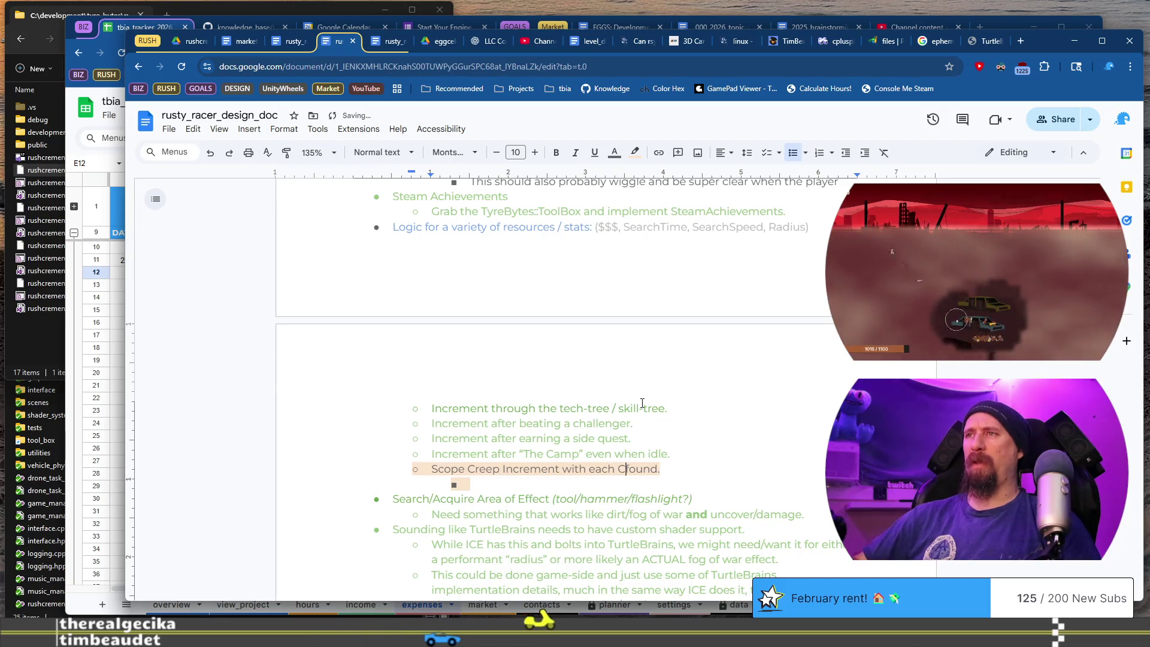
text(rm)
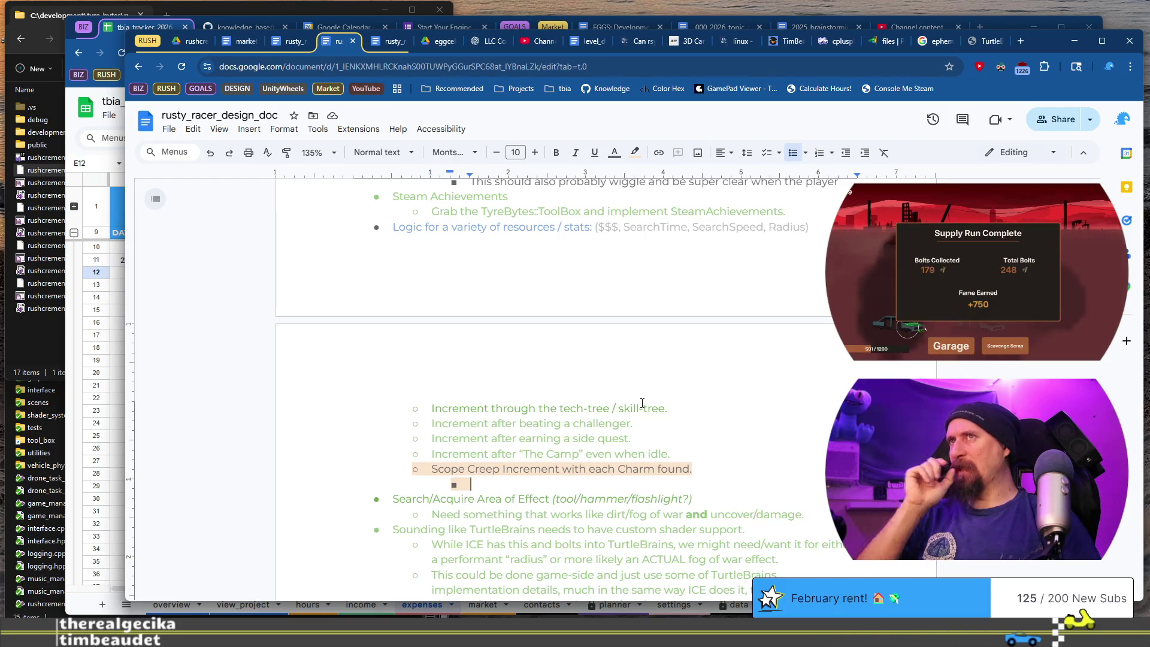
scroll(642, 403, up, 10)
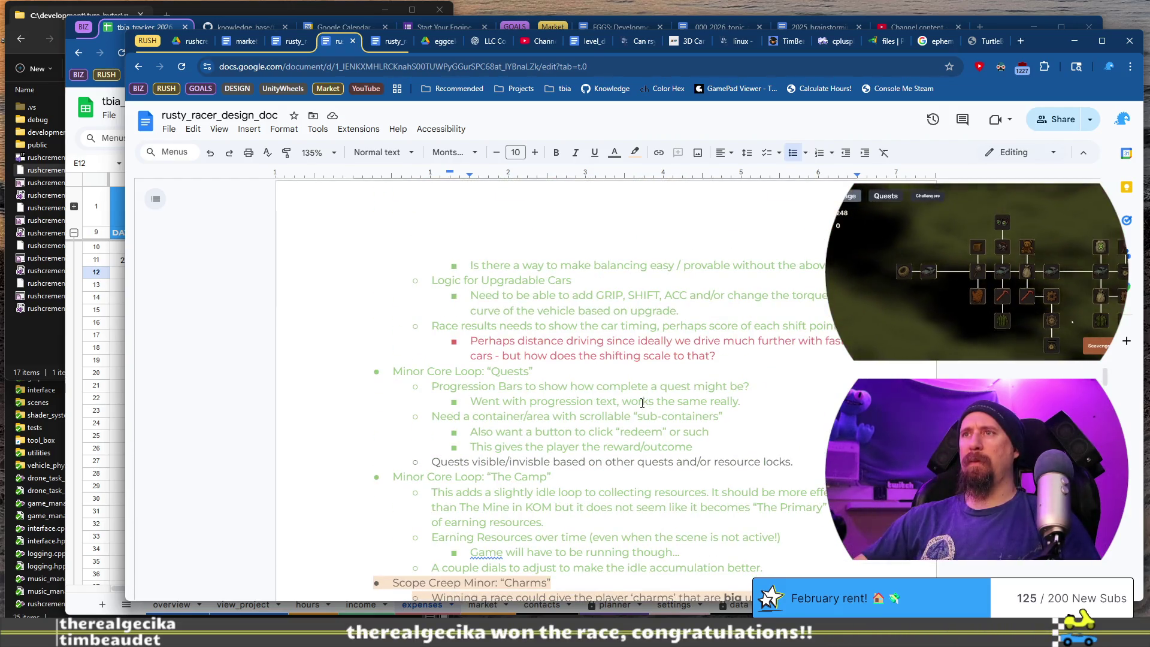
scroll(642, 403, down, 3)
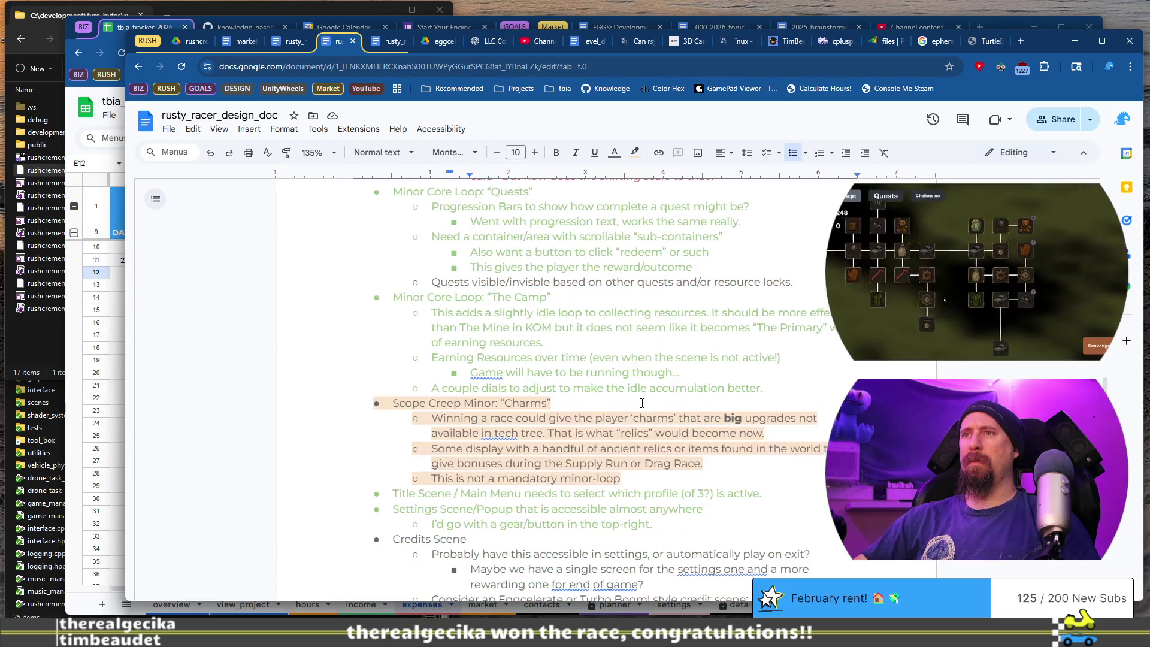
Add a Charms note: 'Need to display charm icons on an Unlock Screen as well as on the Supply'.
click(648, 470)
key(shift+Home)
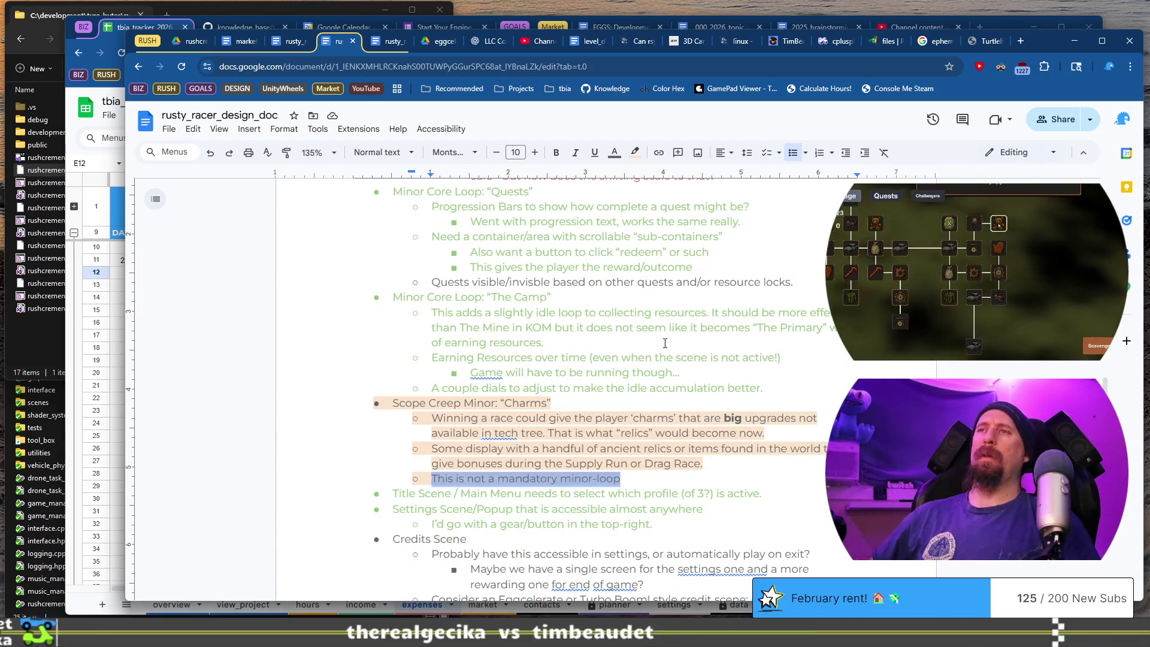
key(Left)
key(Return)
key(shift+Home)
key(BackSpace)
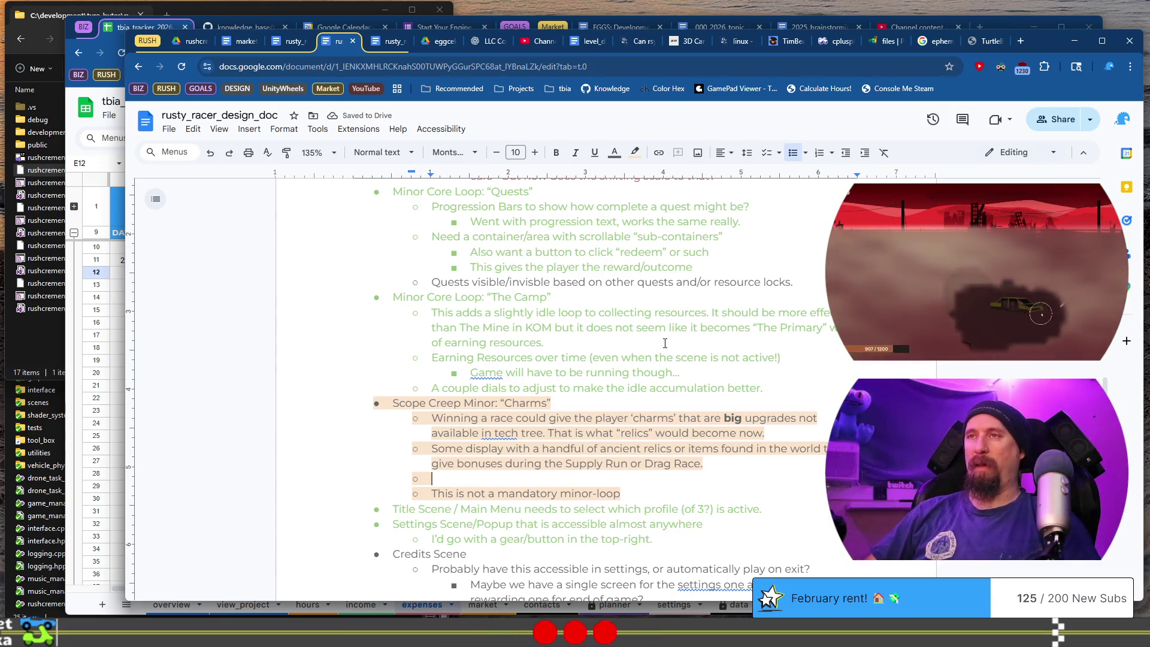
text(Need to displ)
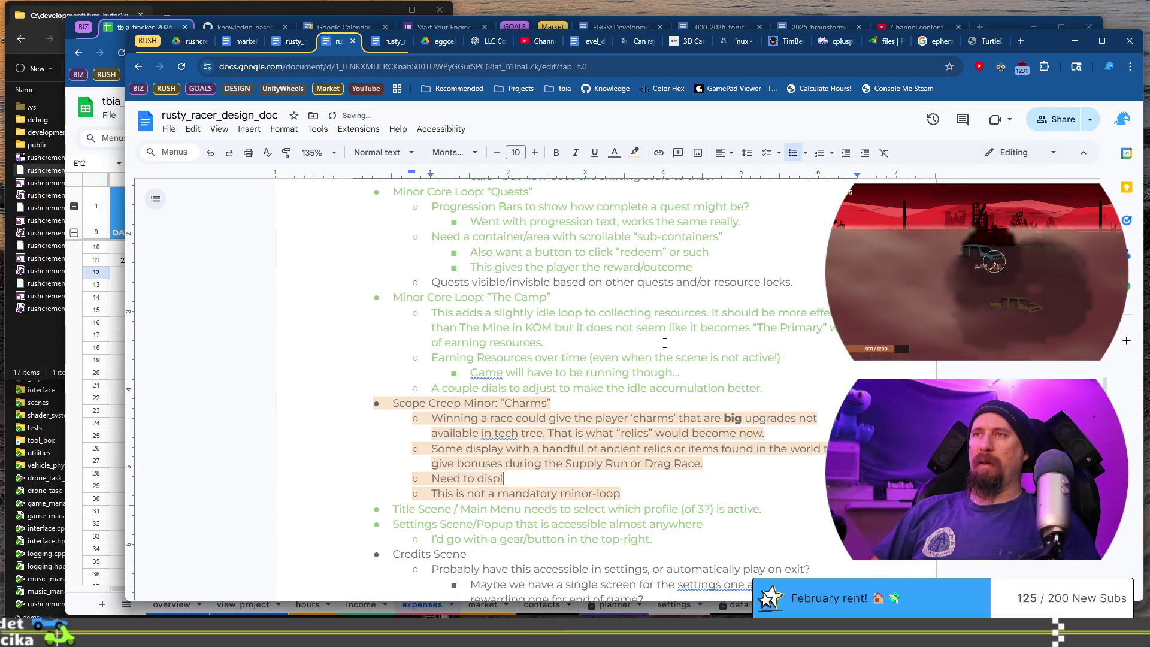
text(ay )
text(charm icon)
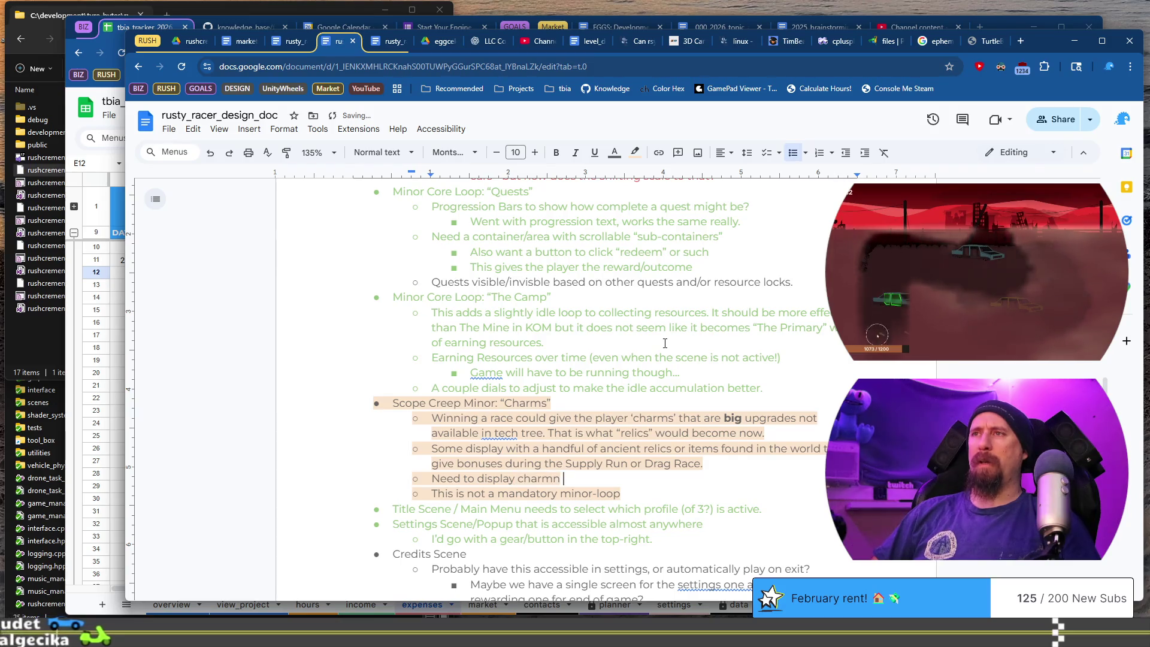
text(s in the)
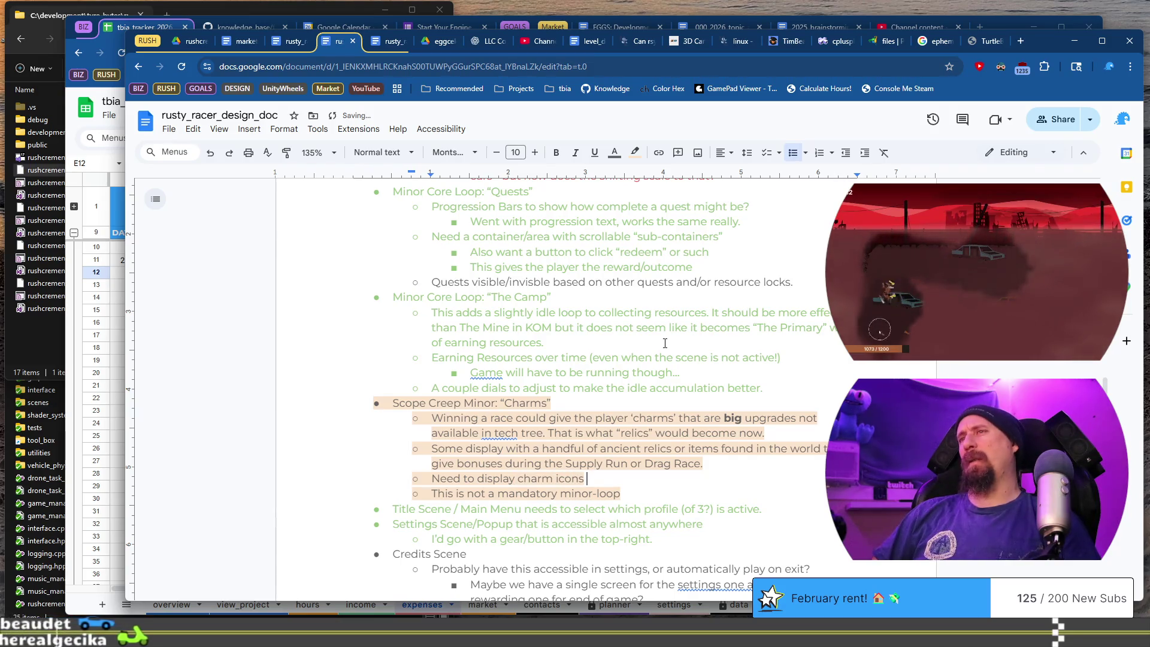
key(BackSpace)
key(BackSpace)
key(BackSpace)
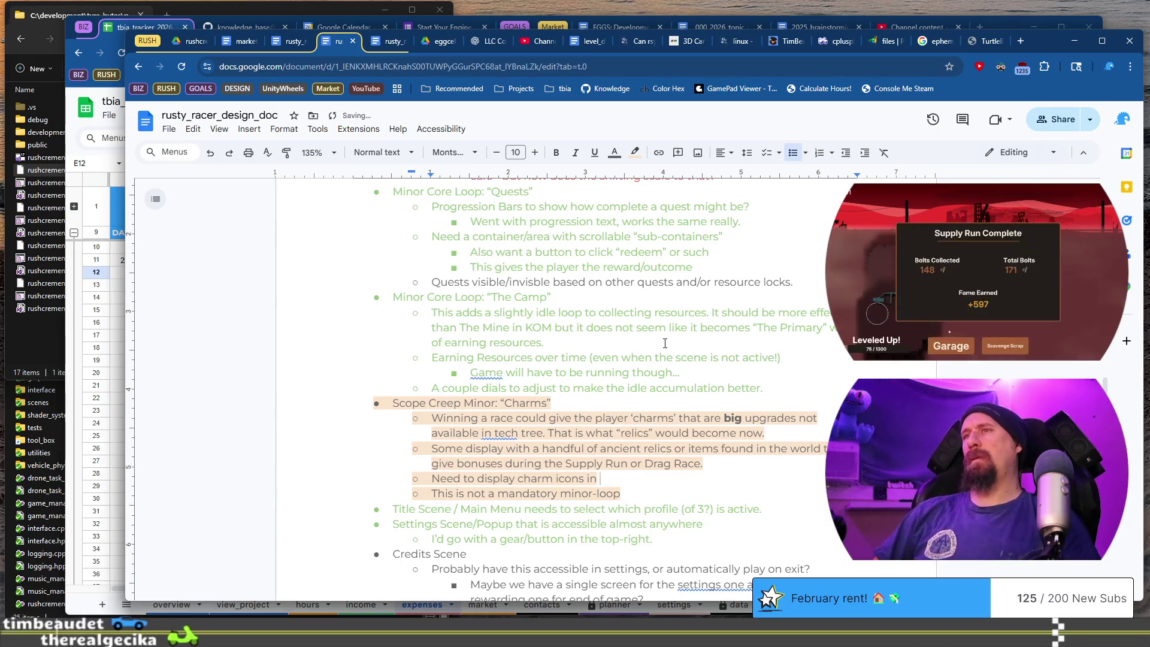
key(BackSpace)
key(BackSpace)
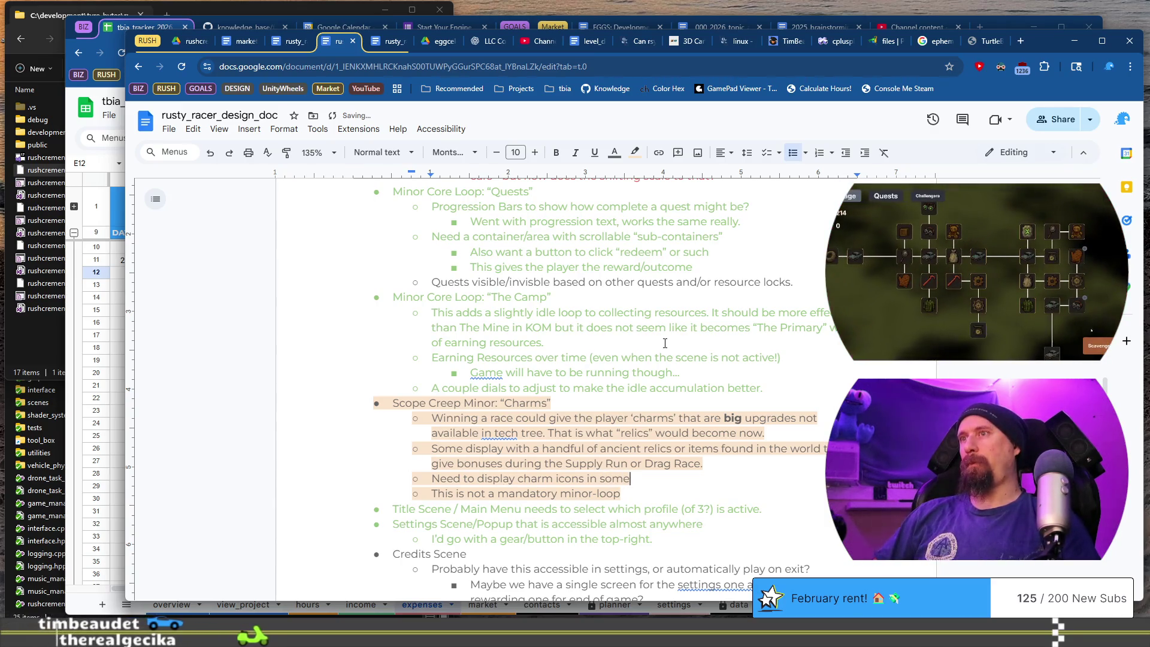
text(on )
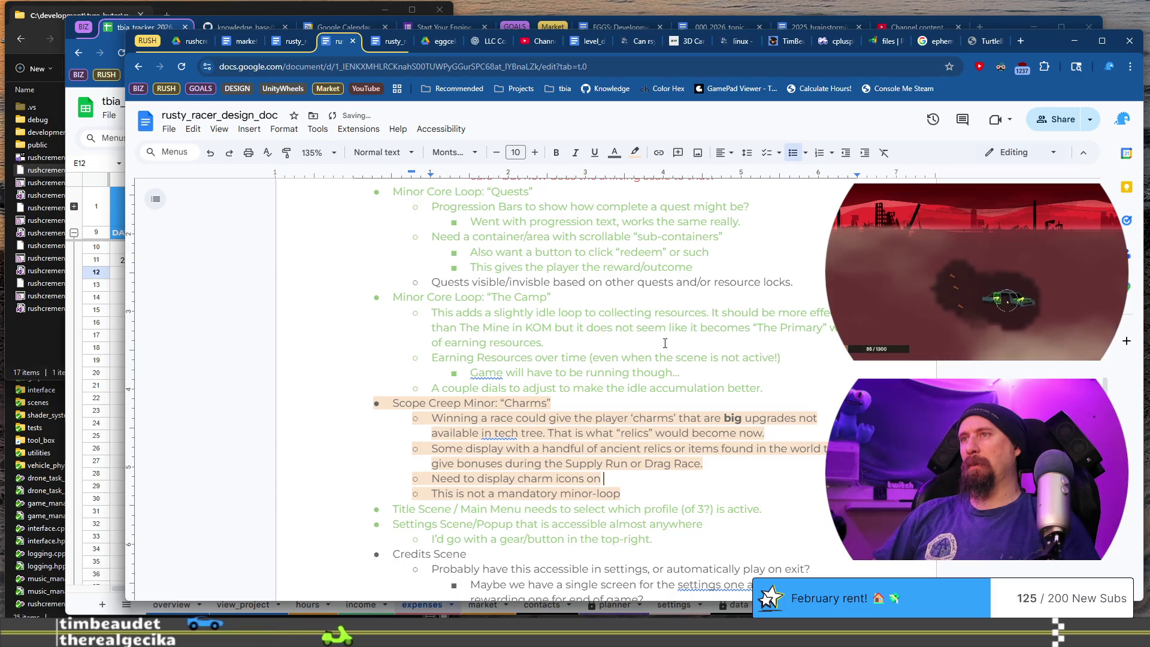
text(an Unlock Screen as well )
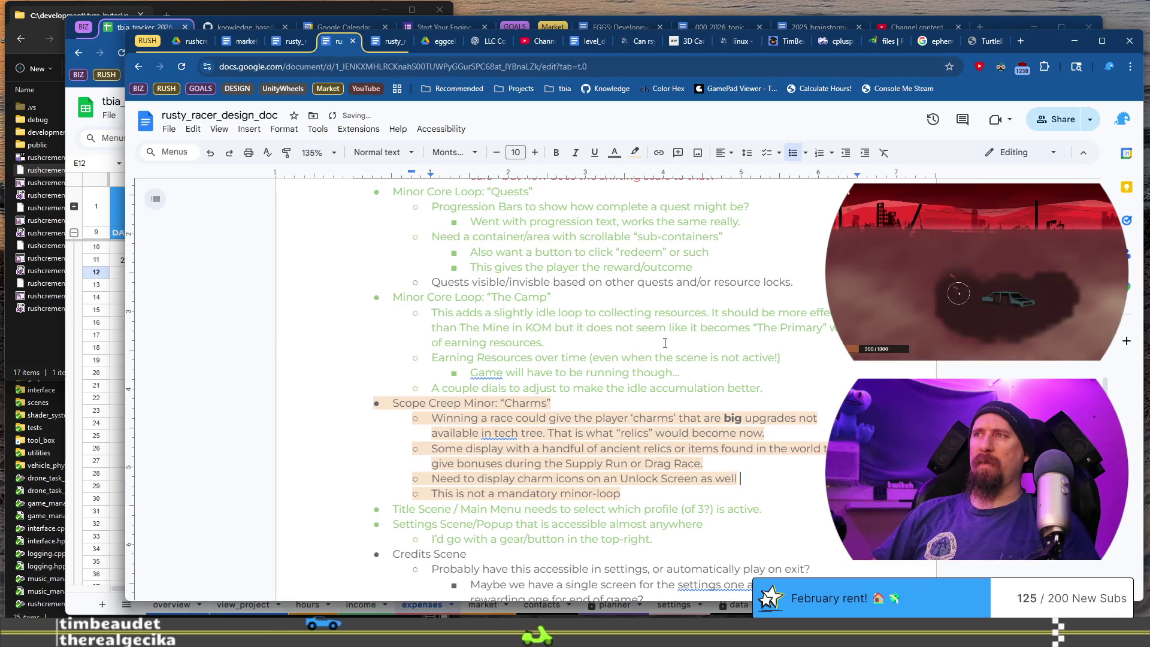
text(as on the Supply)
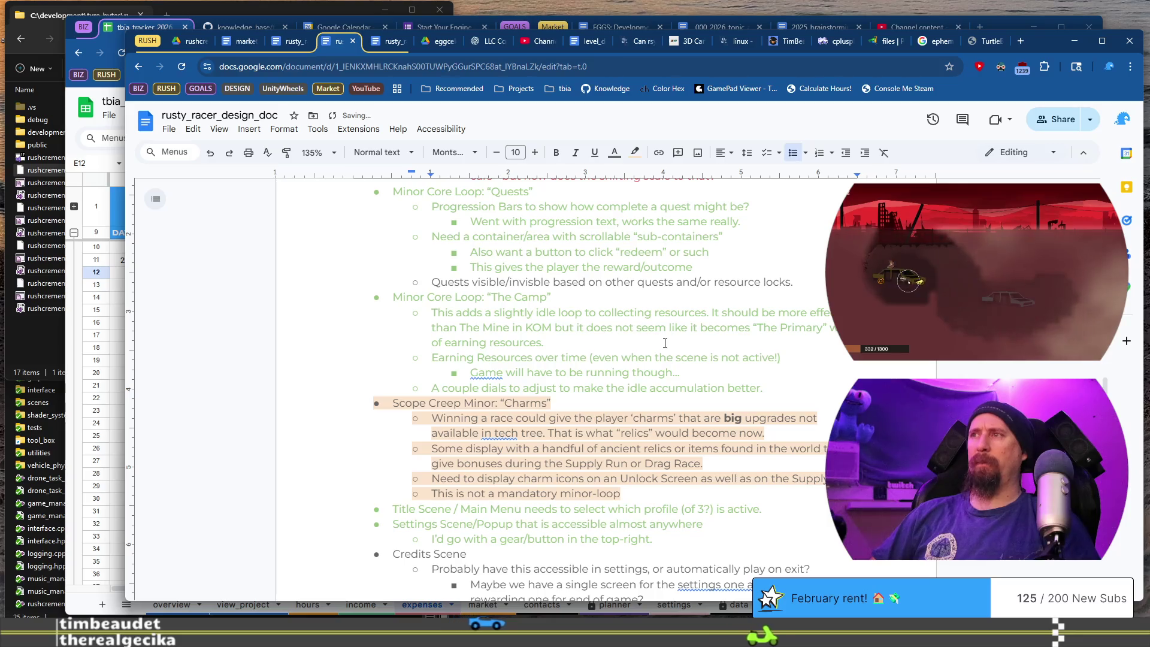
Remove 'or Drag Race' so relic bonuses apply only during the Supply Run.
key(BackSpace)
key(BackSpace)
key(BackSpace)
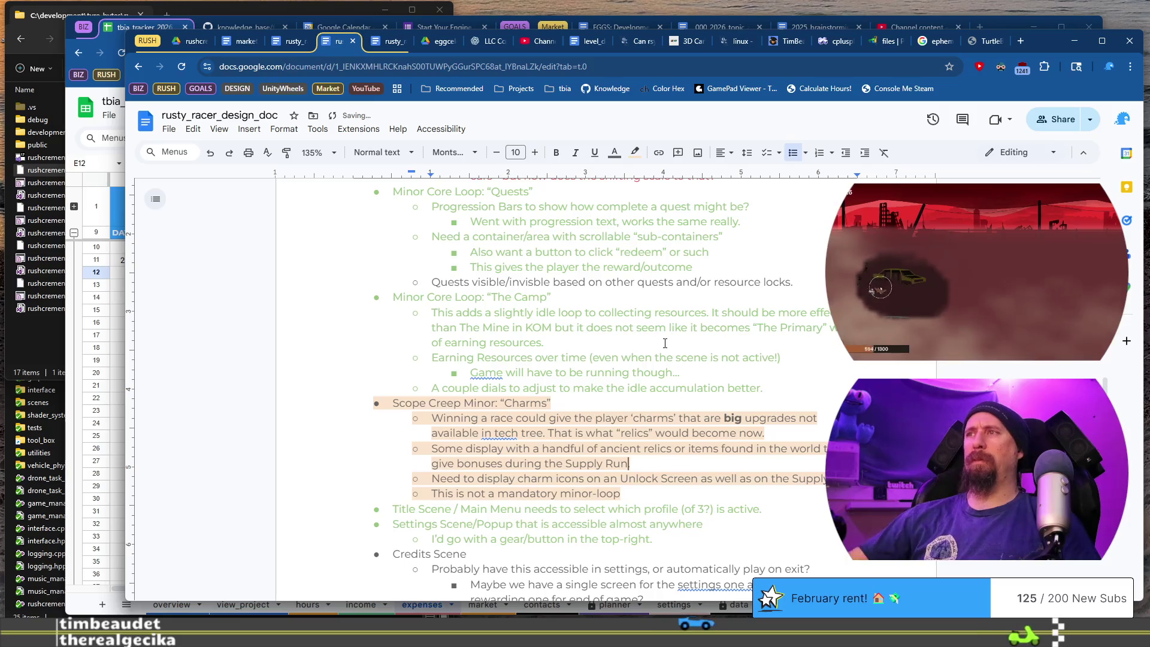
scroll(665, 343, down, 3)
text(.)
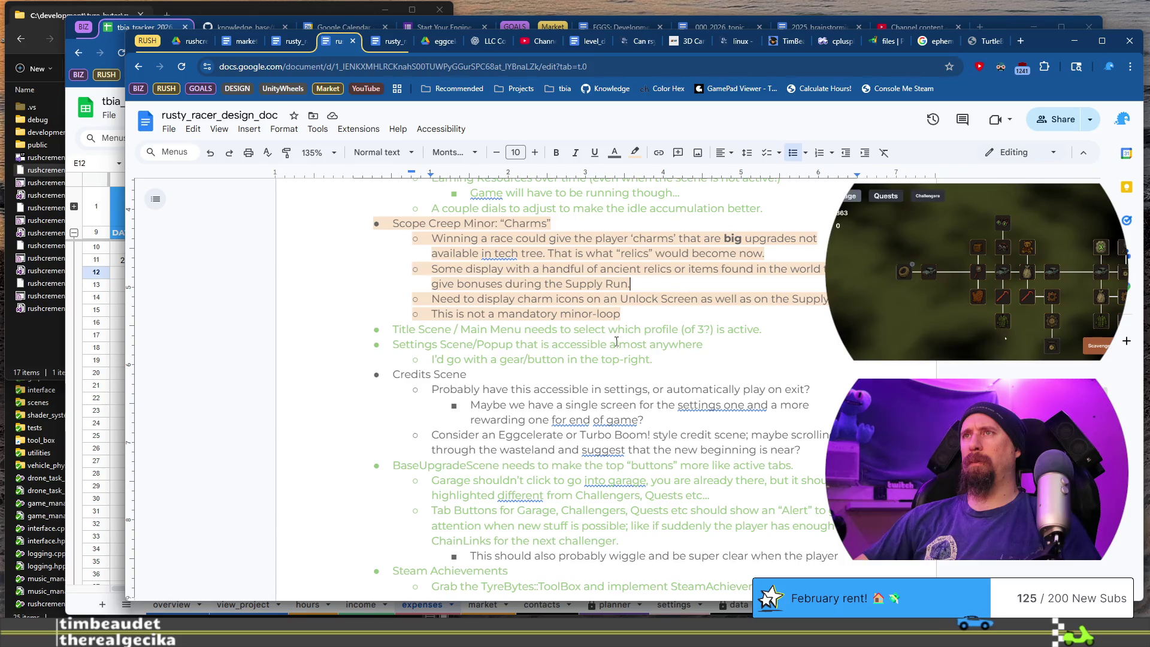
scroll(617, 342, down, 4)
Delete the empty bullet under 'Scope Creep Increment with each Charm found.'.
scroll(616, 342, down, 4)
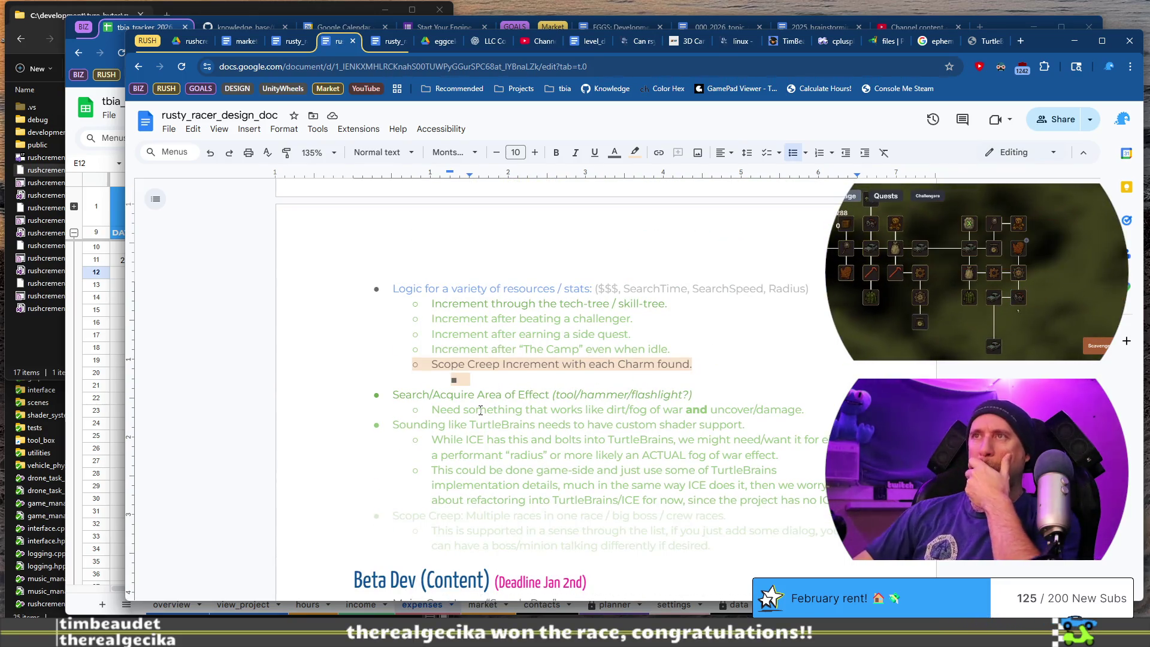
click(530, 368)
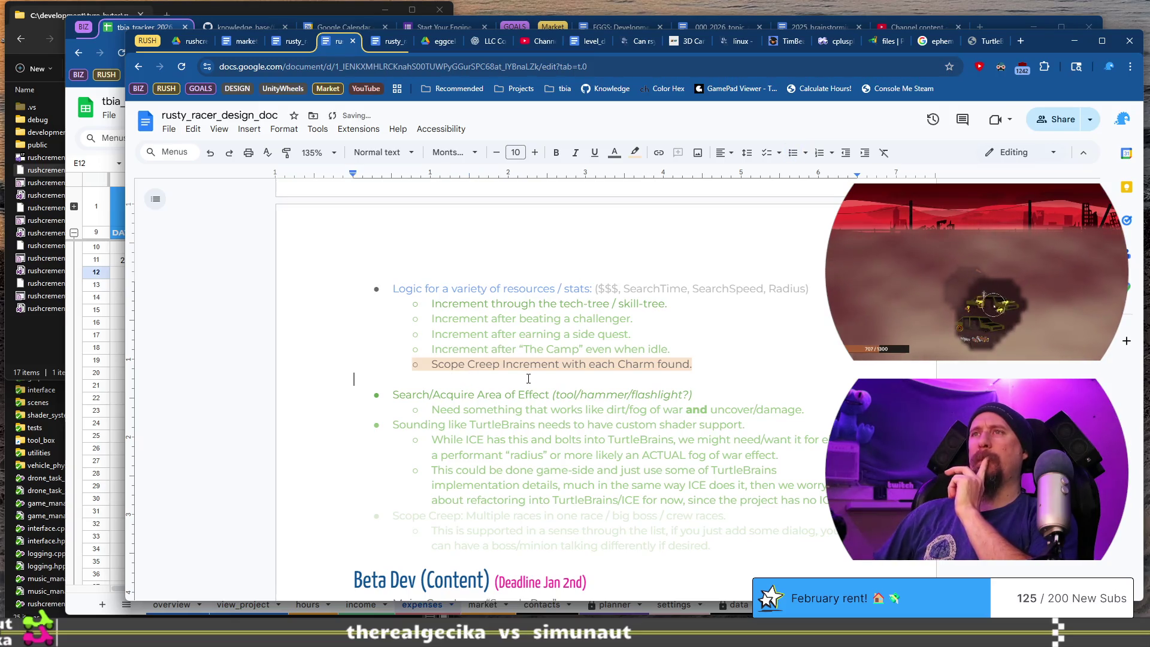
key(BackSpace)
scroll(529, 383, down, 3)
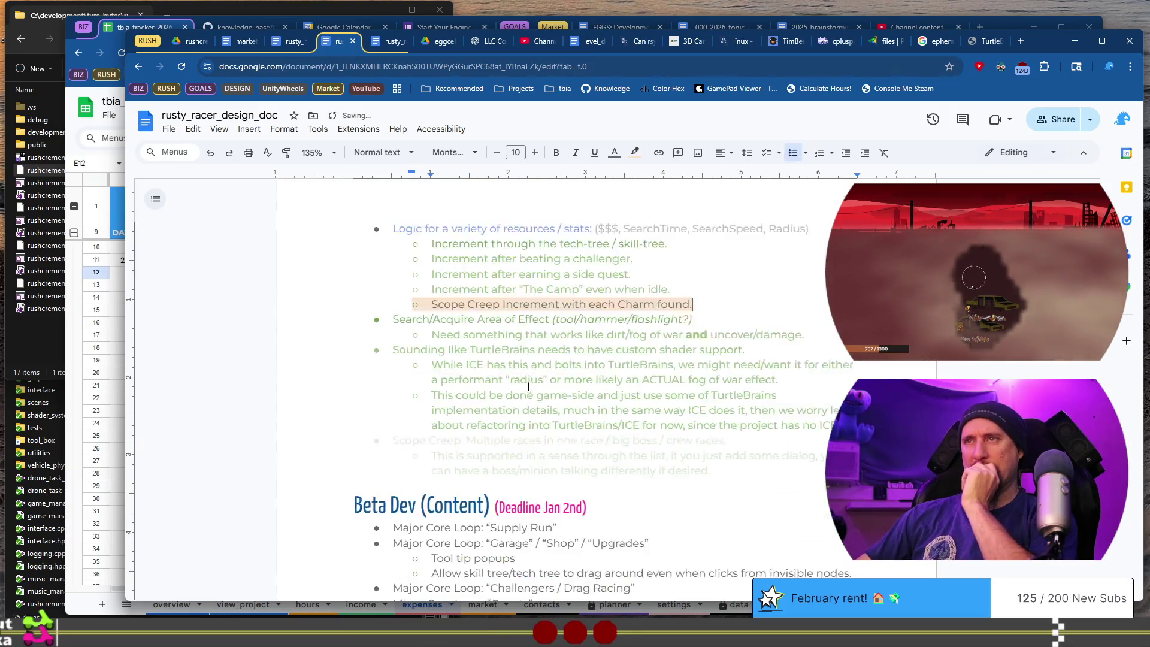
scroll(529, 394, down, 1)
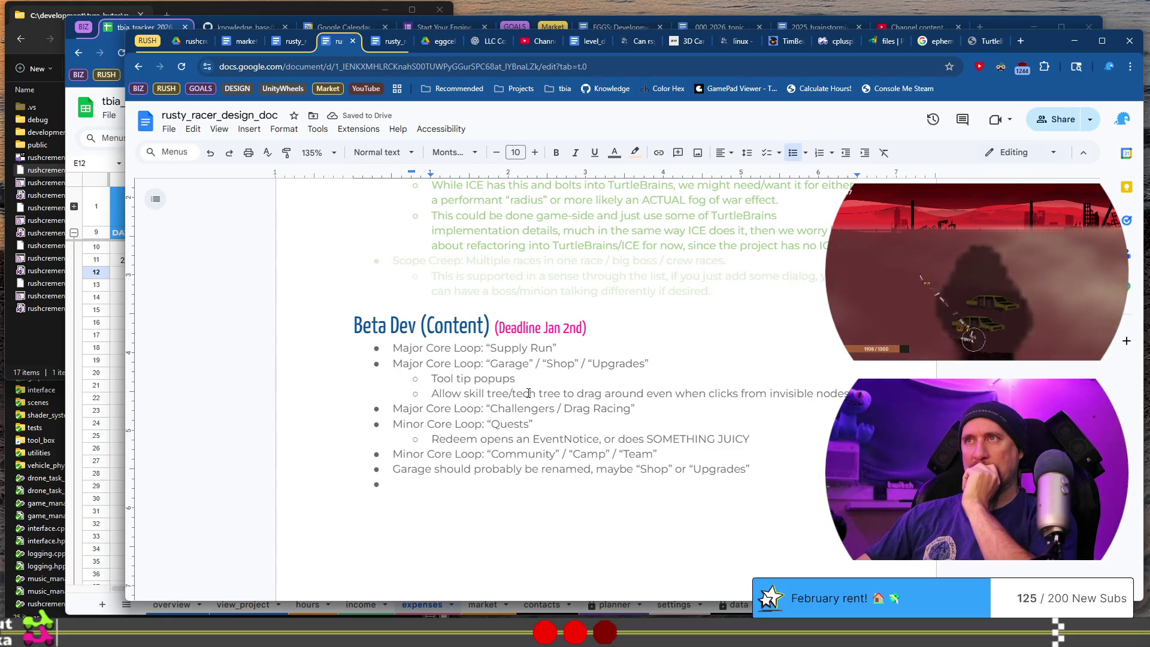
scroll(536, 311, up, 4)
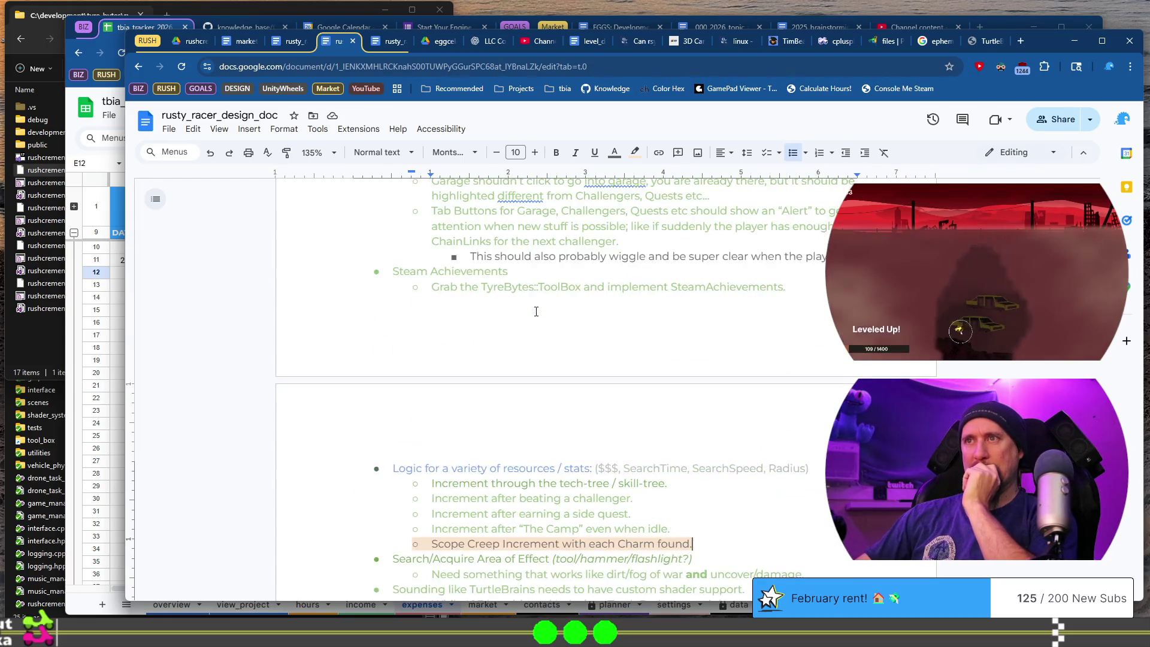
scroll(536, 311, up, 10)
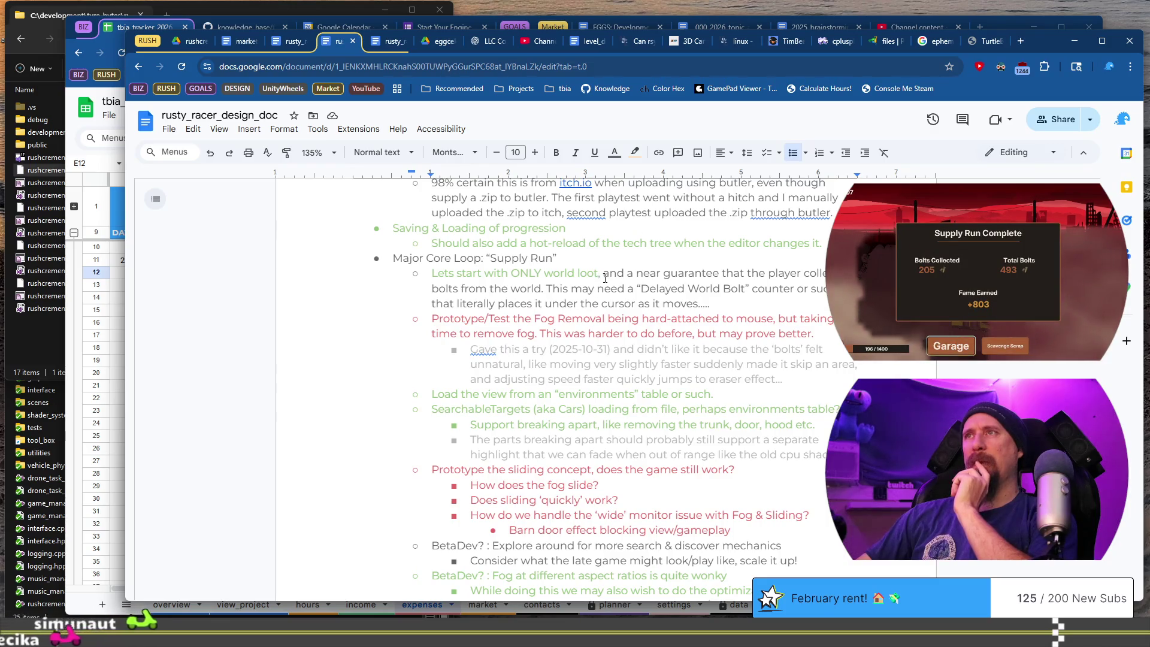
Colour the three 7z zip-issue sub-bullets red.
mouse_move(604, 274)
mouse_down()
mouse_move(663, 275)
mouse_move(713, 304)
mouse_up()
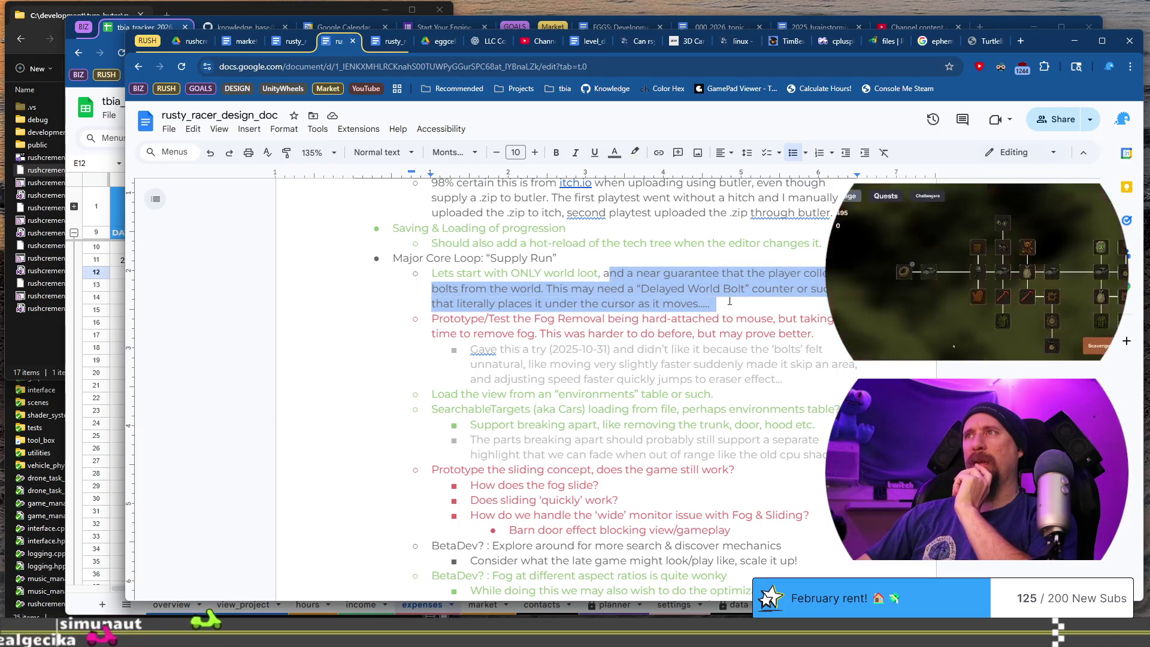
scroll(670, 307, up, 2)
scroll(669, 307, up, 3)
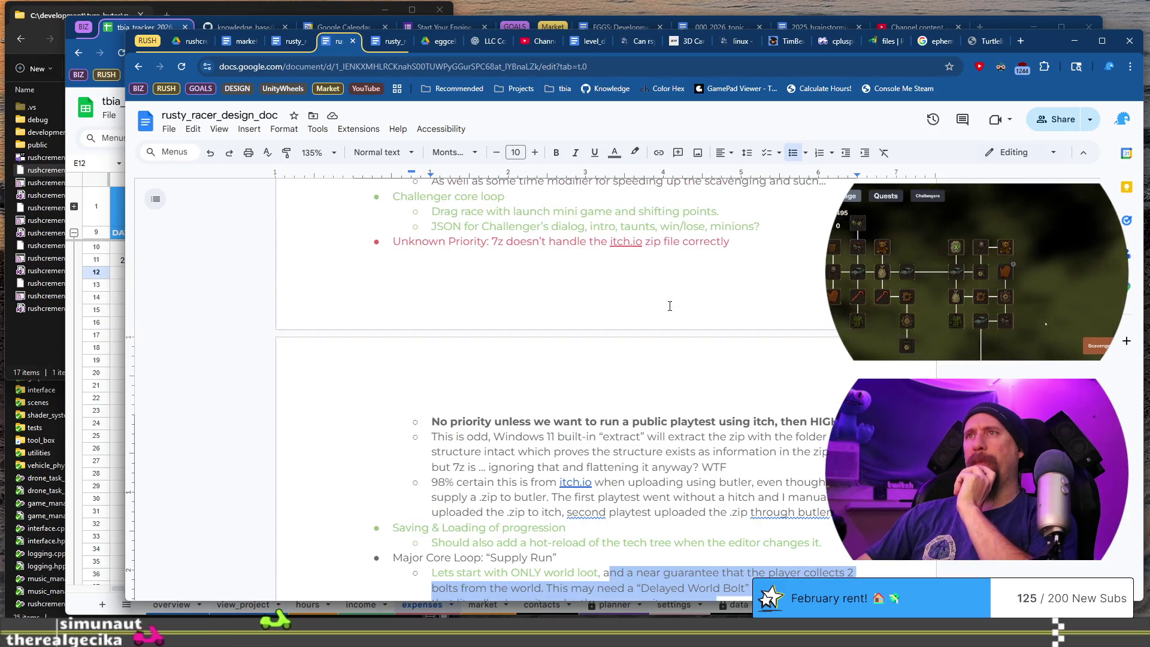
mouse_move(834, 513)
mouse_down()
mouse_move(475, 403)
mouse_move(425, 413)
mouse_up()
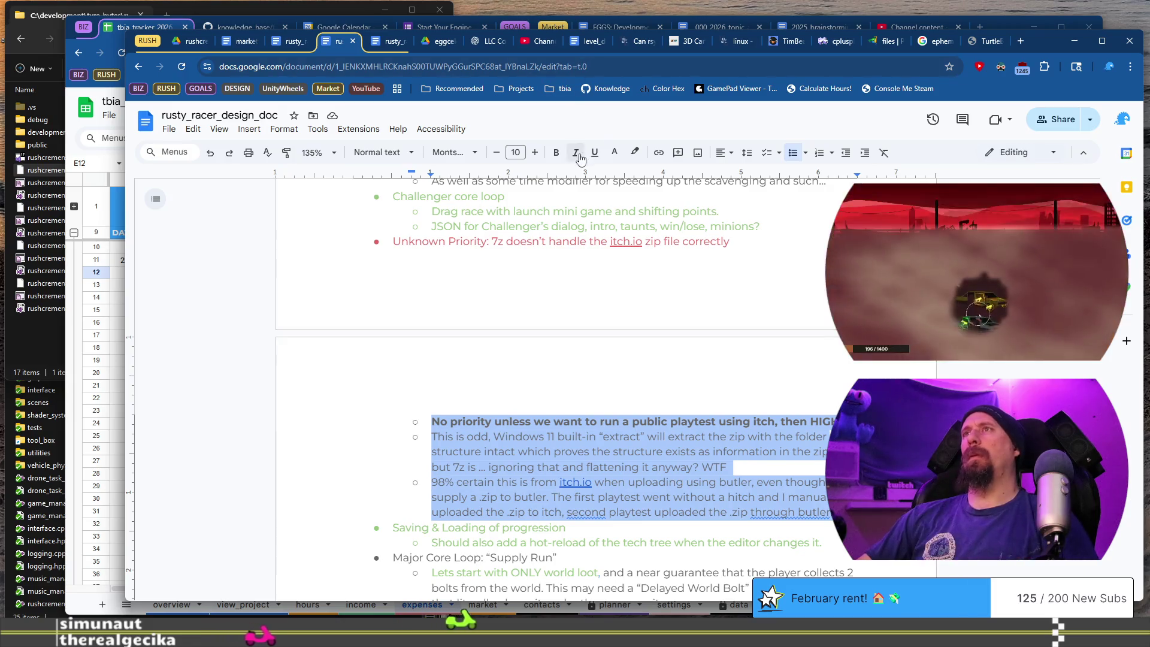
click(633, 158)
click(614, 152)
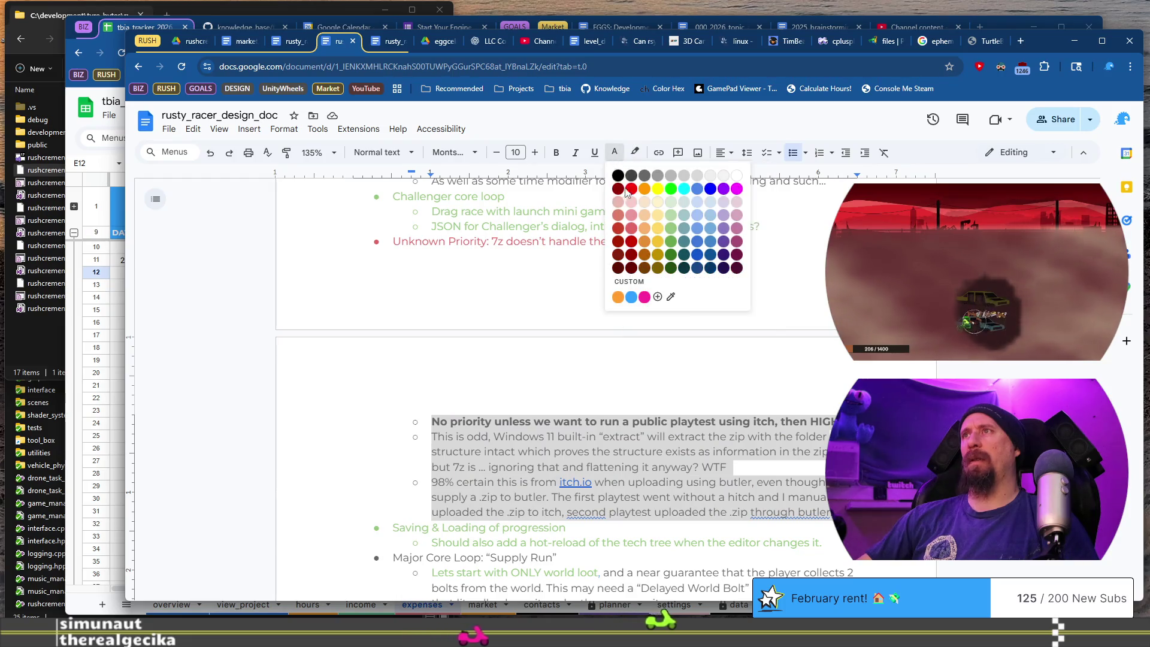
click(625, 187)
Turn the 'As well as some time modifier' debug-command note light grey.
scroll(616, 288, up, 3)
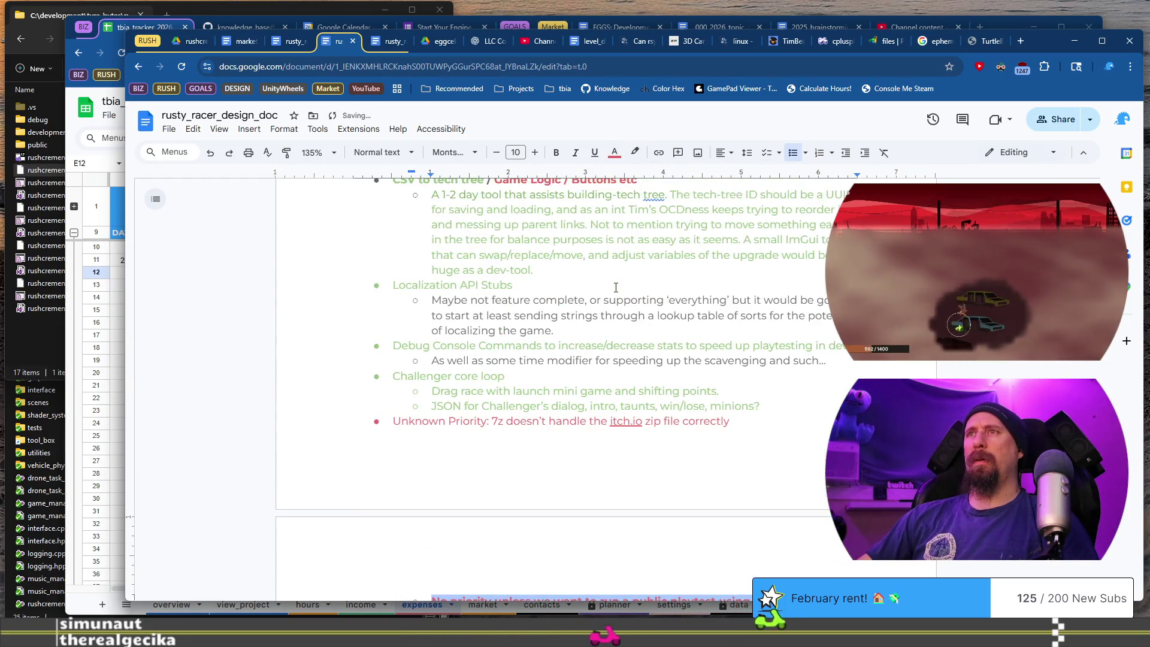
scroll(616, 288, up, 1)
mouse_move(425, 365)
mouse_down()
mouse_move(516, 363)
mouse_move(535, 390)
mouse_up()
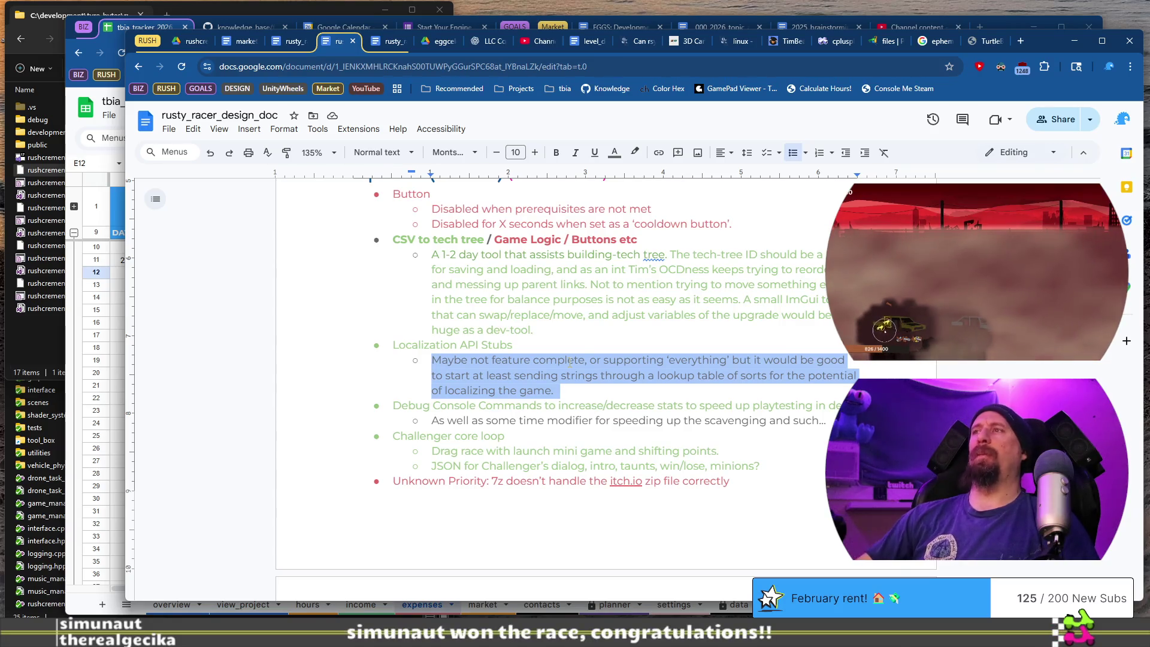
click(428, 419)
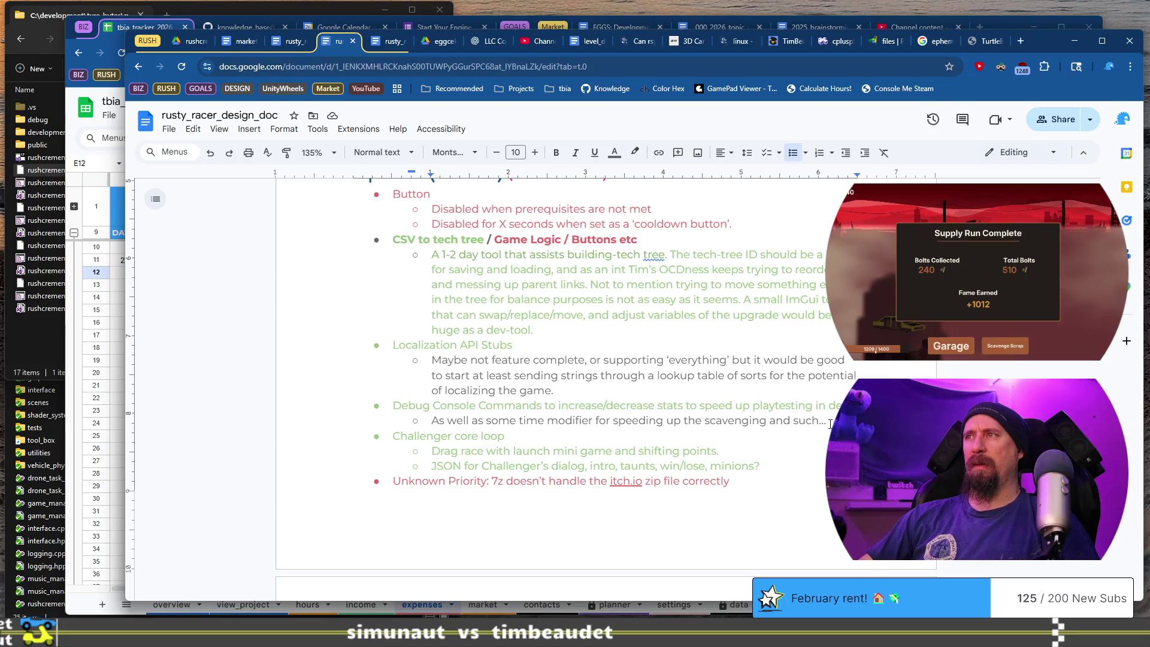
shift+click(826, 422)
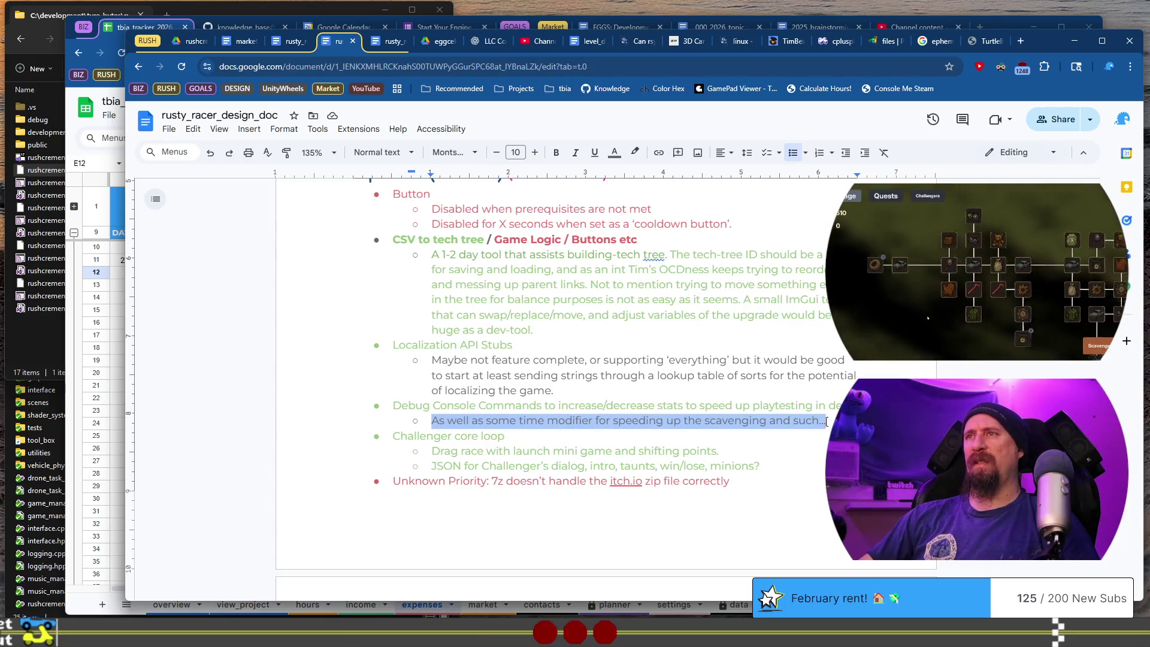
click(614, 153)
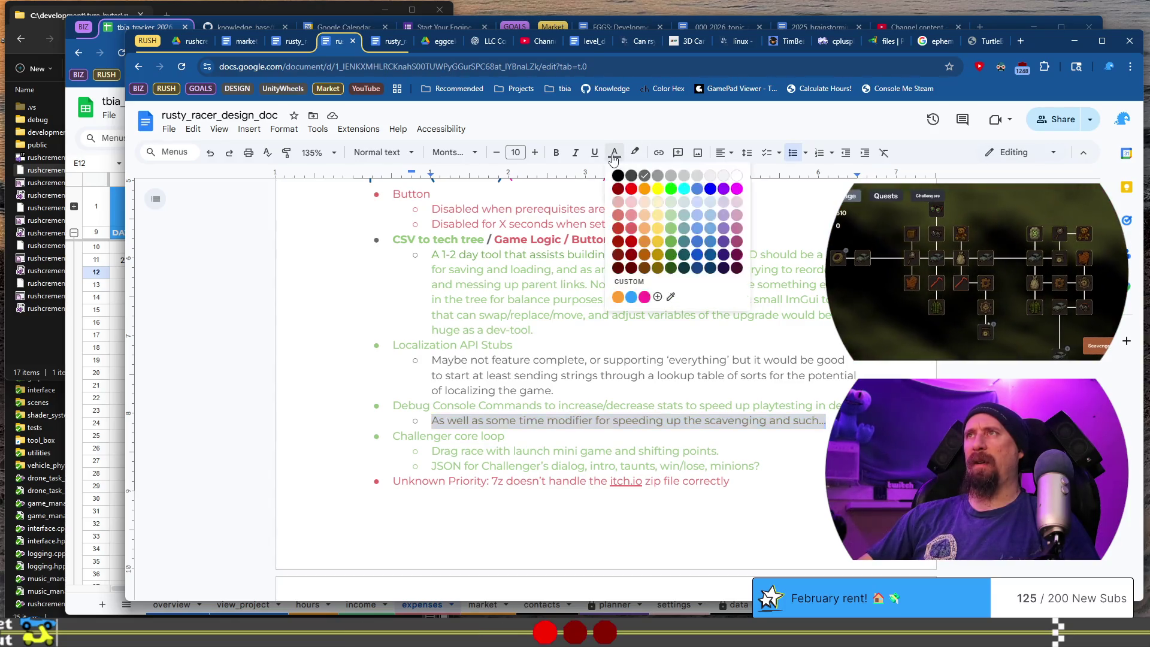
click(672, 167)
scroll(671, 291, up, 4)
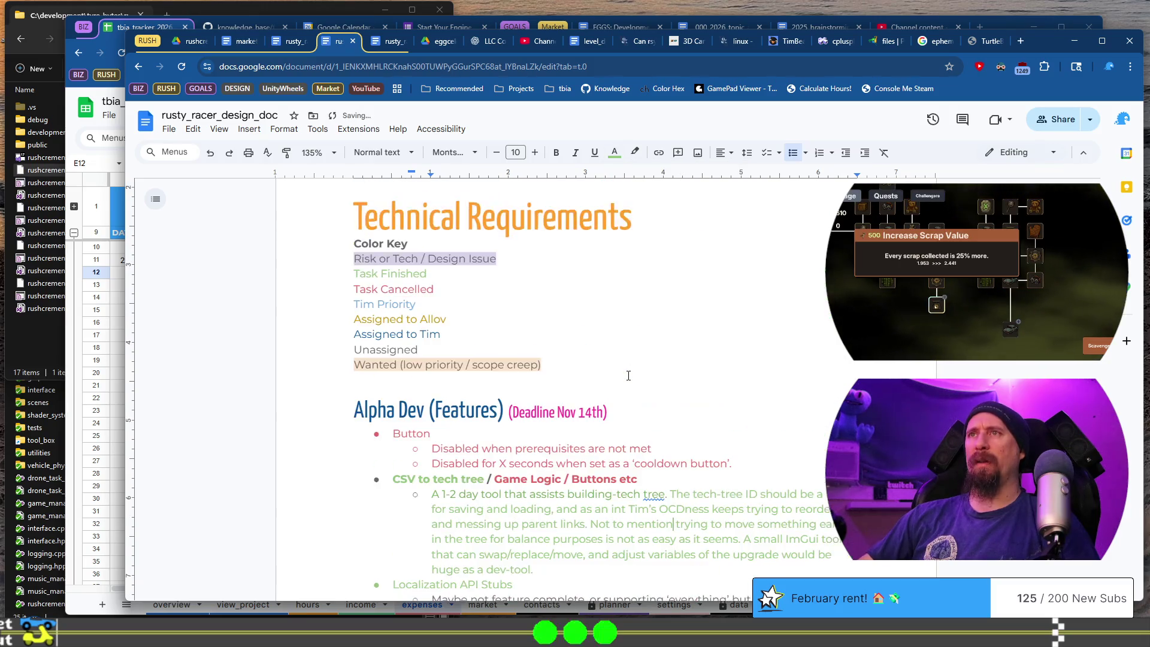
scroll(628, 376, down, 3)
scroll(510, 282, down, 20)
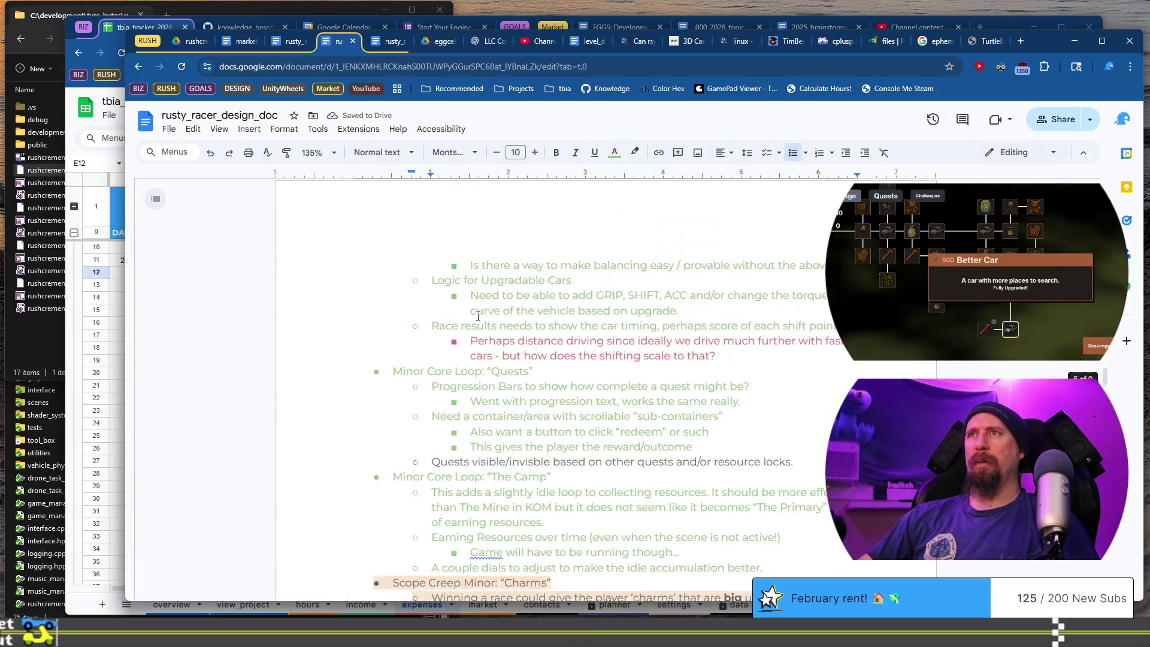
scroll(491, 329, up, 2)
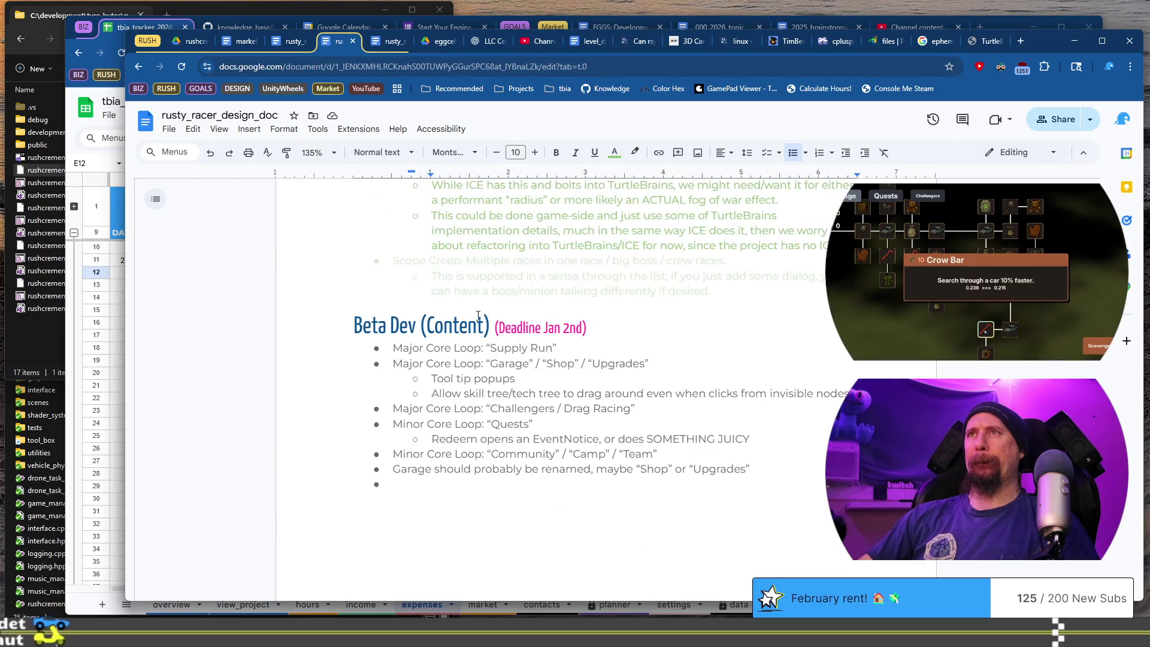
scroll(515, 351, down, 1)
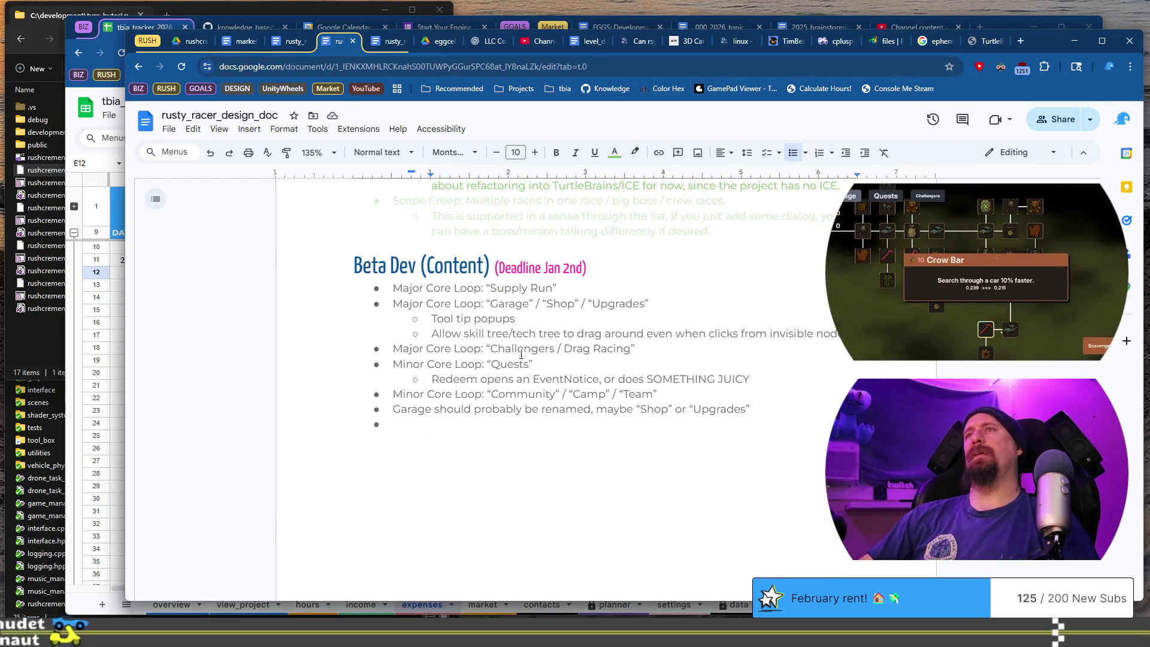
click(403, 288)
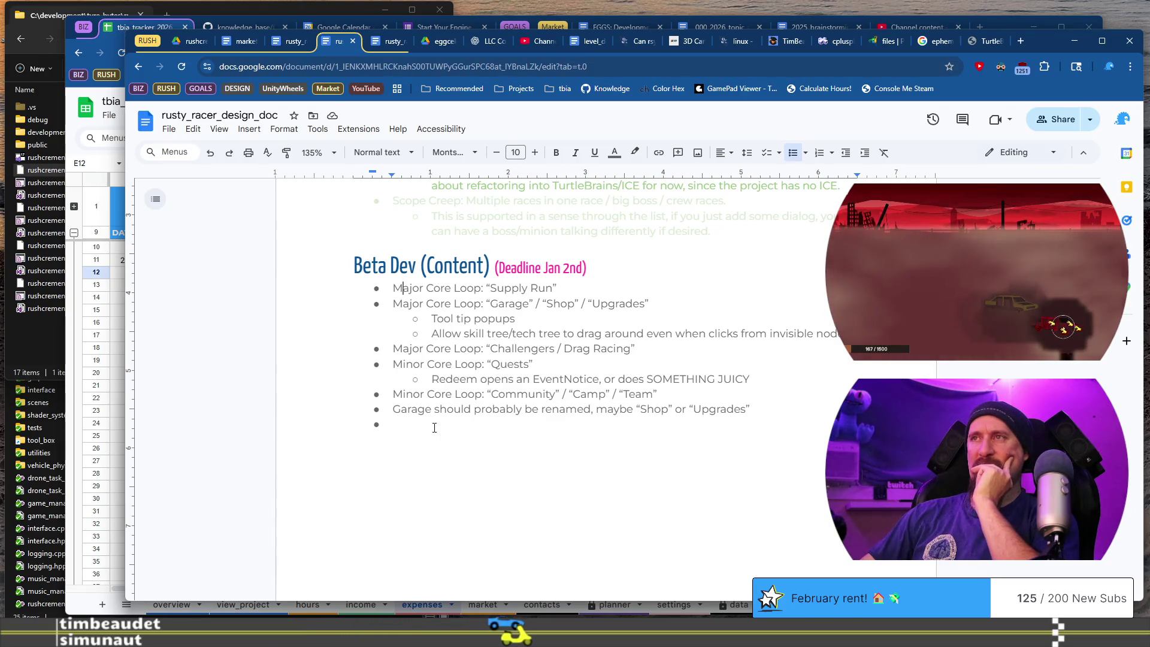
scroll(431, 433, down, 5)
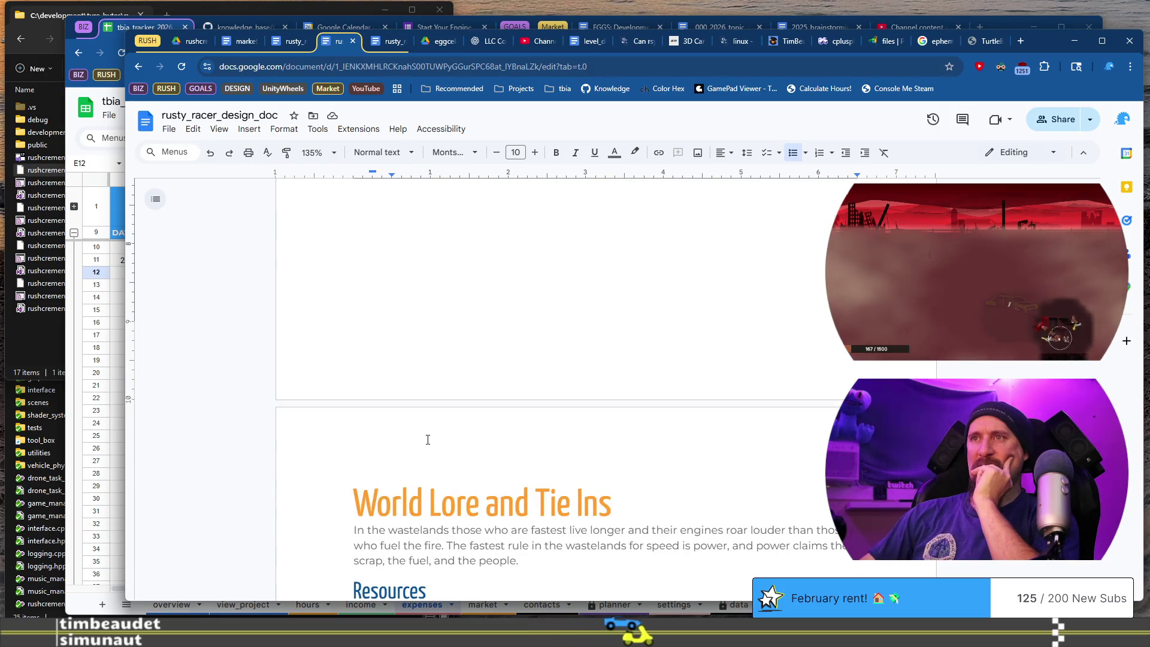
scroll(427, 440, down, 3)
scroll(427, 440, down, 10)
scroll(427, 440, up, 1)
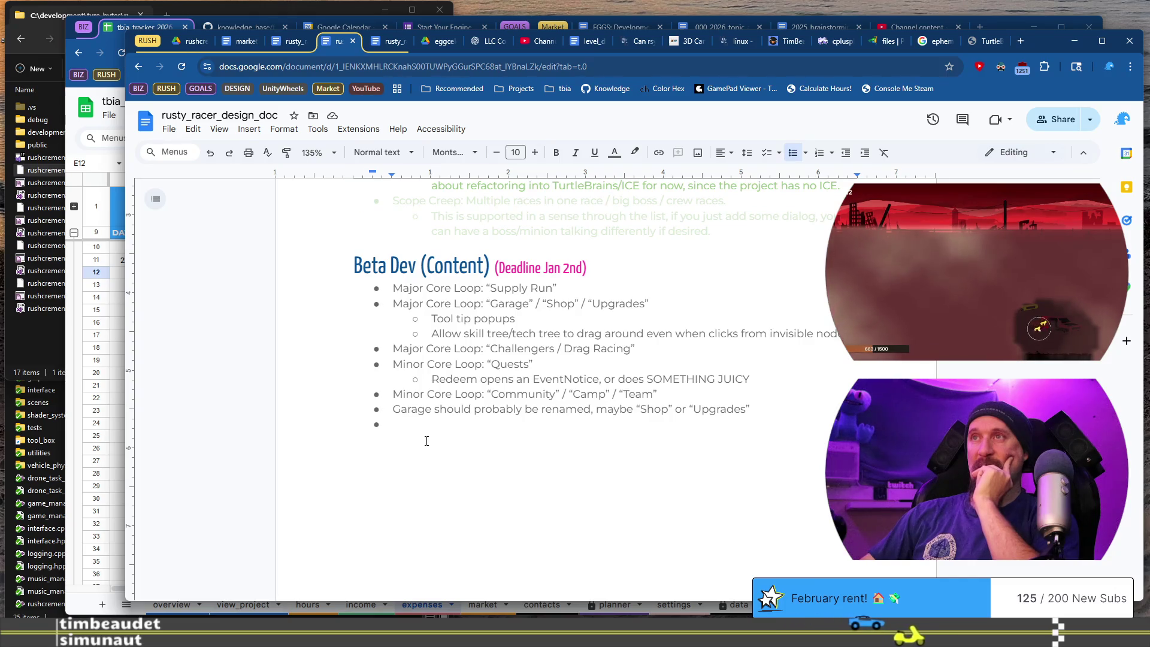
scroll(426, 441, up, 5)
scroll(426, 441, up, 3)
scroll(426, 441, up, 1)
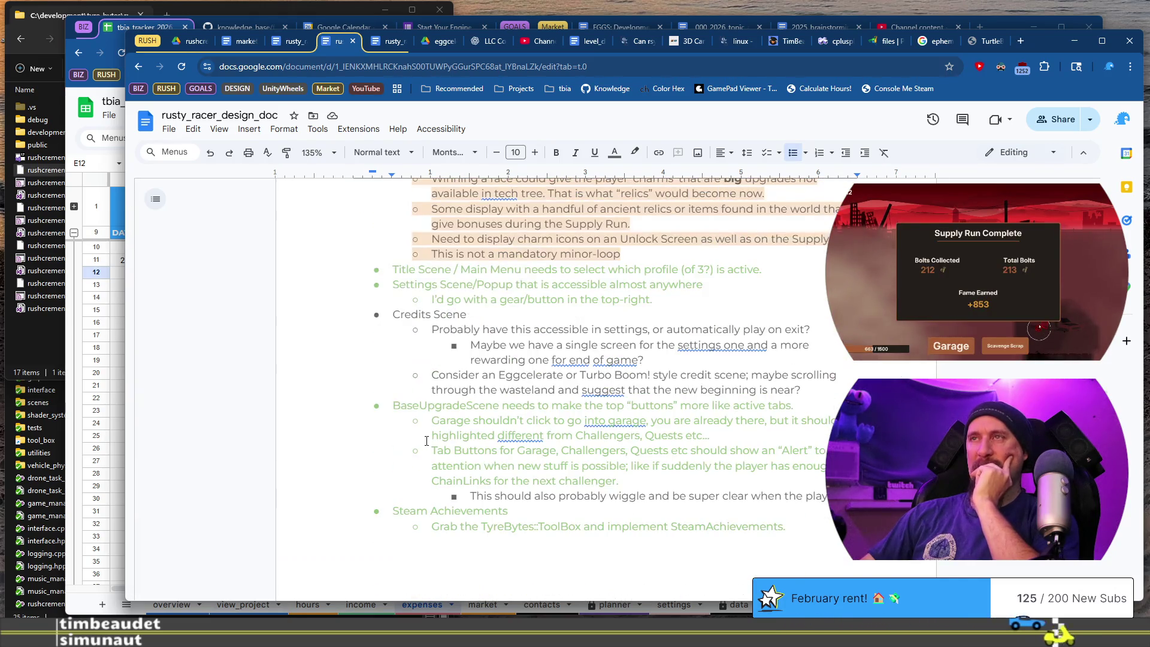
scroll(426, 441, up, 6)
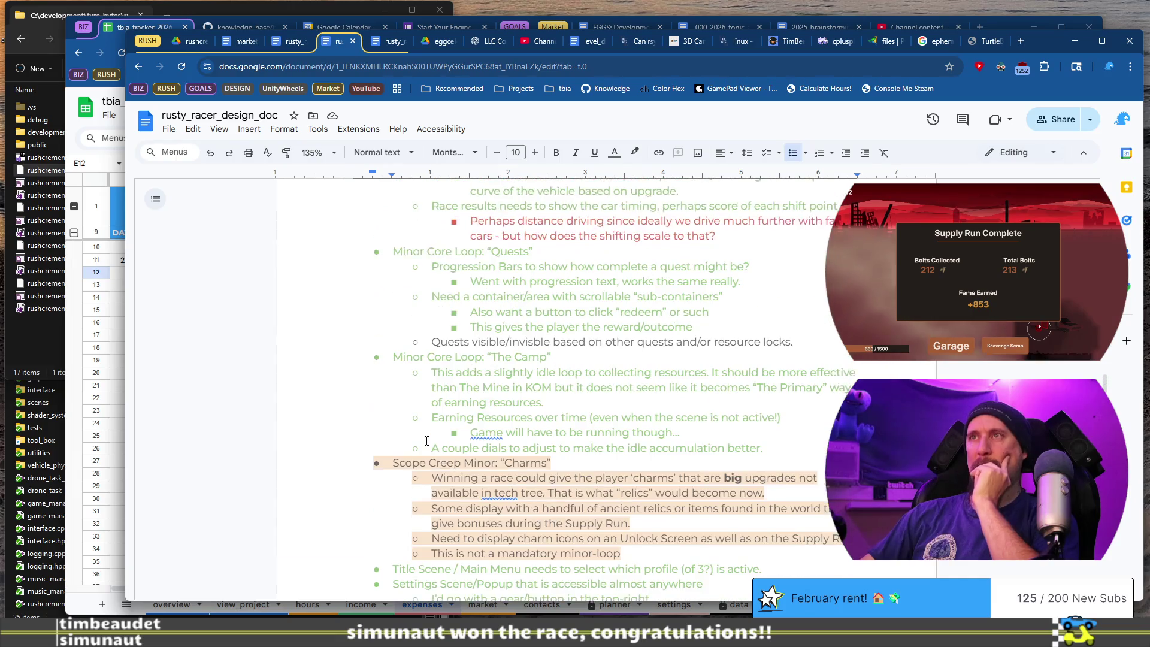
scroll(426, 441, up, 12)
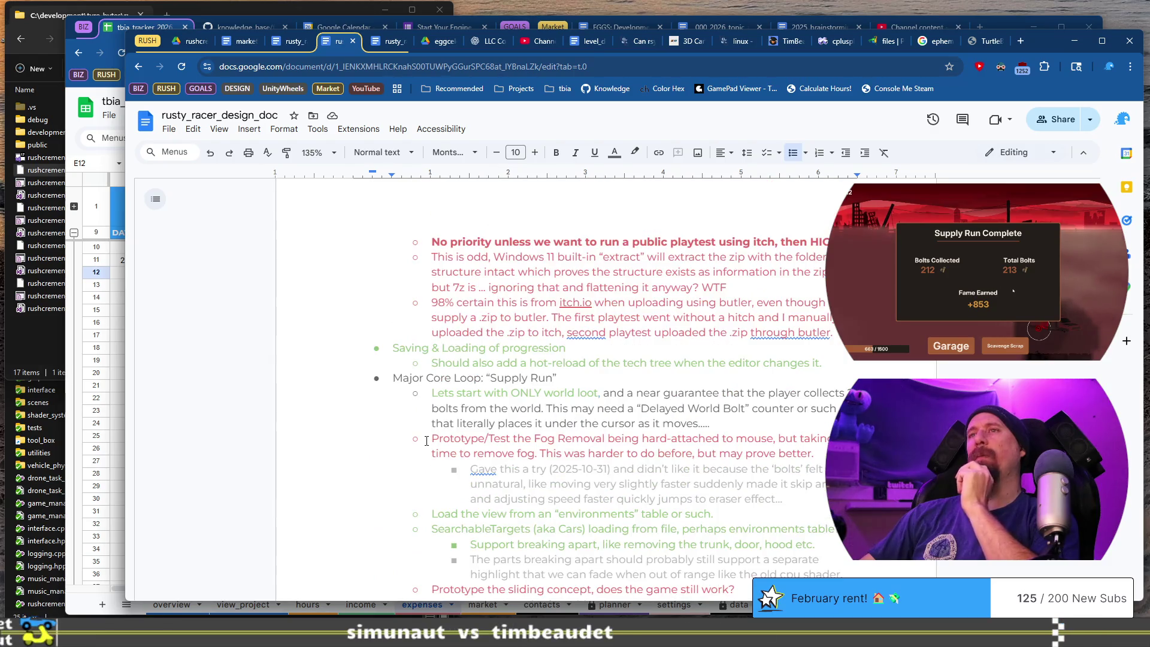
scroll(426, 441, up, 6)
scroll(426, 441, up, 6)
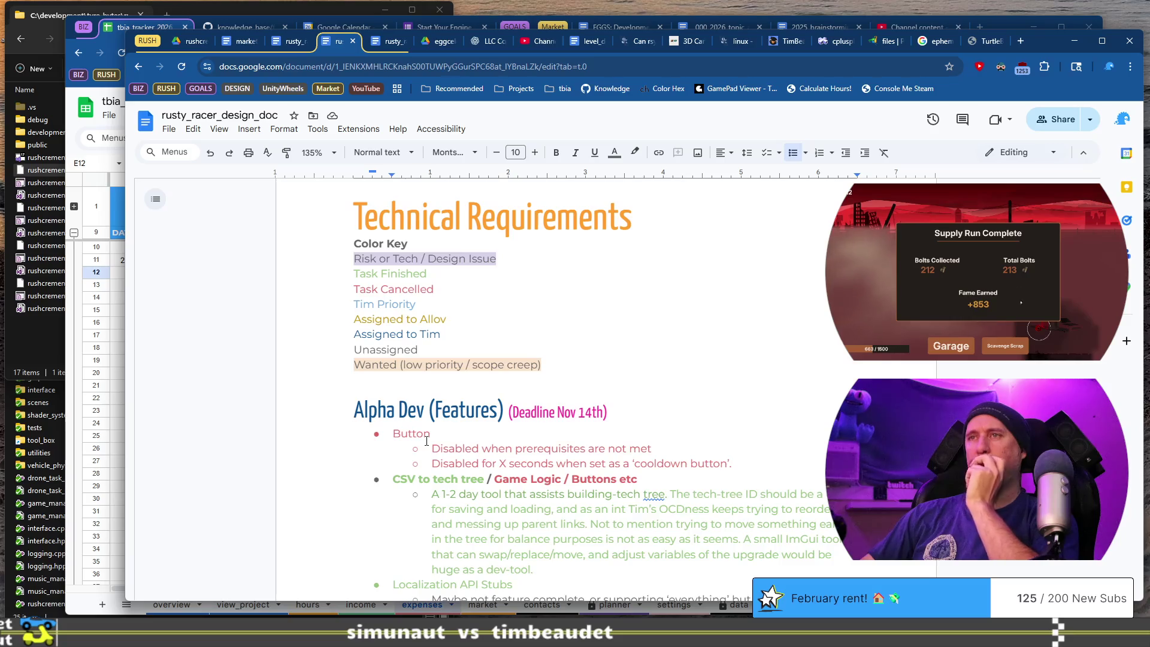
scroll(426, 441, down, 20)
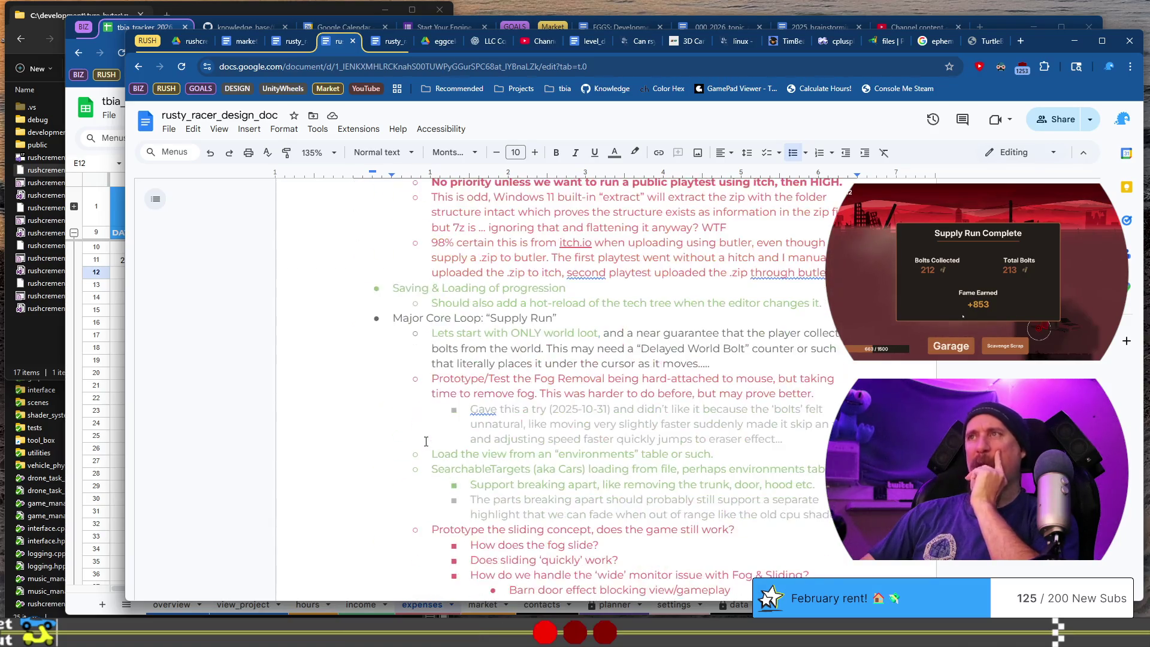
scroll(427, 442, down, 15)
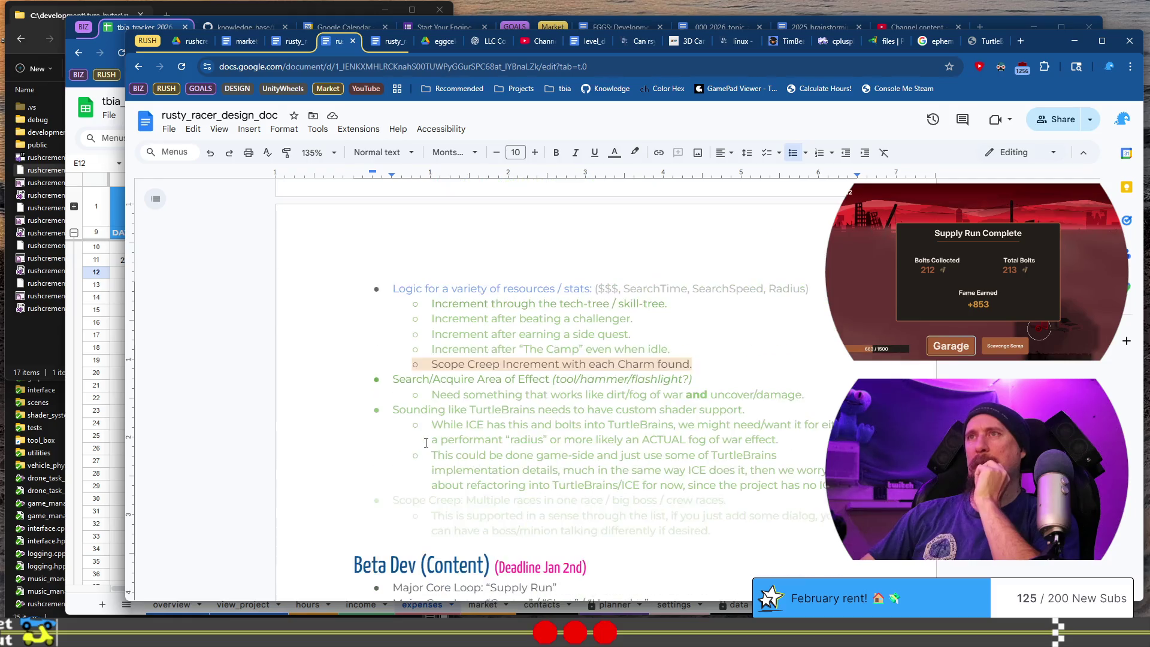
scroll(426, 442, up, 10)
scroll(426, 442, up, 15)
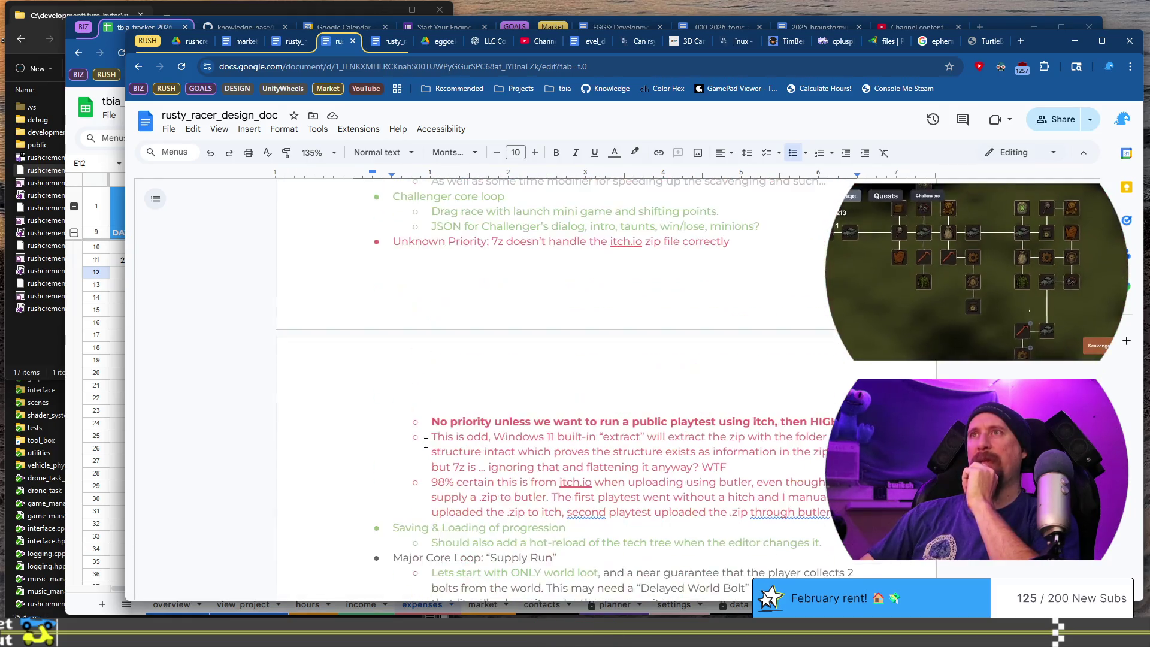
scroll(426, 442, down, 1)
scroll(426, 442, up, 8)
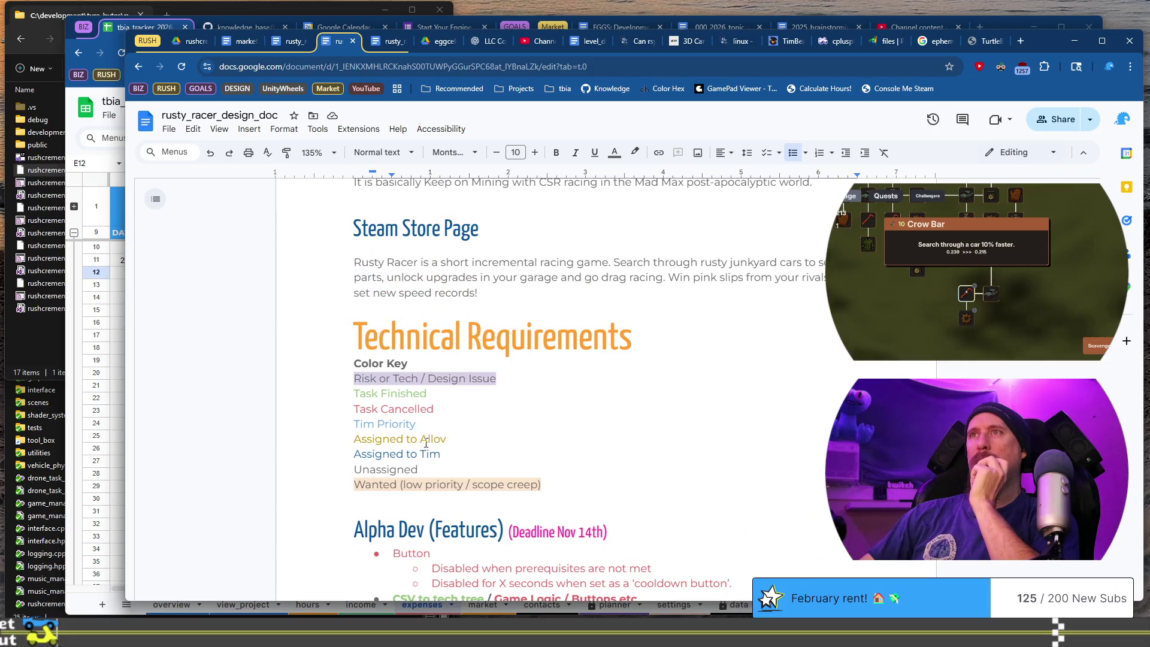
scroll(426, 442, down, 15)
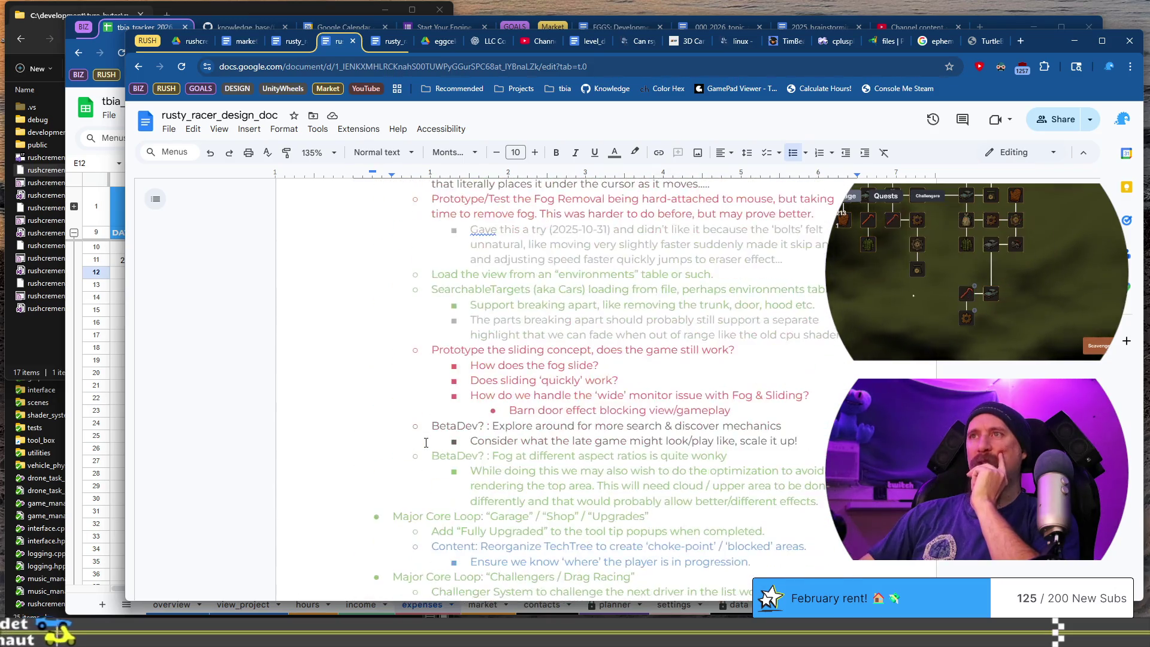
scroll(426, 442, down, 15)
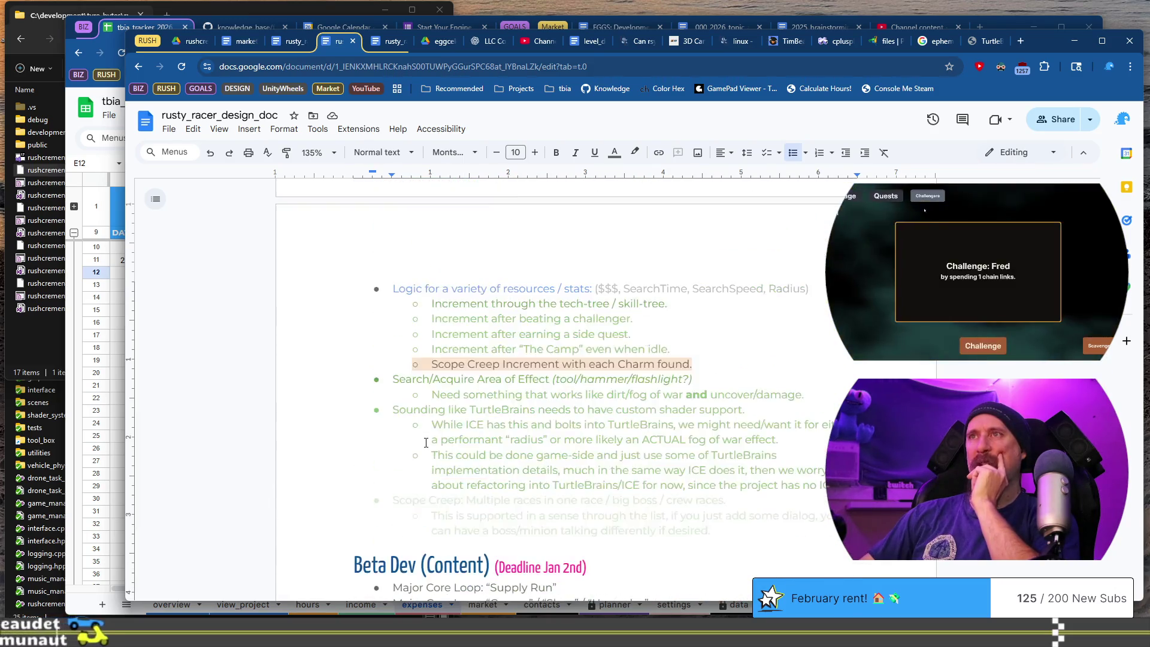
scroll(426, 442, down, 4)
scroll(426, 442, up, 6)
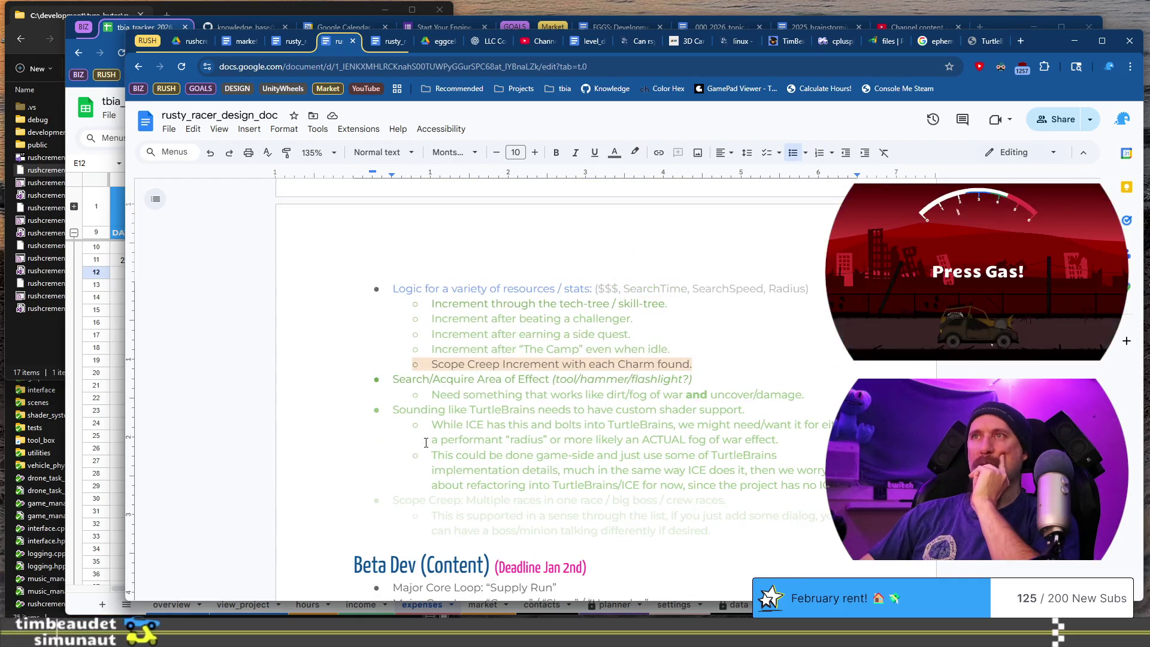
scroll(426, 442, down, 2)
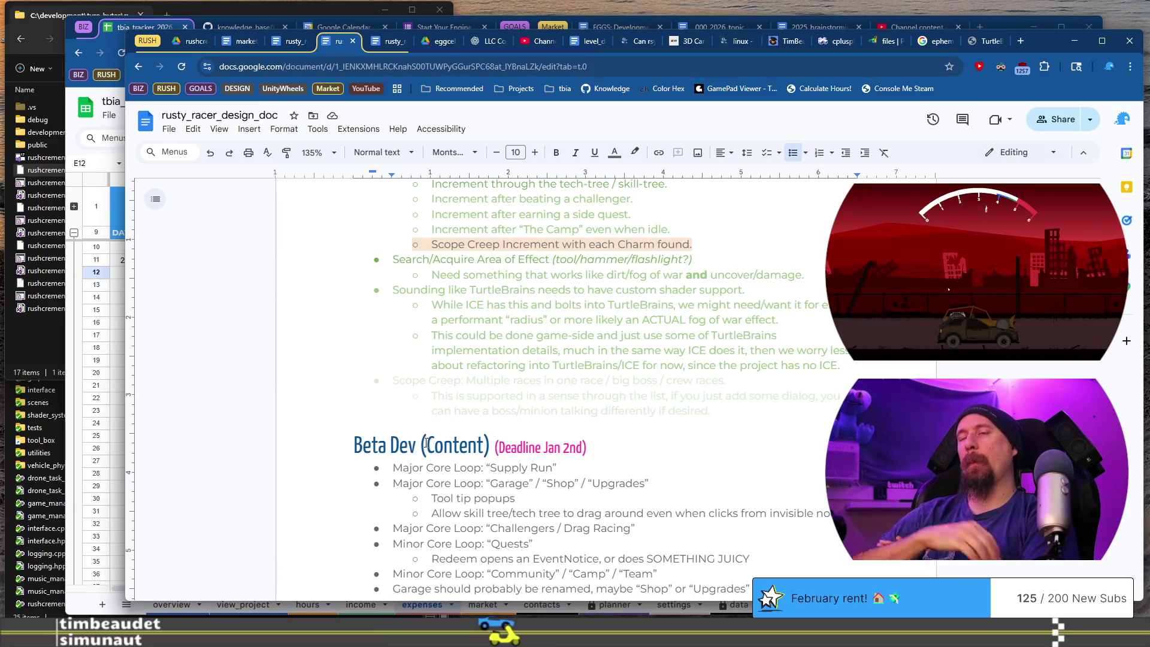
scroll(426, 442, down, 3)
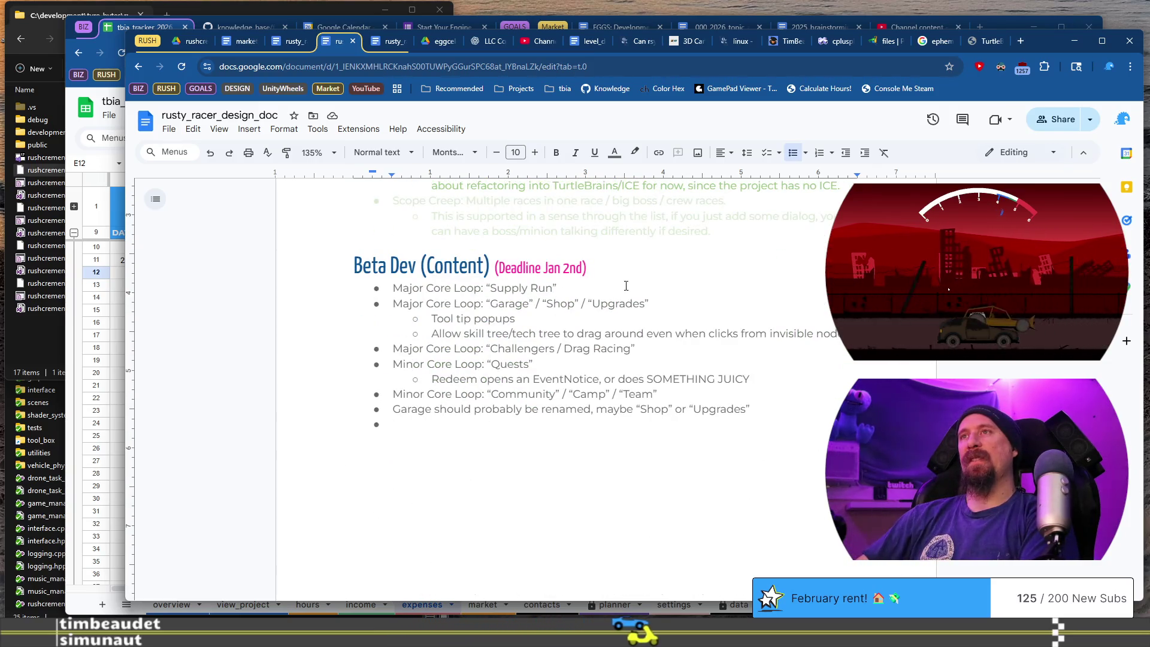
Under Supply Run, add a nested 'Adding: Grenades' item with an 'explosions' sub-point and start a behavior point.
click(628, 284)
key(Return)
key(Tab)
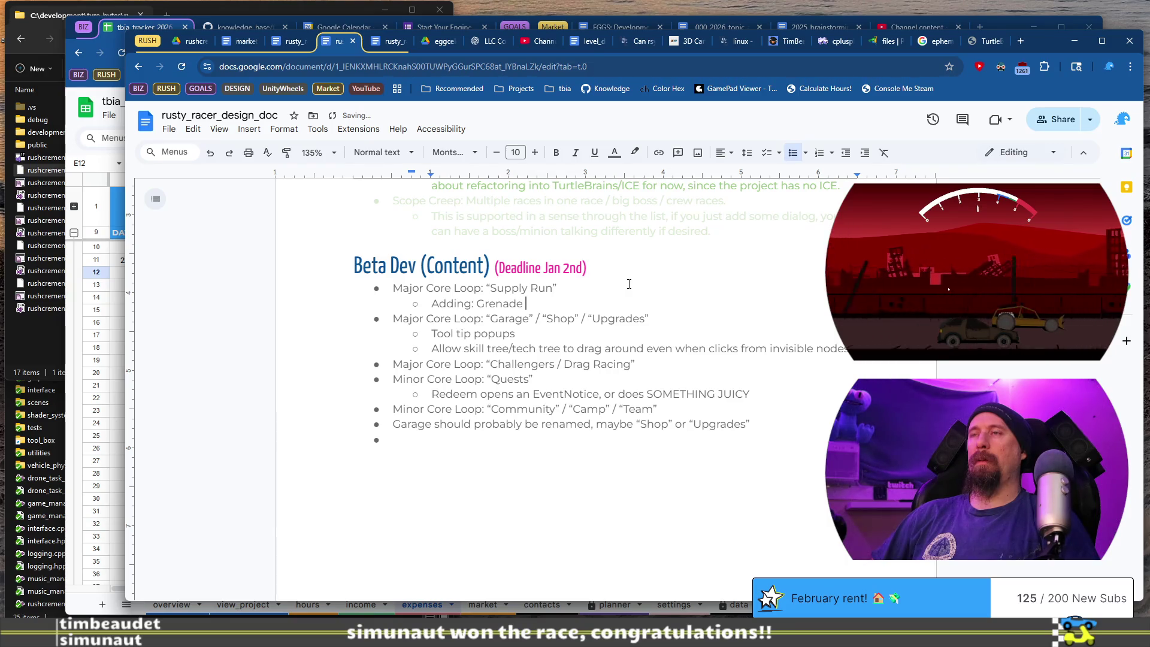
text(explosions)
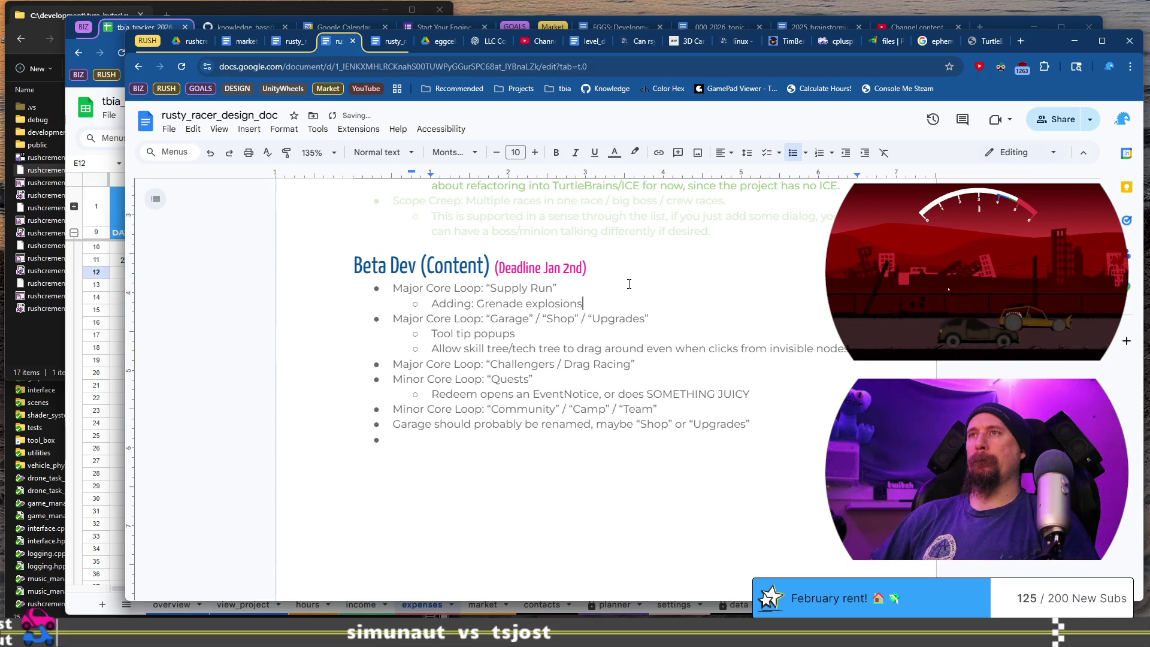
key(Return)
key(Up)
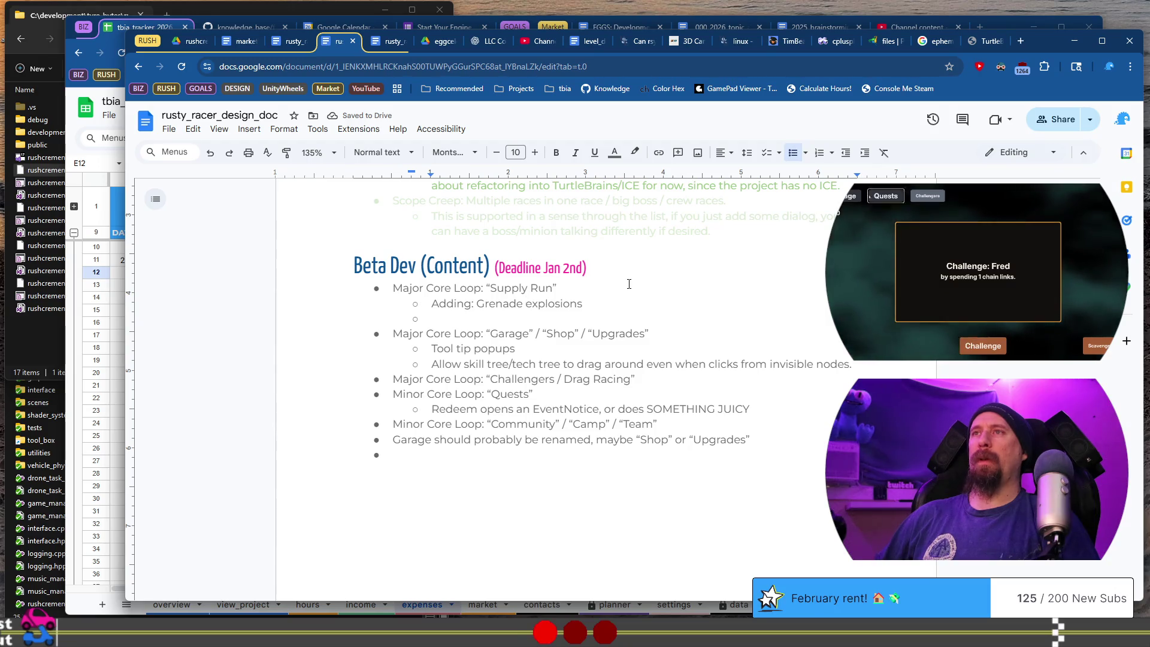
key(BackSpace)
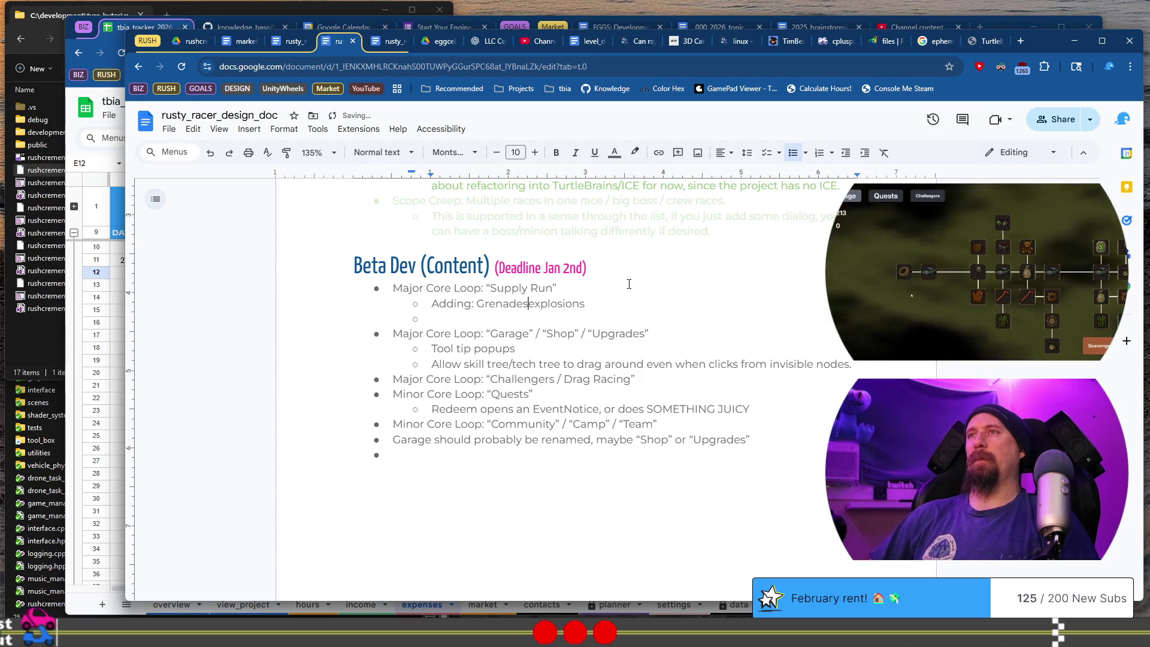
text(Thr)
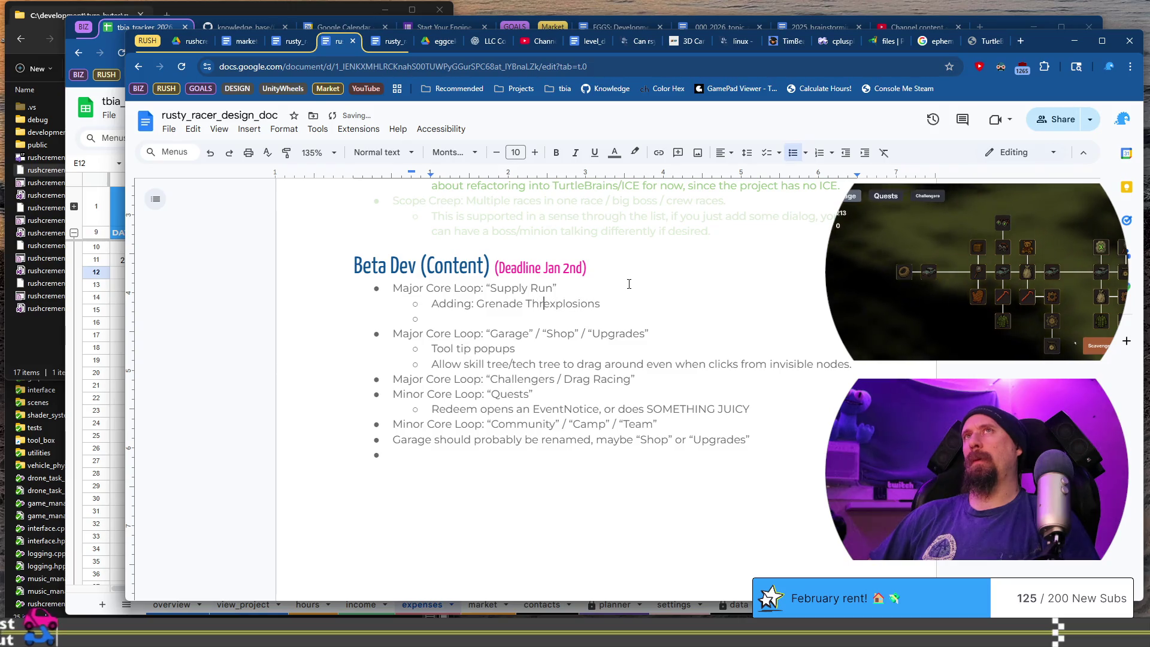
key(BackSpace)
key(BackSpace)
text(s)
key(Return)
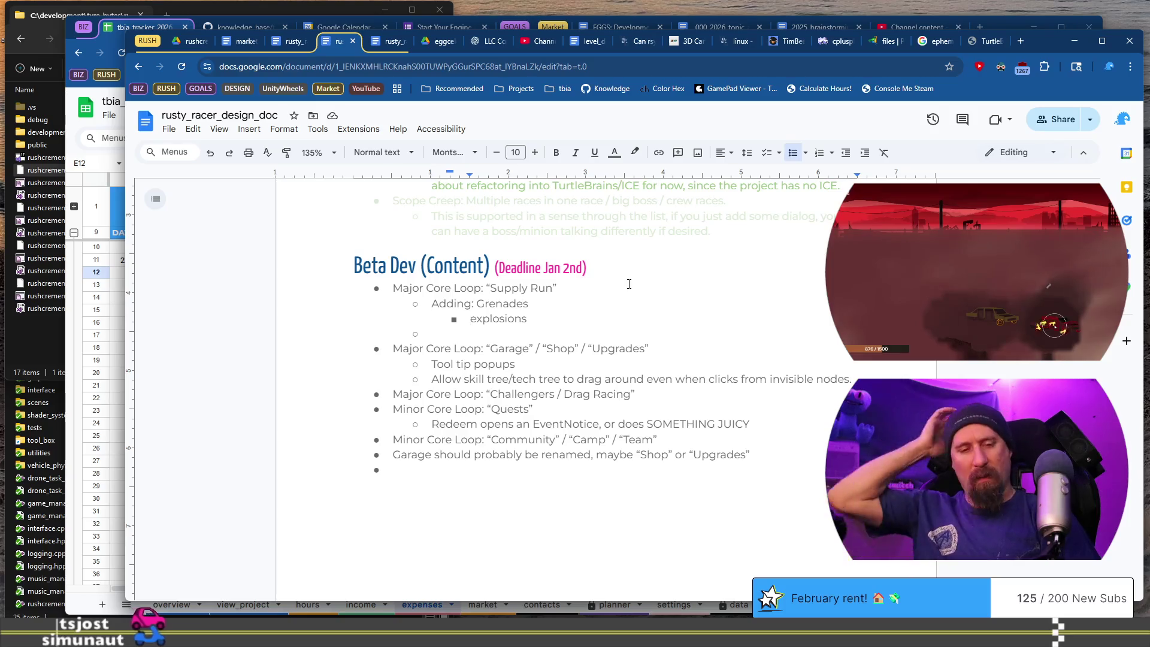
text(Beh)
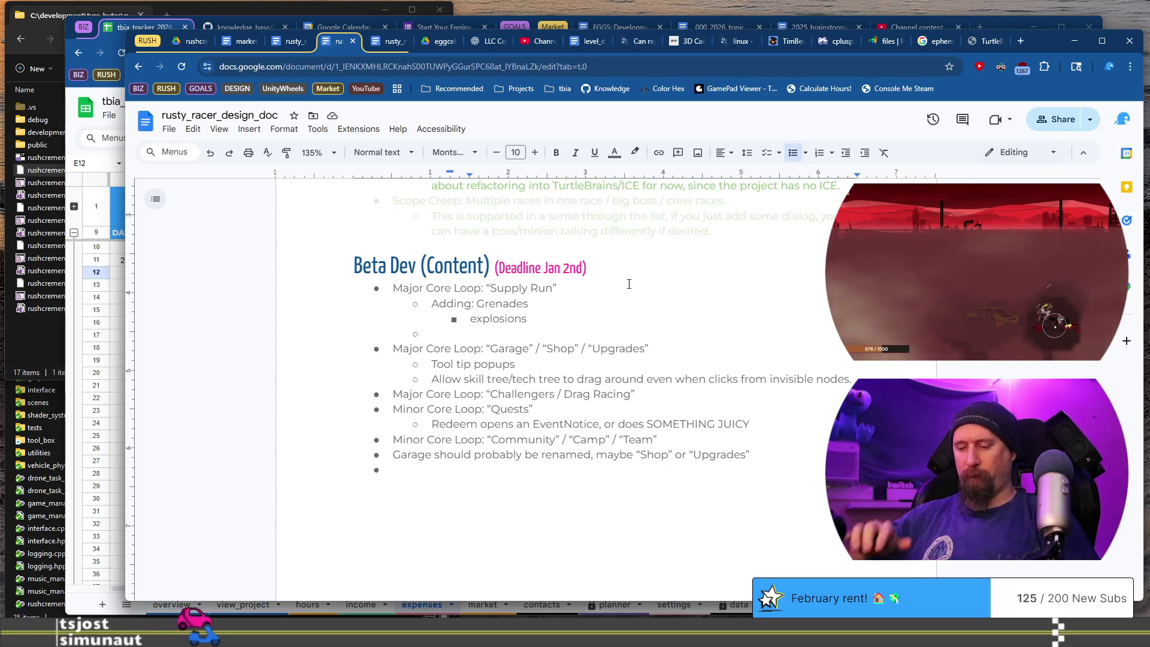
text(avior)
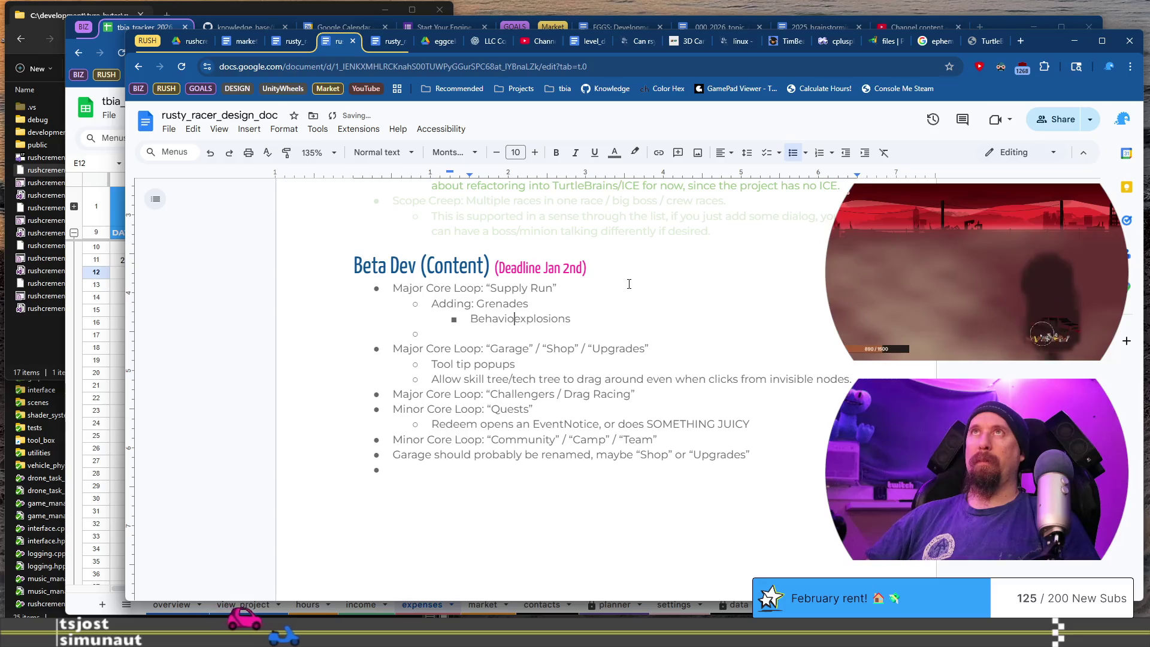
text( that thro)
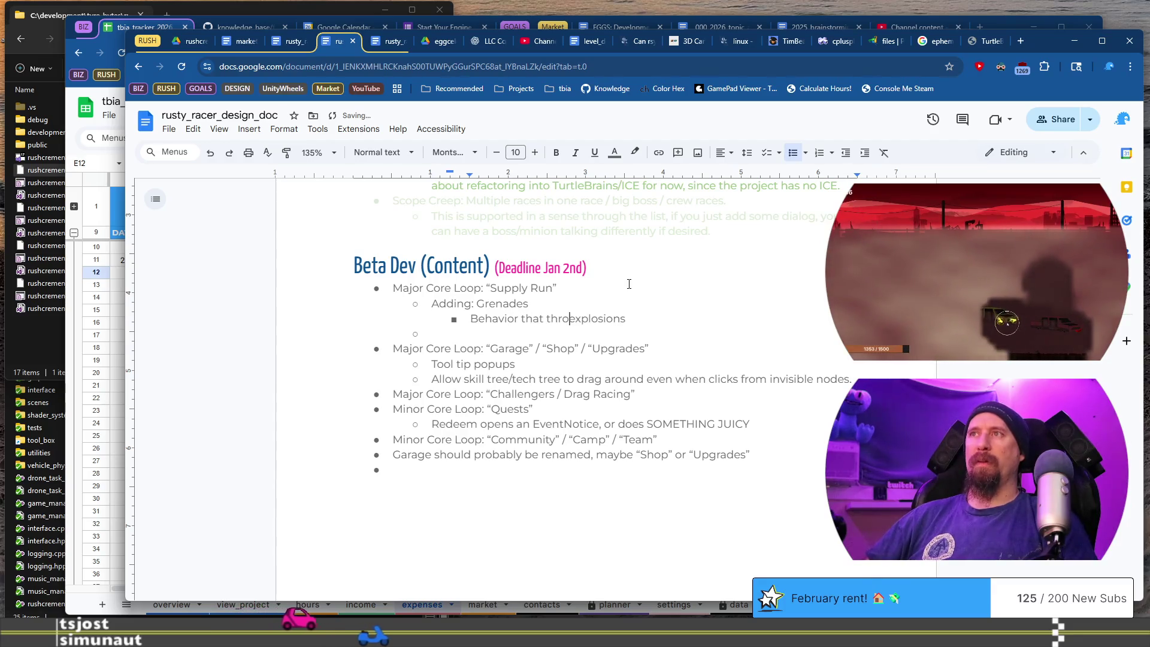
Finish the grenade throw-behavior point and add 'Explosion that instantly damages many searchable targets.'.
key(BackSpace)
key(BackSpace)
text(grenade ob)
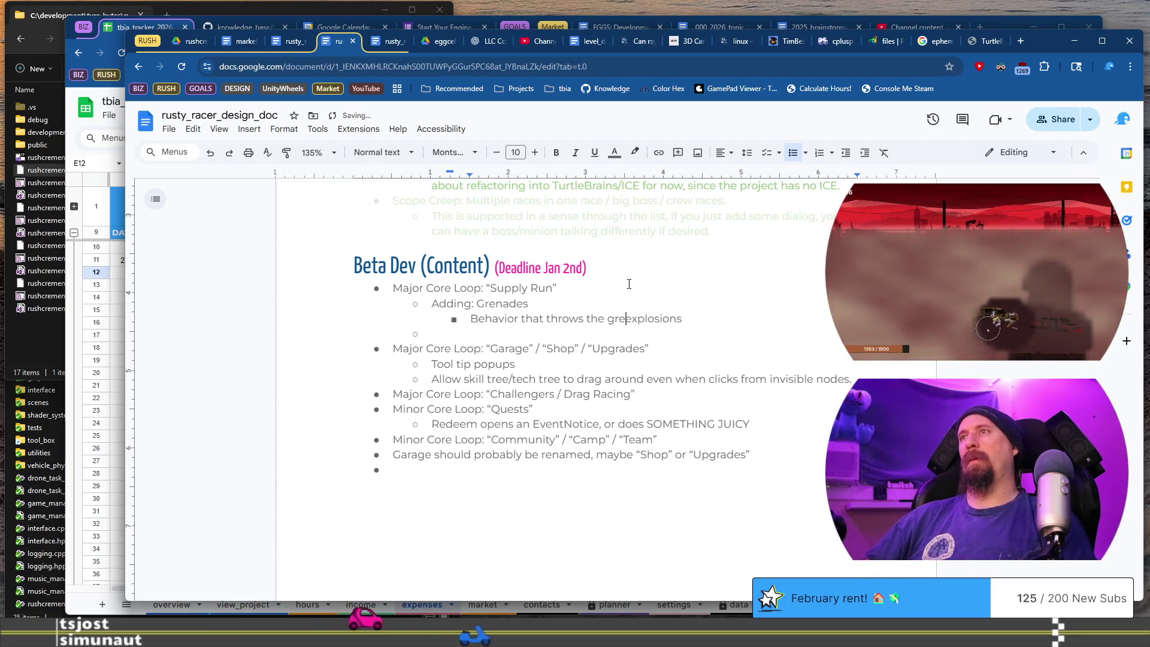
text(ject)
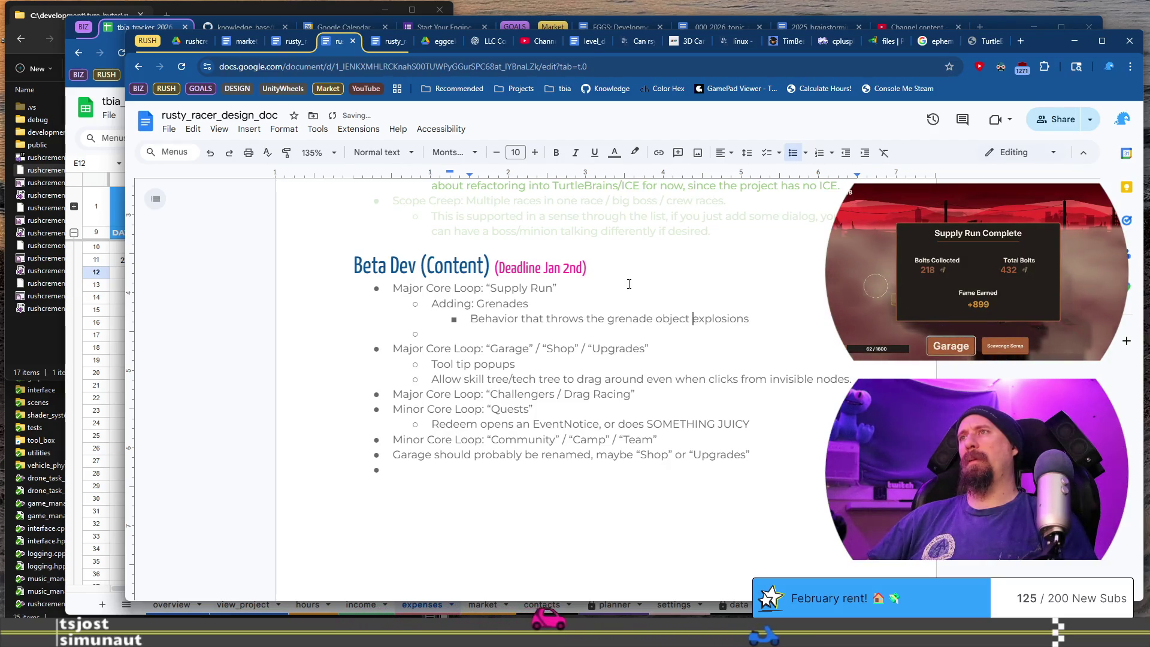
text( at some point into t)
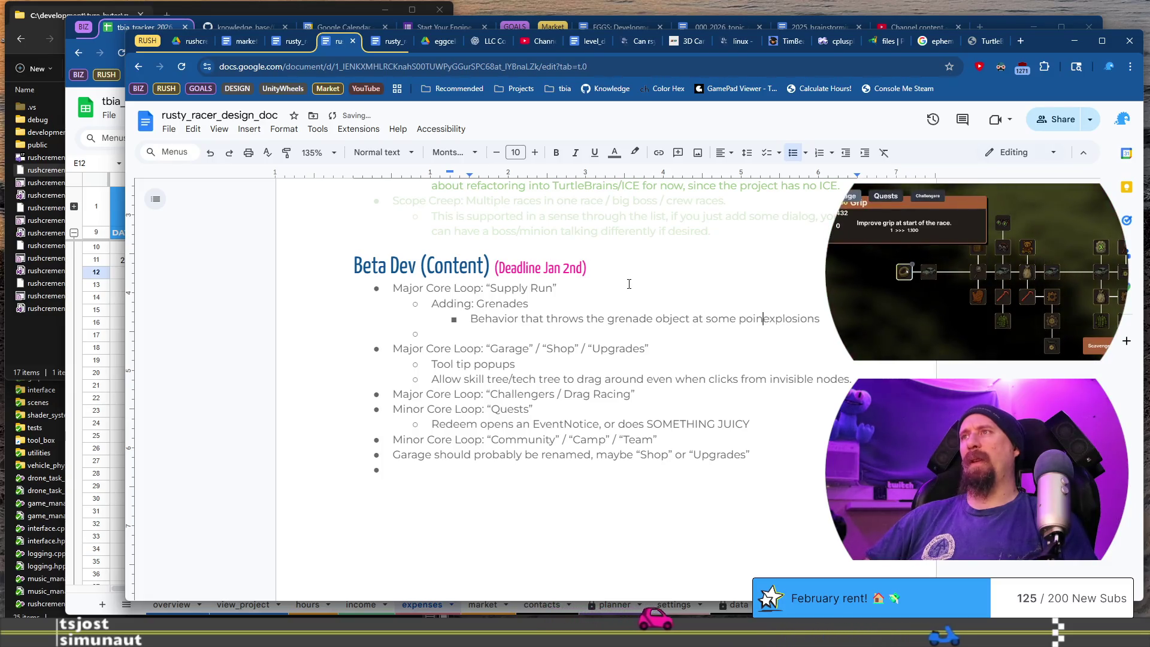
text(he world)
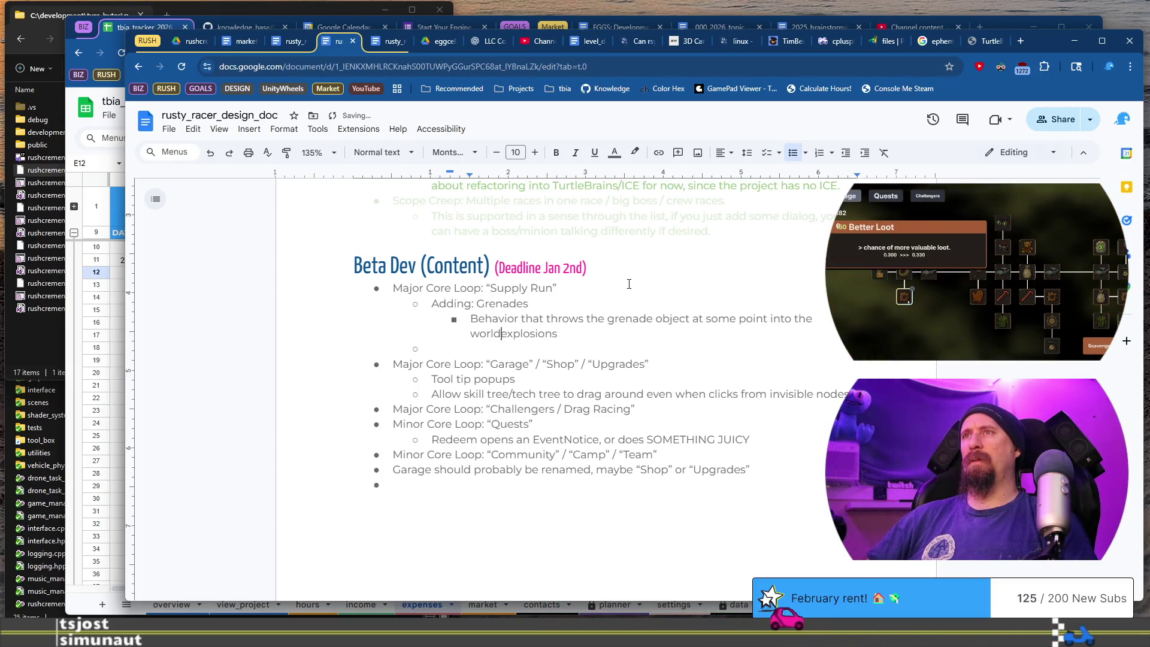
key(Return)
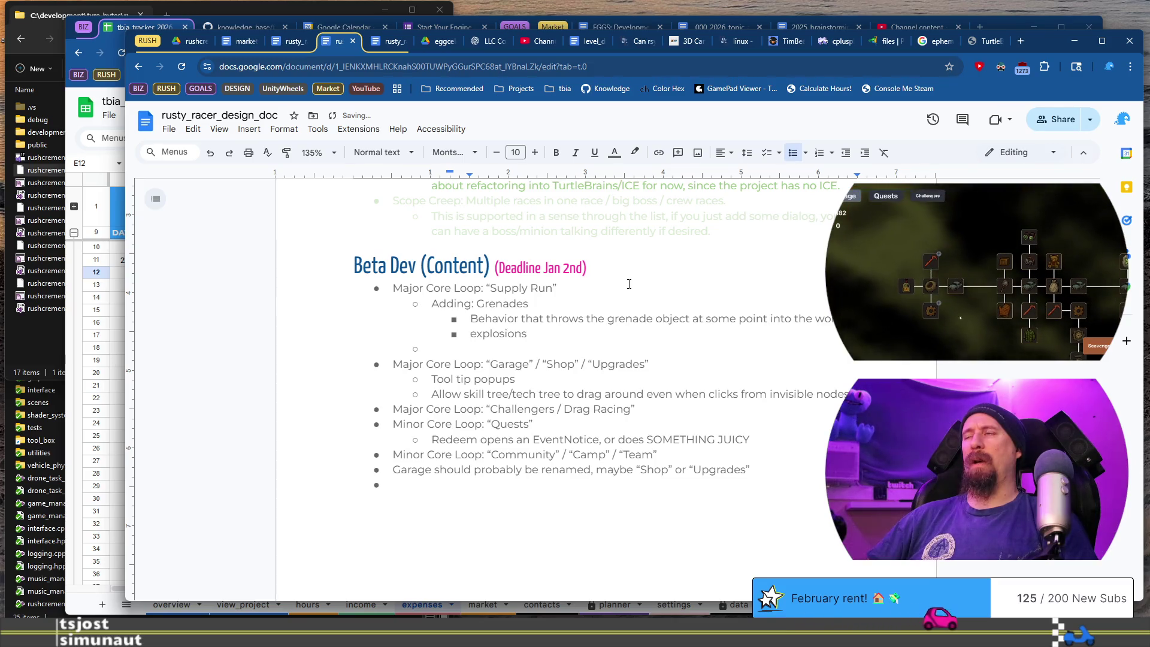
text(Explosion that )
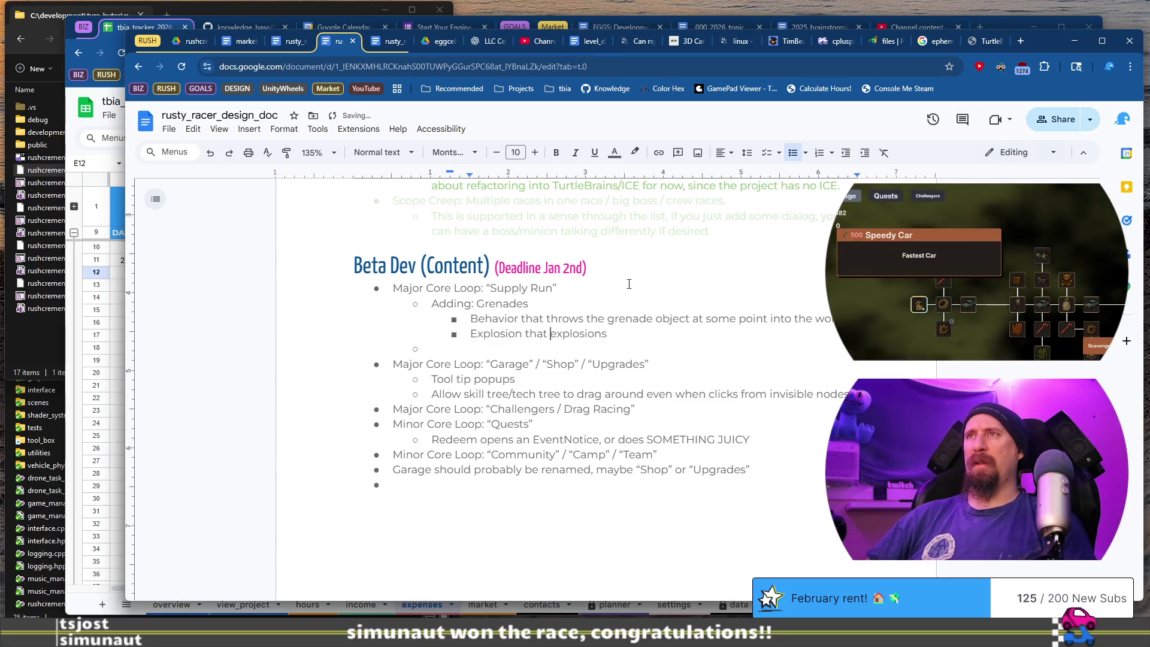
text(instantly )
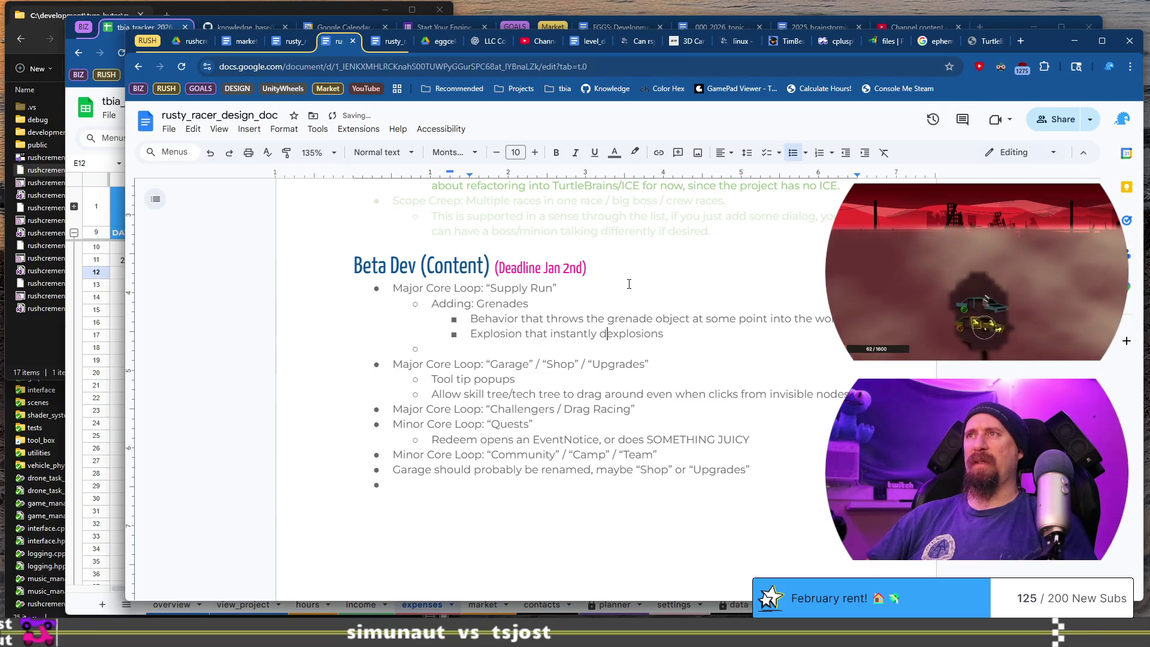
text(damag)
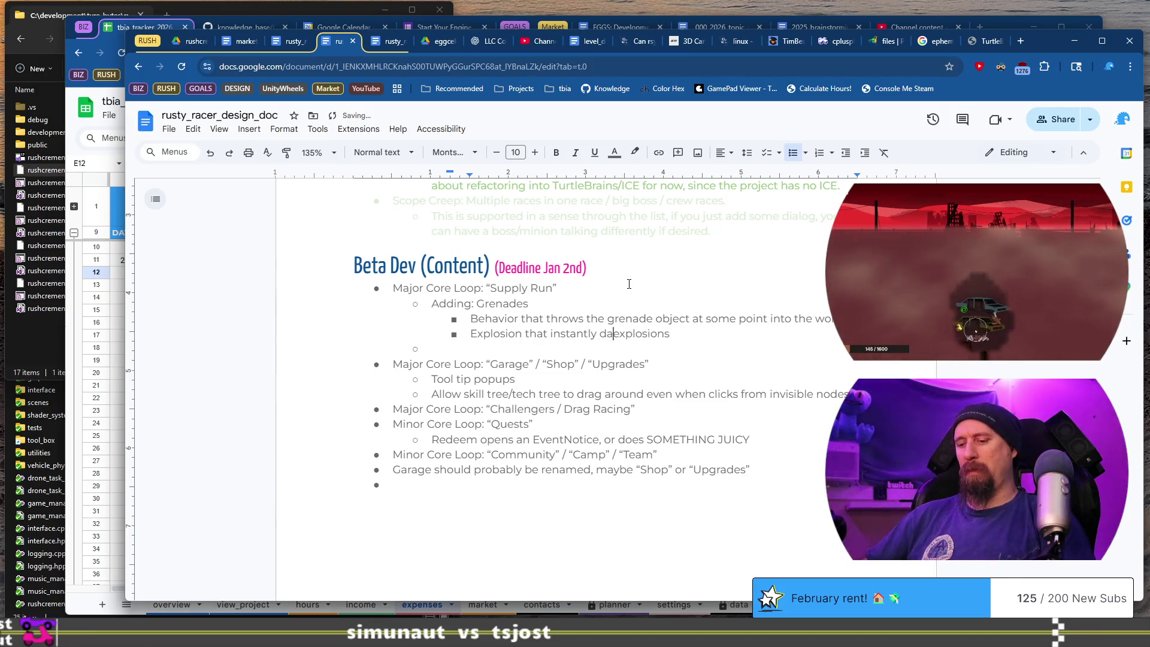
text(es )
text(many )
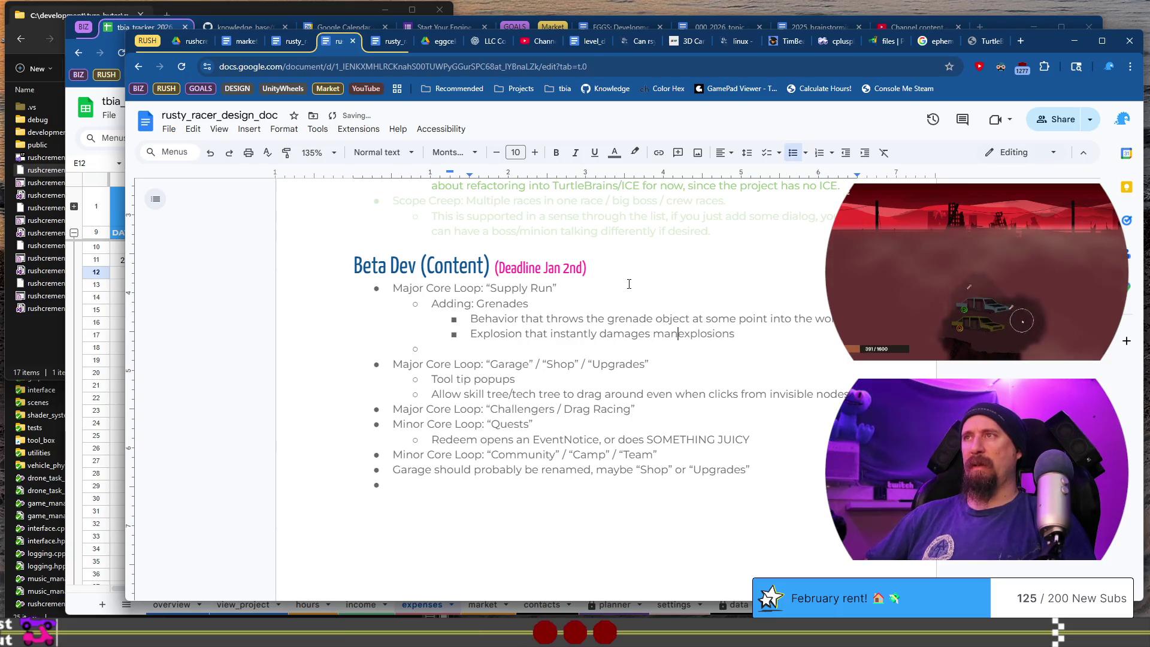
text(searchable )
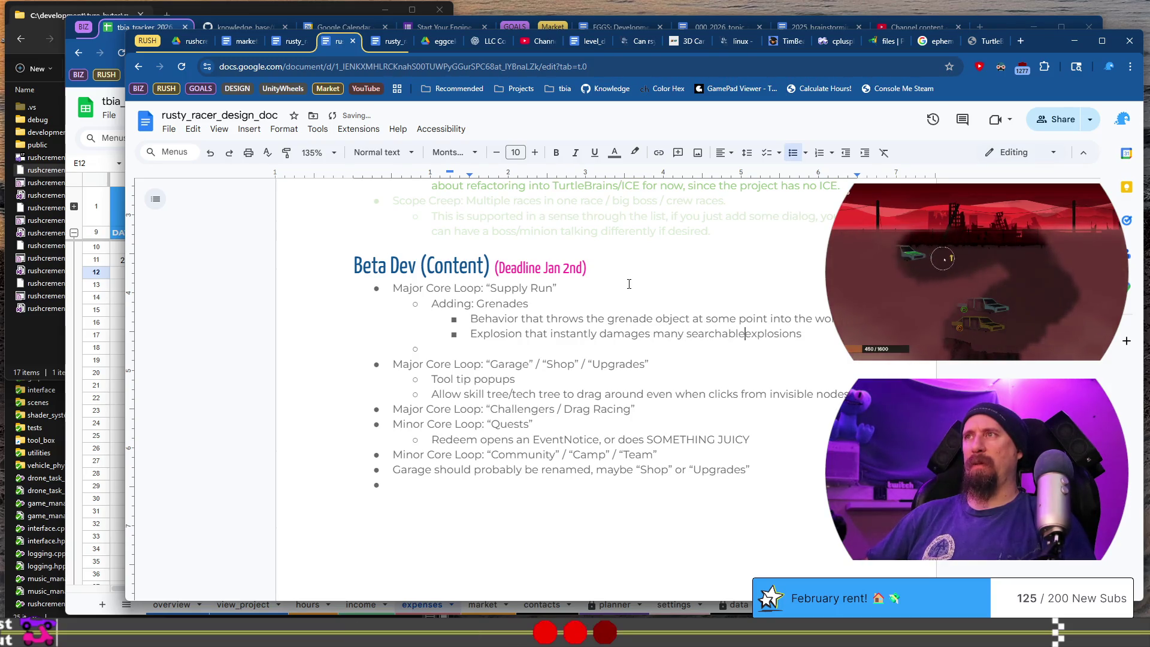
text(targets.)
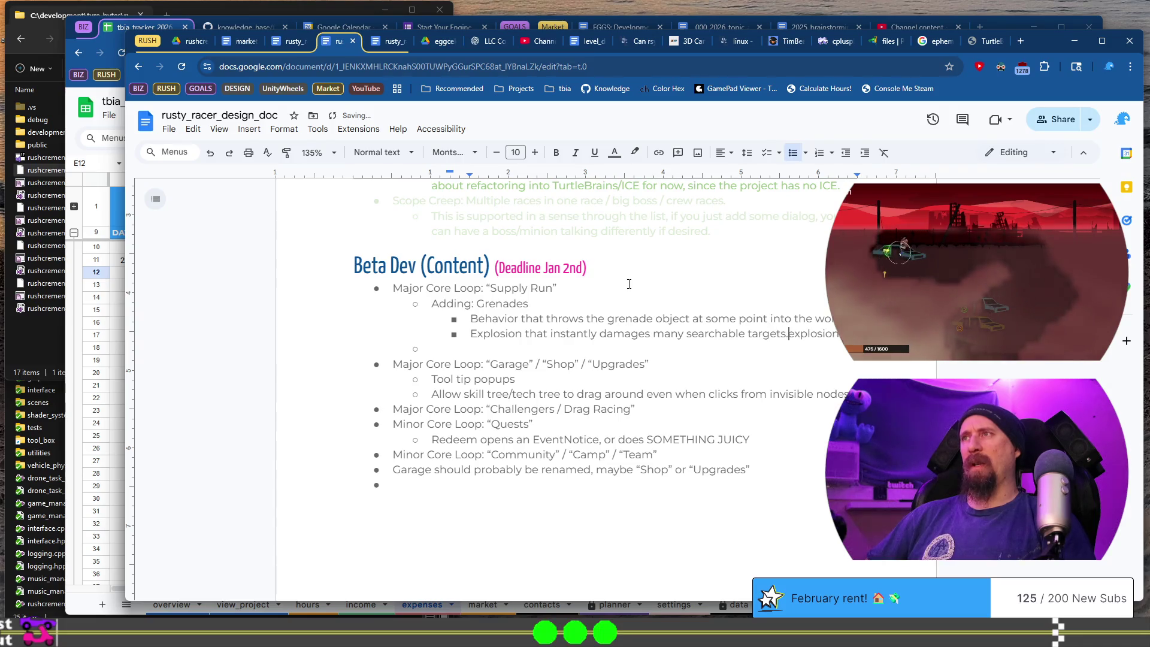
Add a grenade sub-bullet listing icon and image, throw sound and explosion effect.
key(Return)
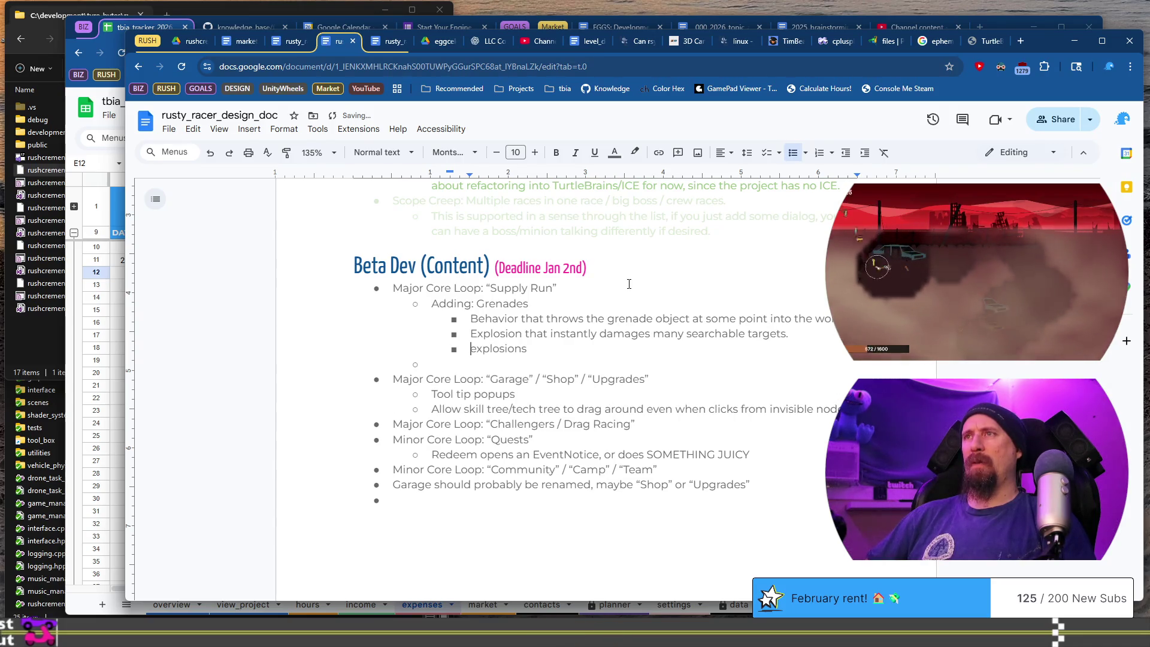
key(Delete)
text(Gren)
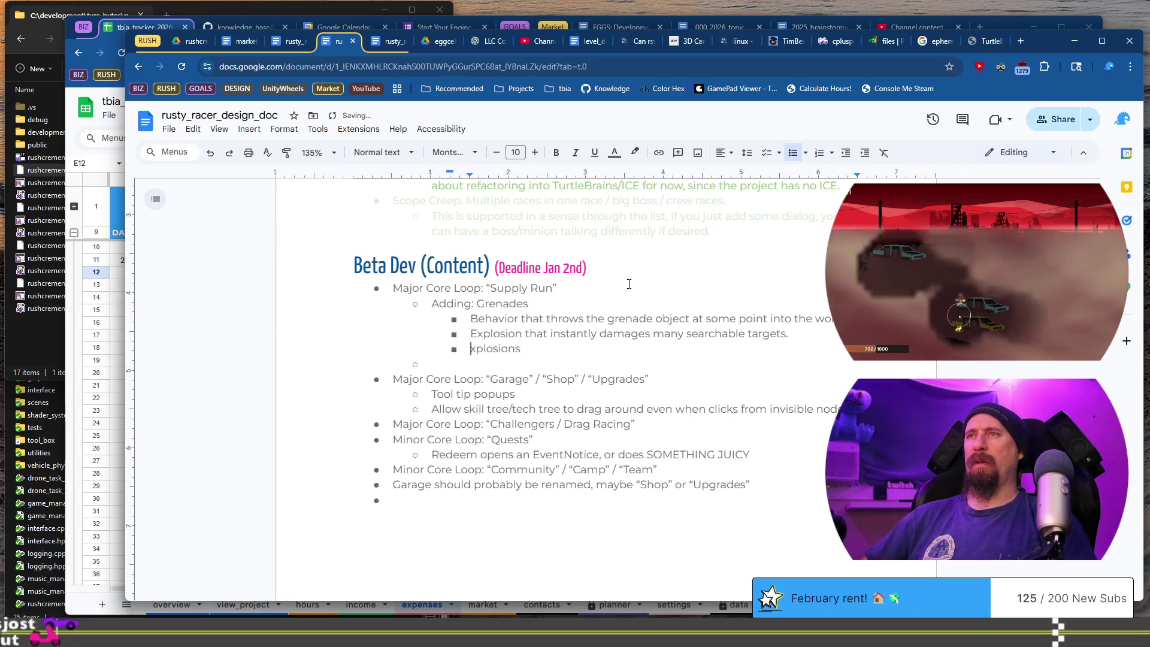
text(ade )
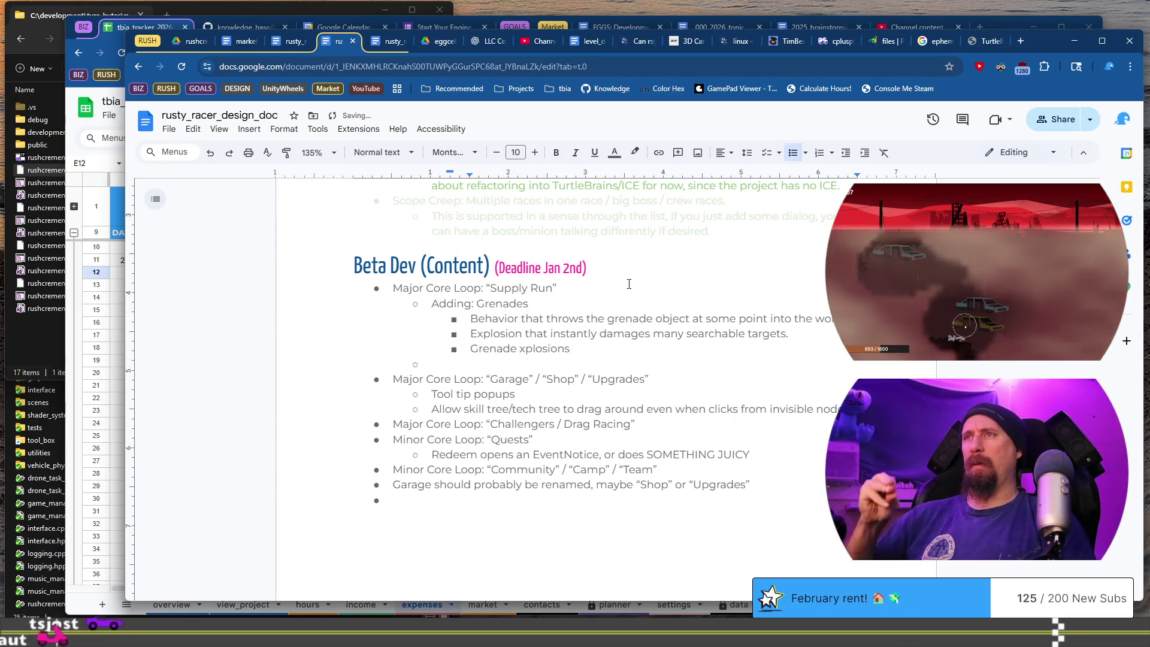
text(icon)
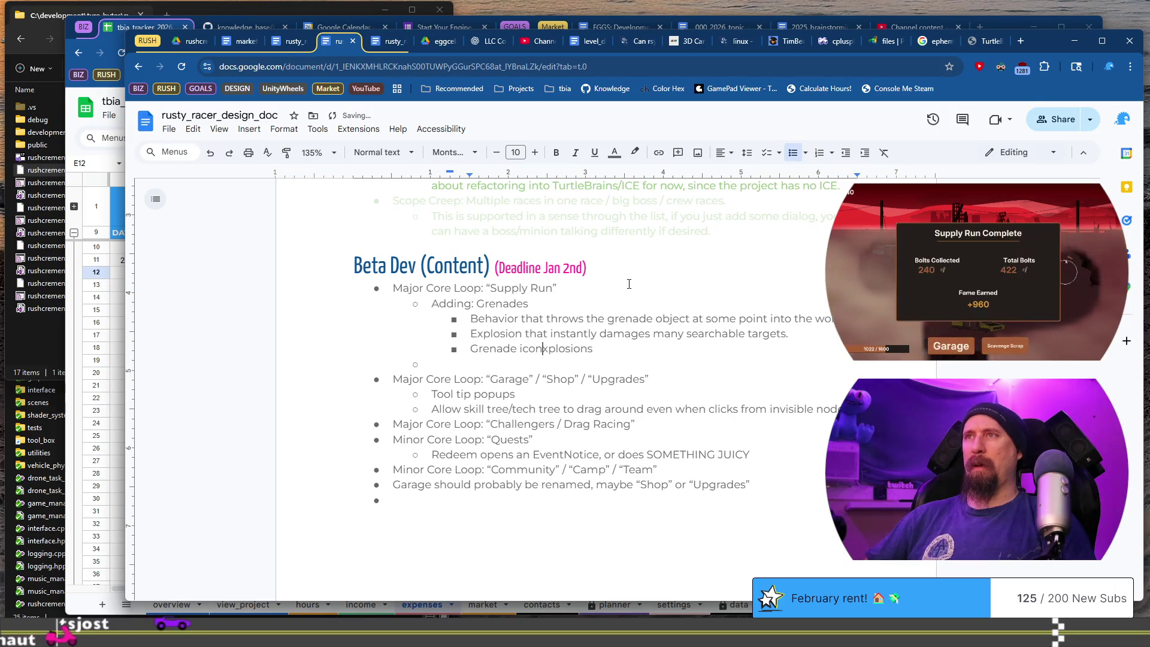
text( and ima)
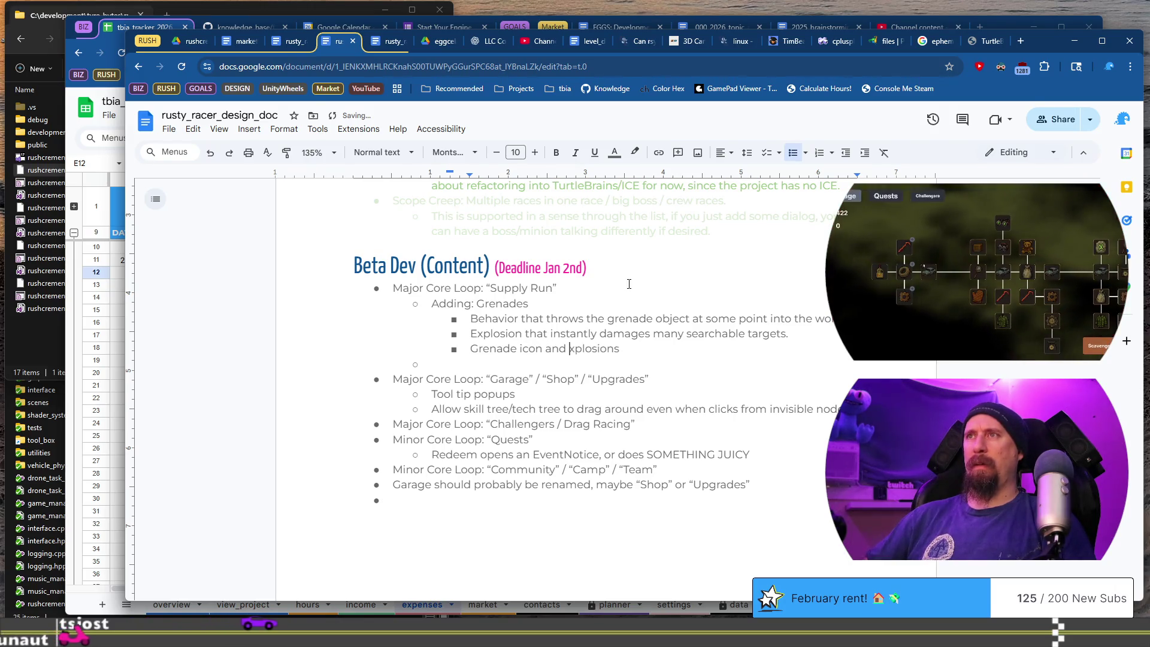
text(ge, e)
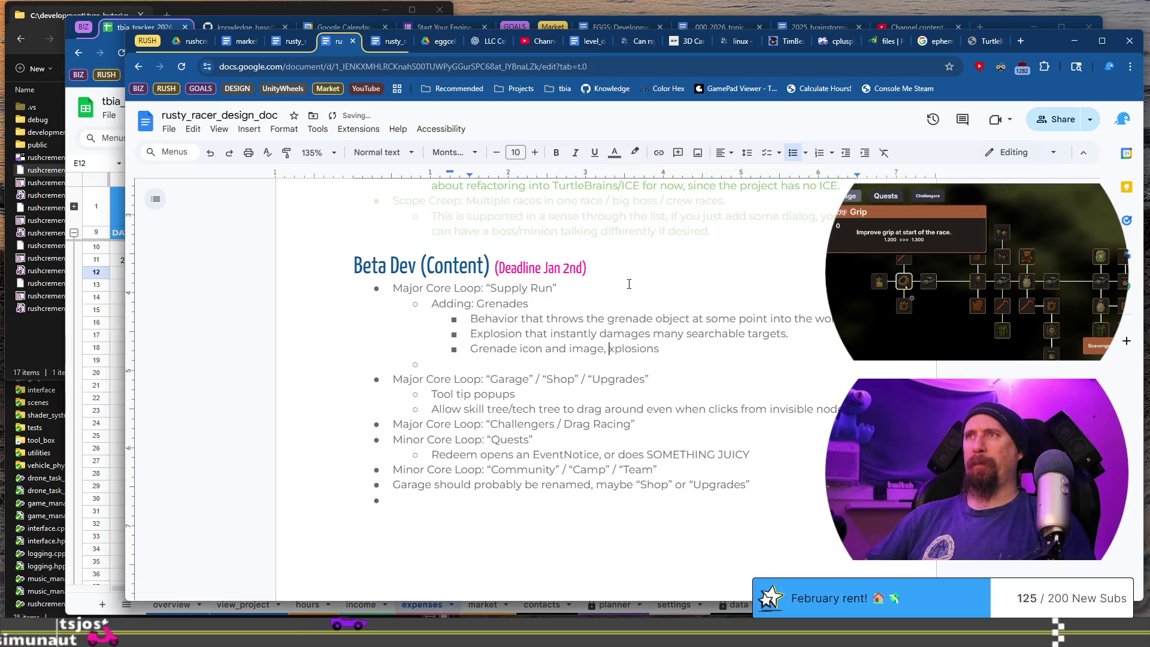
key(Left)
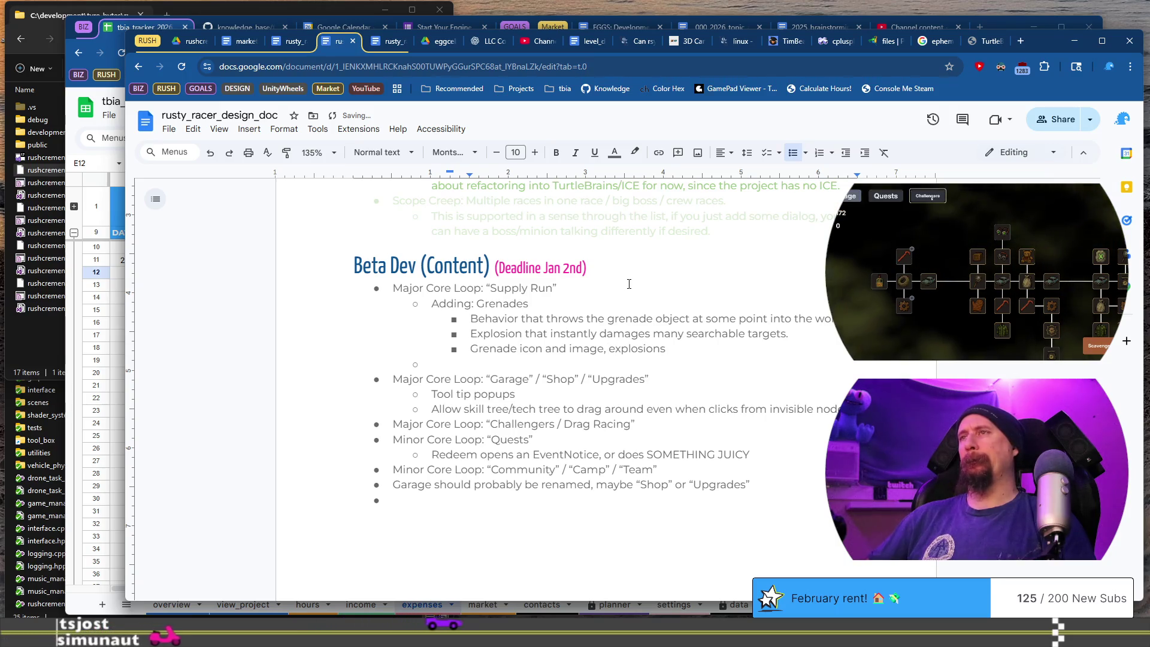
key(End)
key(BackSpace)
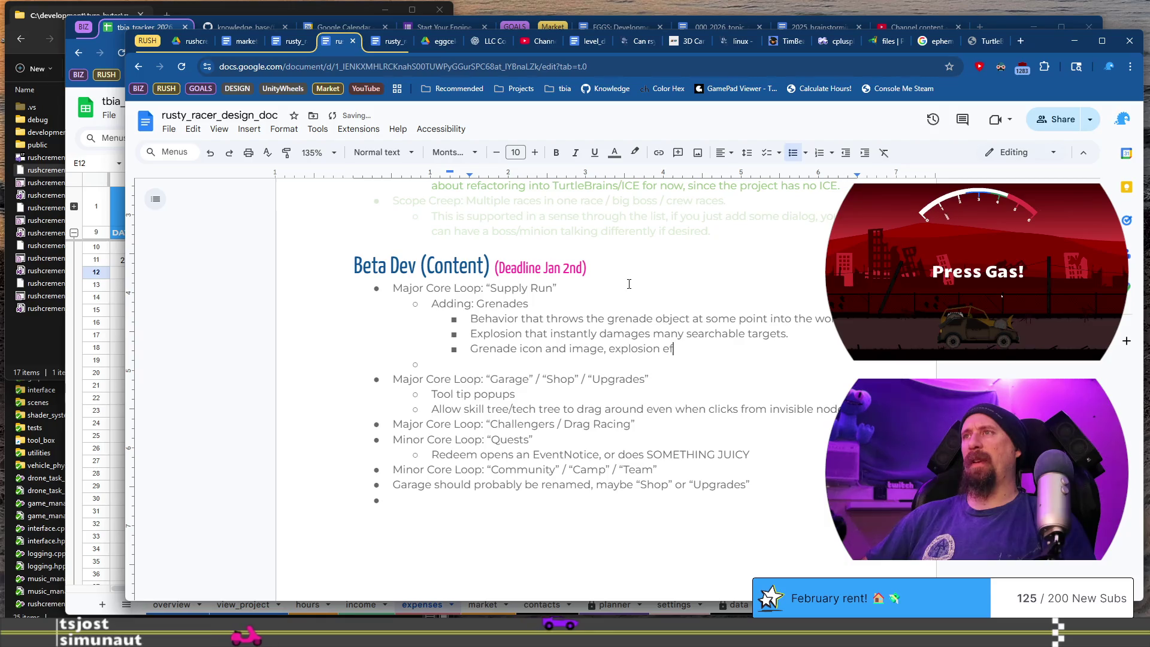
text(thr)
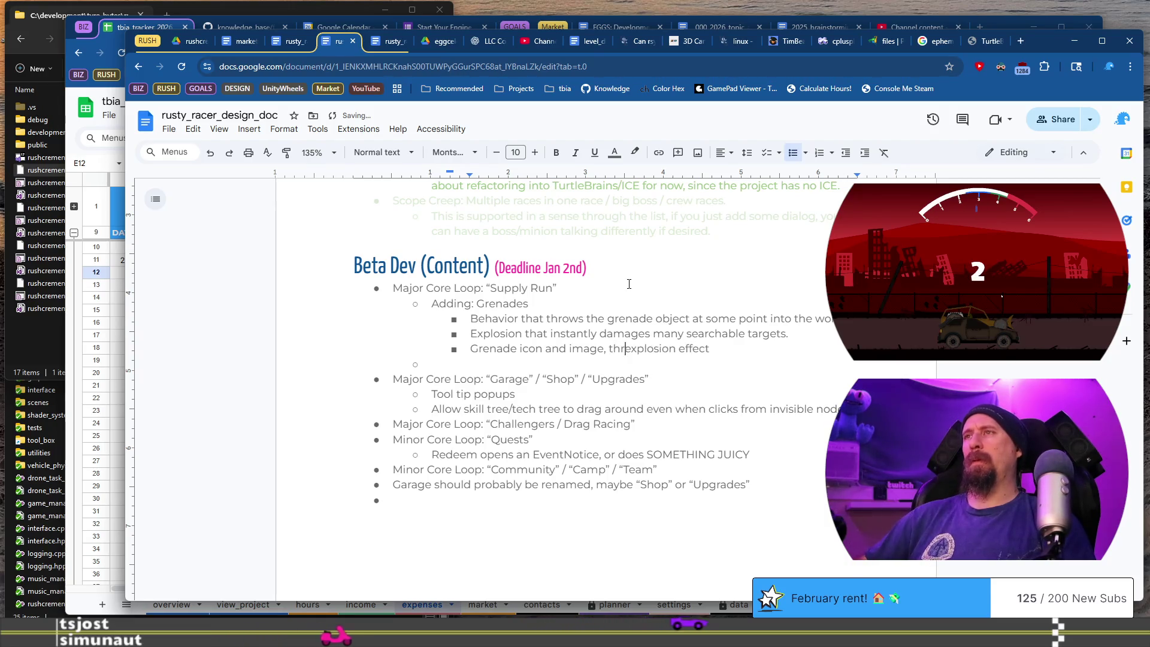
text(ow sound,)
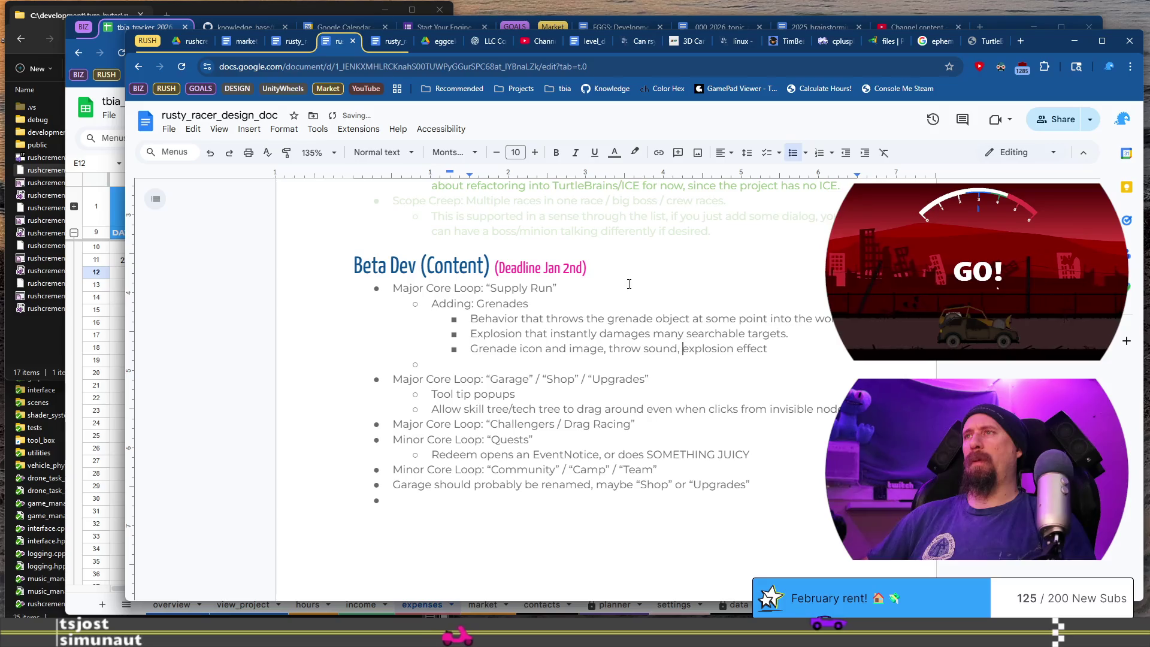
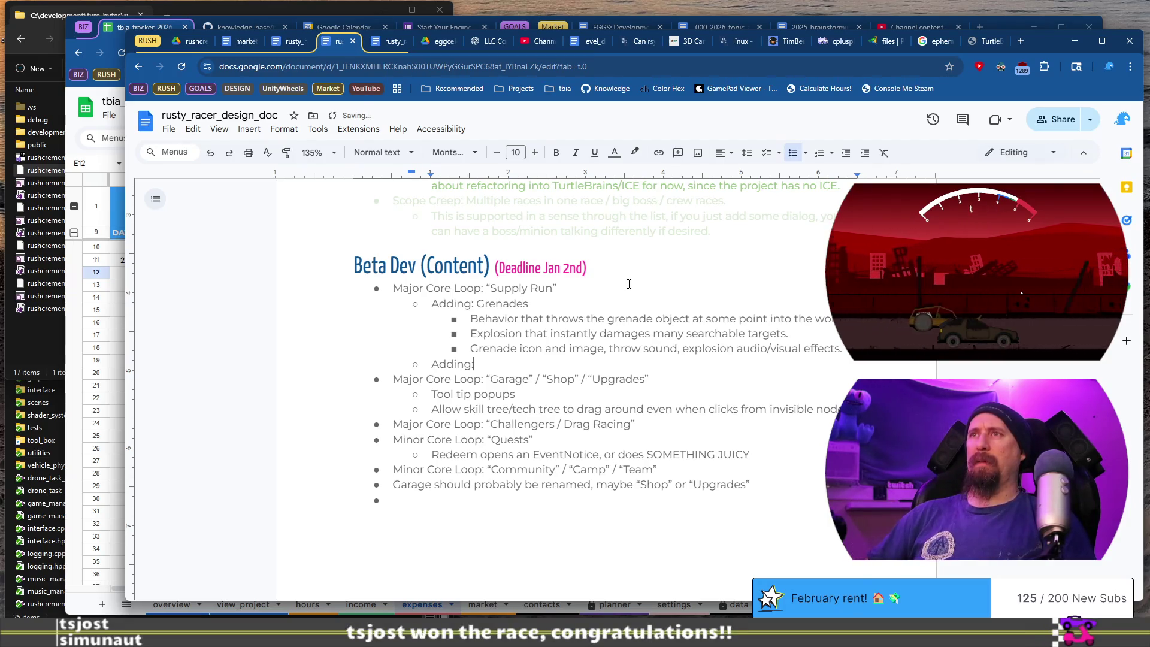
Add 'Adding: Friendly Crate/Dumpster' under Supply Run and start a detail bullet.
text( Friendly Crate/Dumpster)
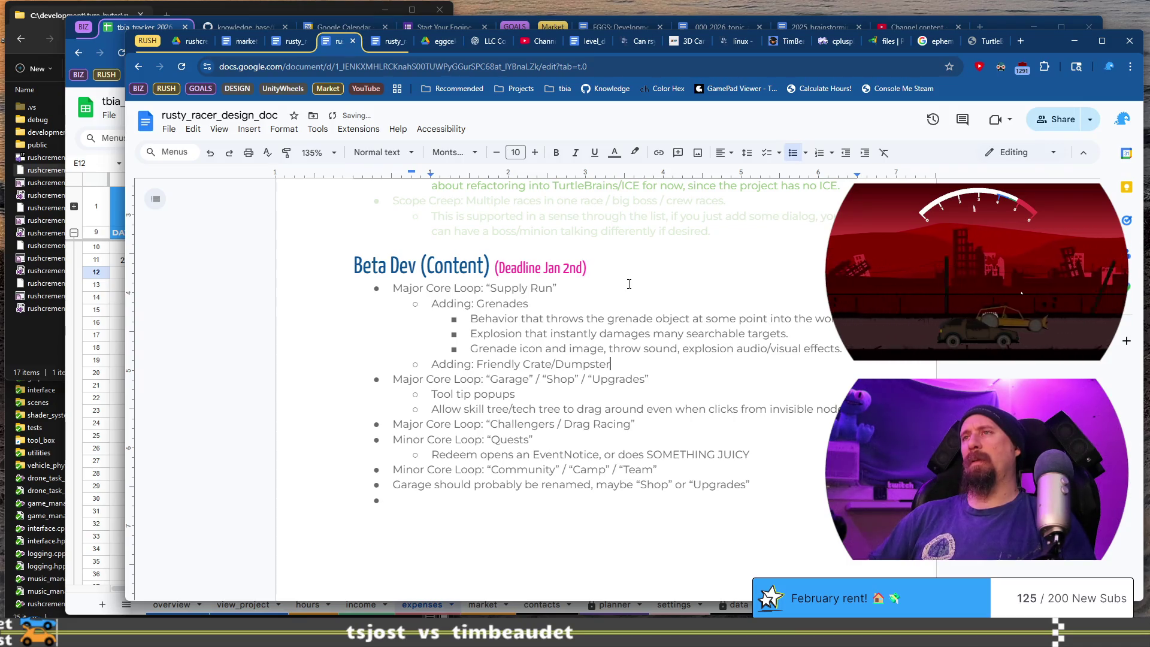
key(Return)
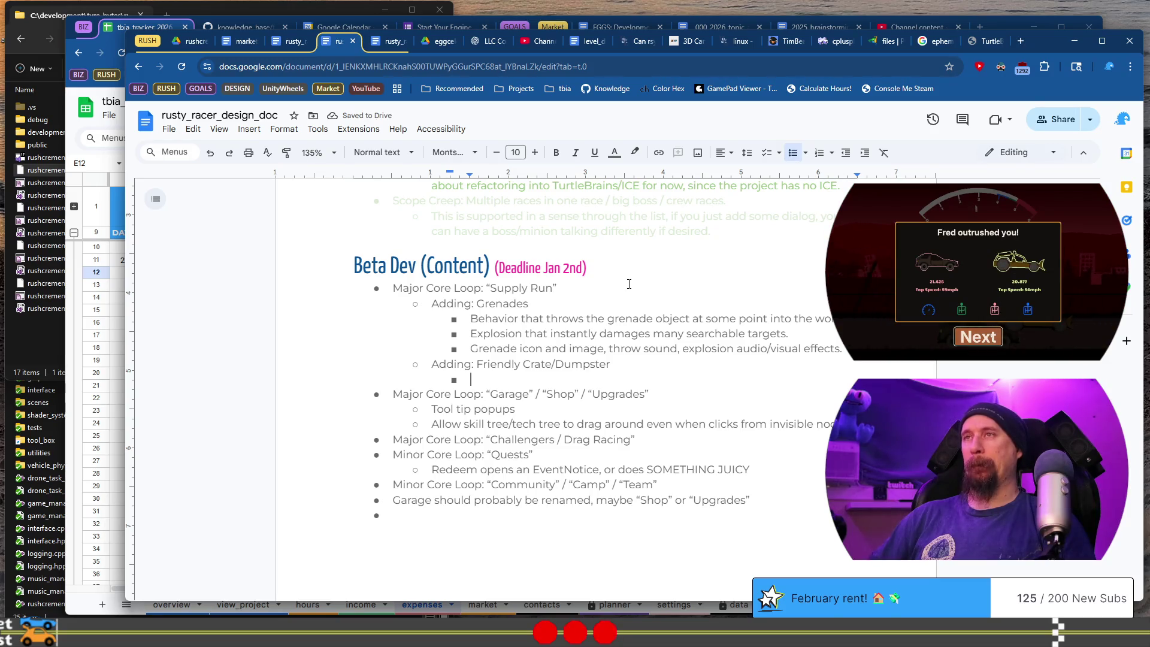
text(Bo)
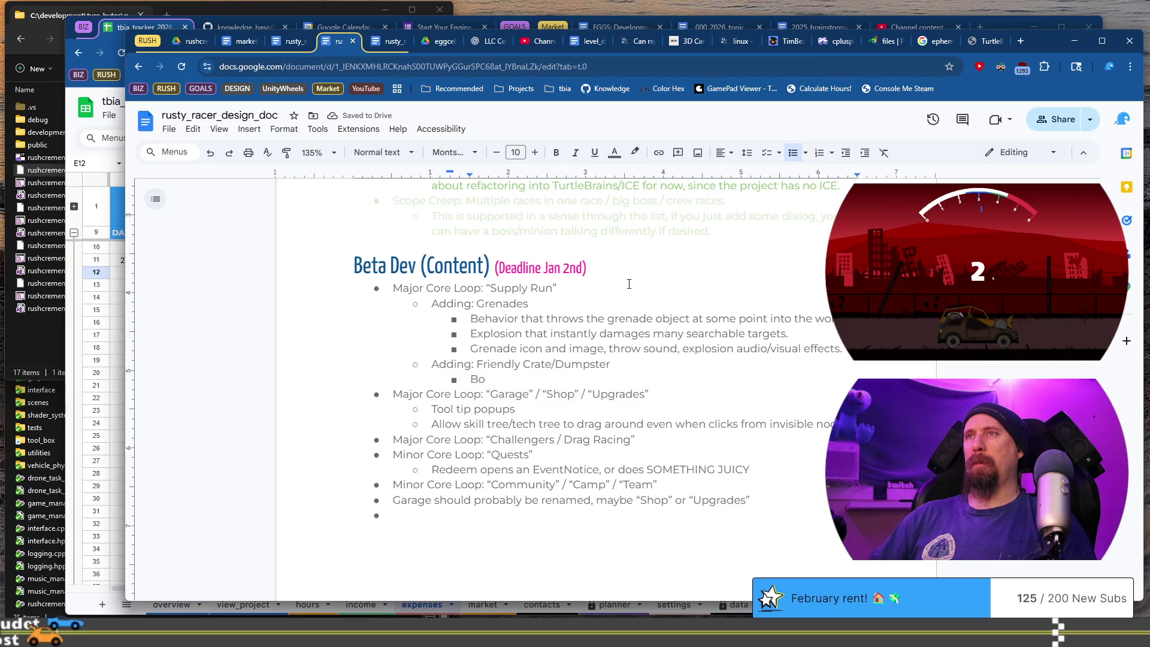
key(BackSpace)
key(BackSpace)
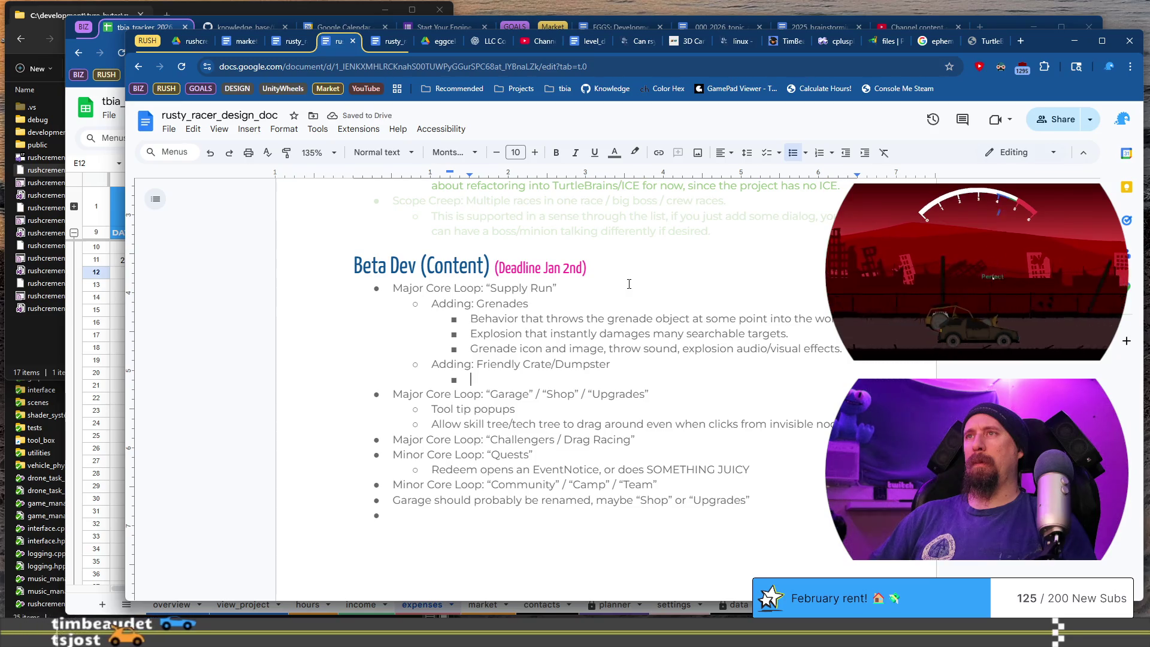
Add the detail 'Create icon and image, spawn/unload sound' with an empty bullet above it.
text(Create icon and image,)
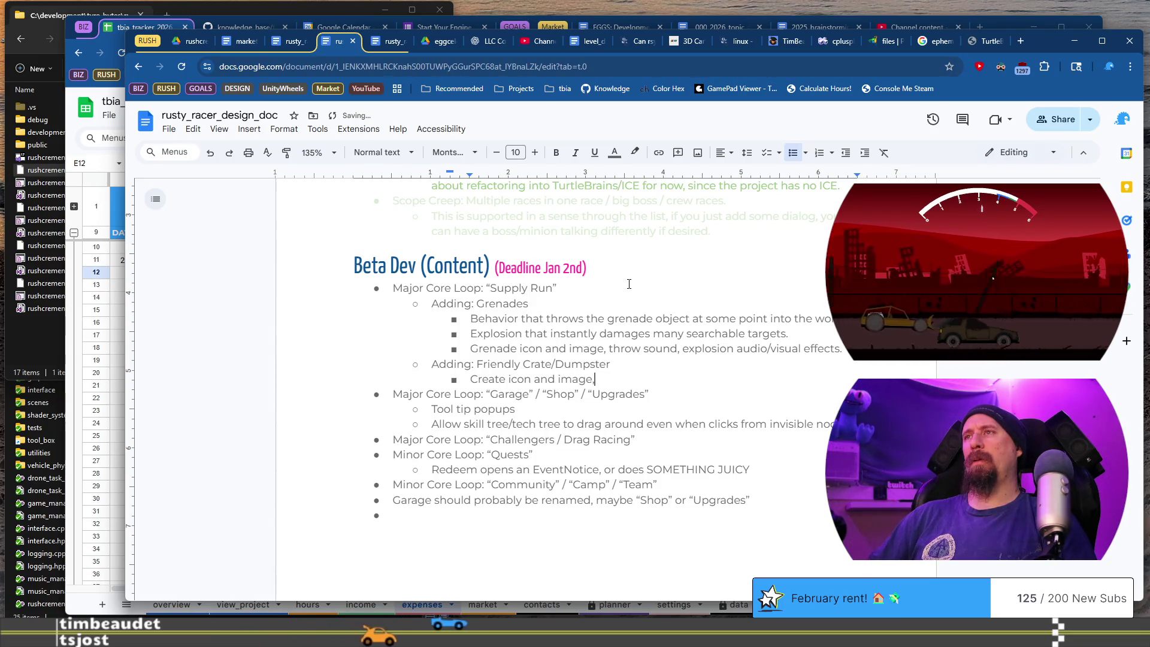
text( spawn soun)
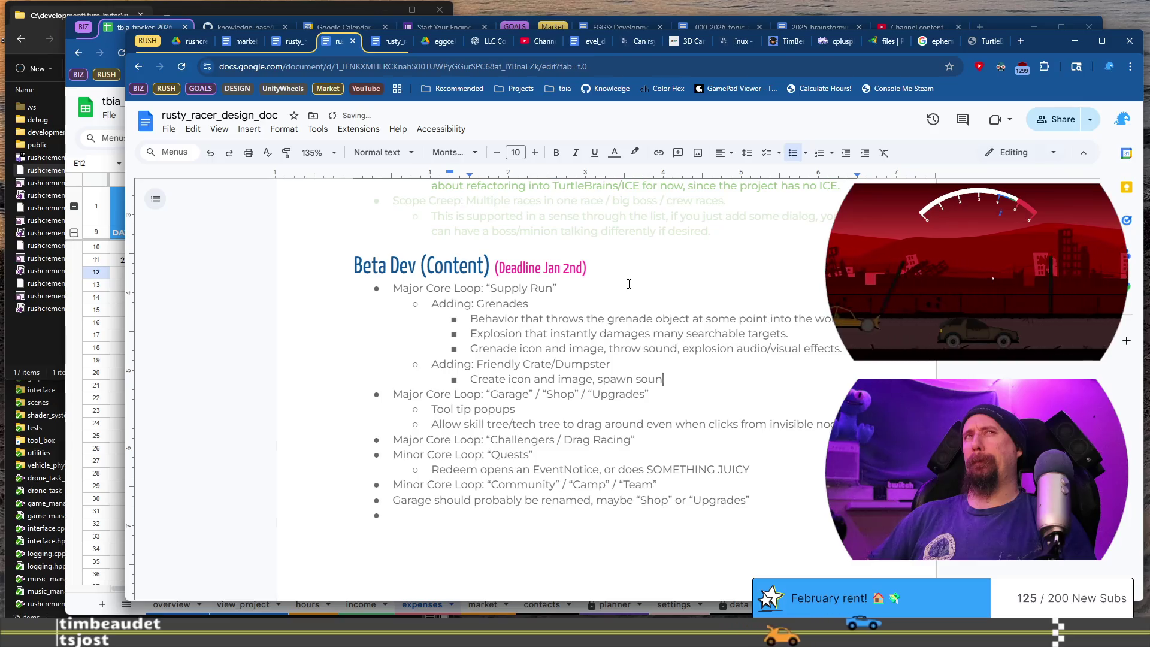
text(d)
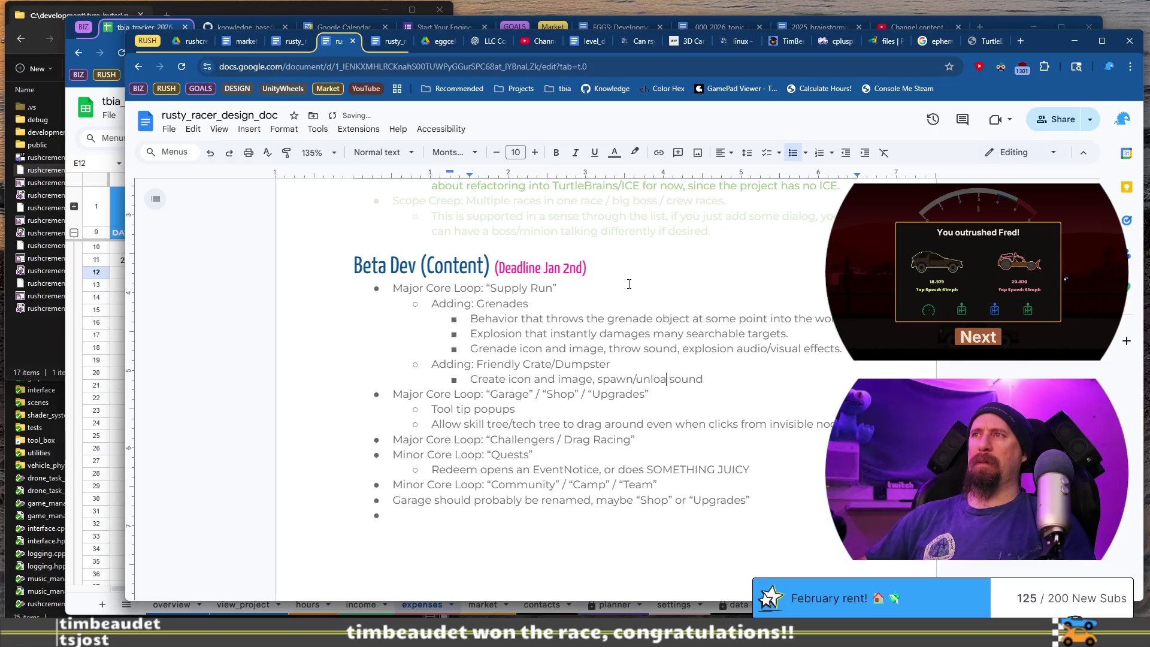
text(d)
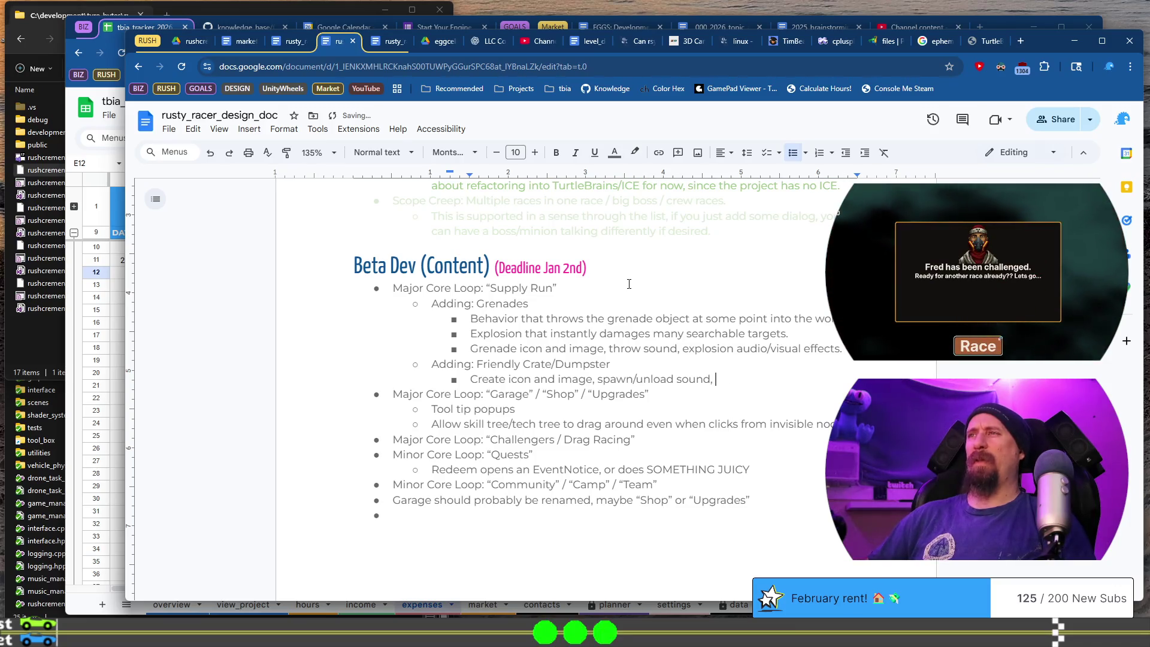
key(BackSpace)
key(BackSpace)
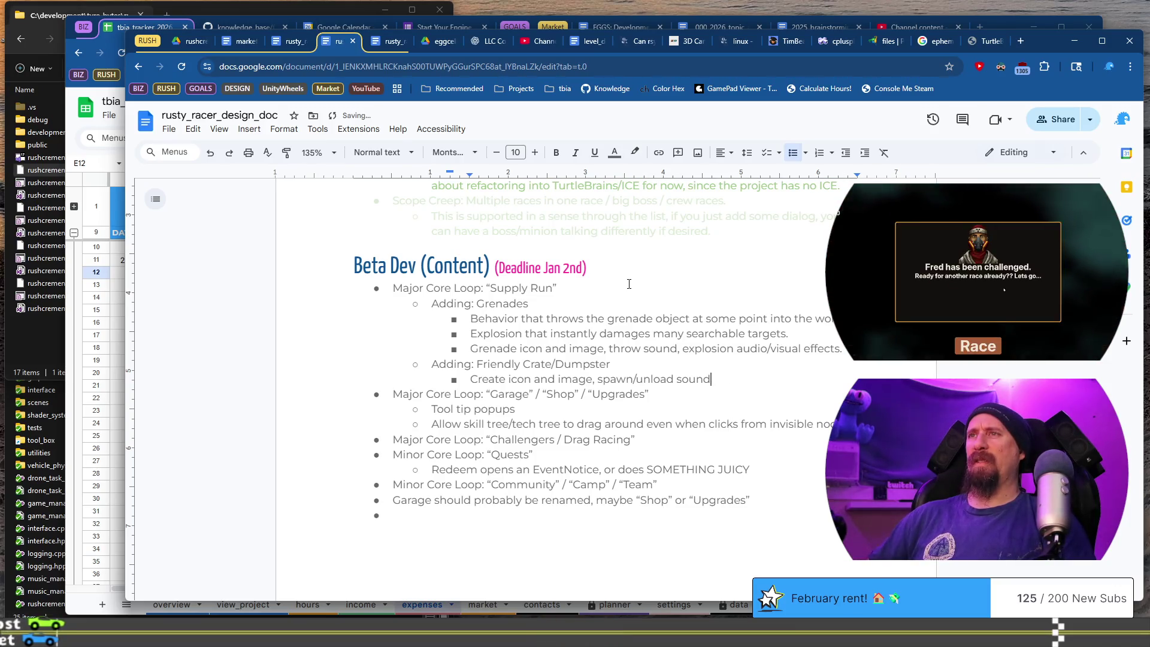
key(Home)
key(Return)
Add crate details 'Behavior that throws resources out of the crate!' and 'Tech Tree icons to increase number of resources/duration etc.'.
text(Behavior tha)
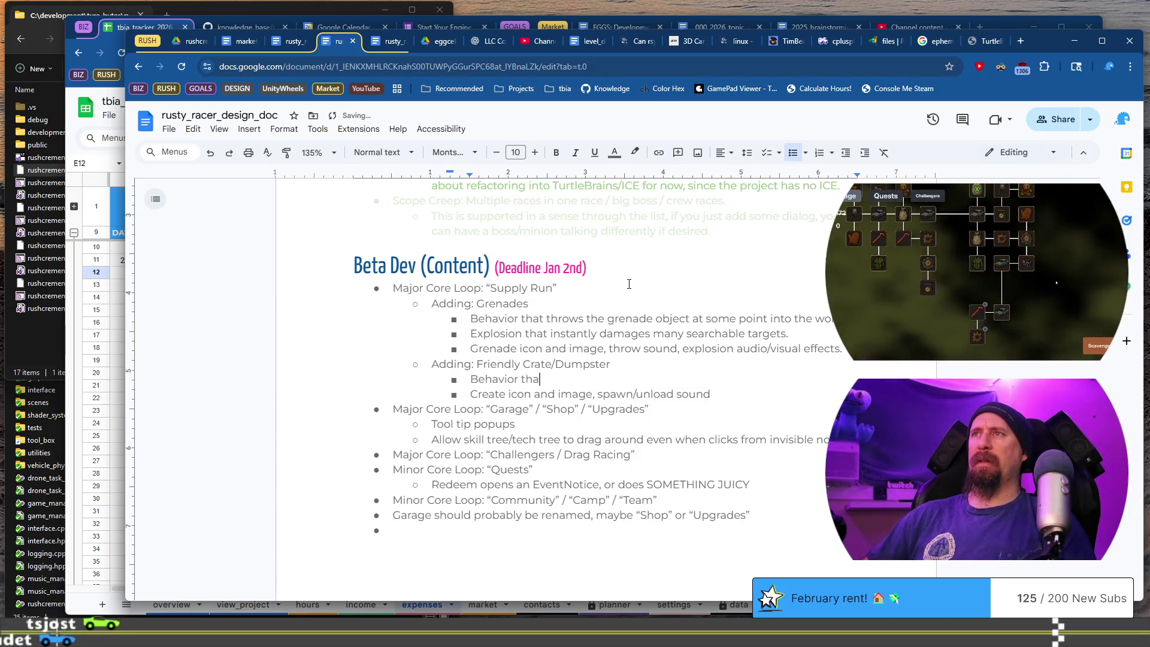
text(t throws)
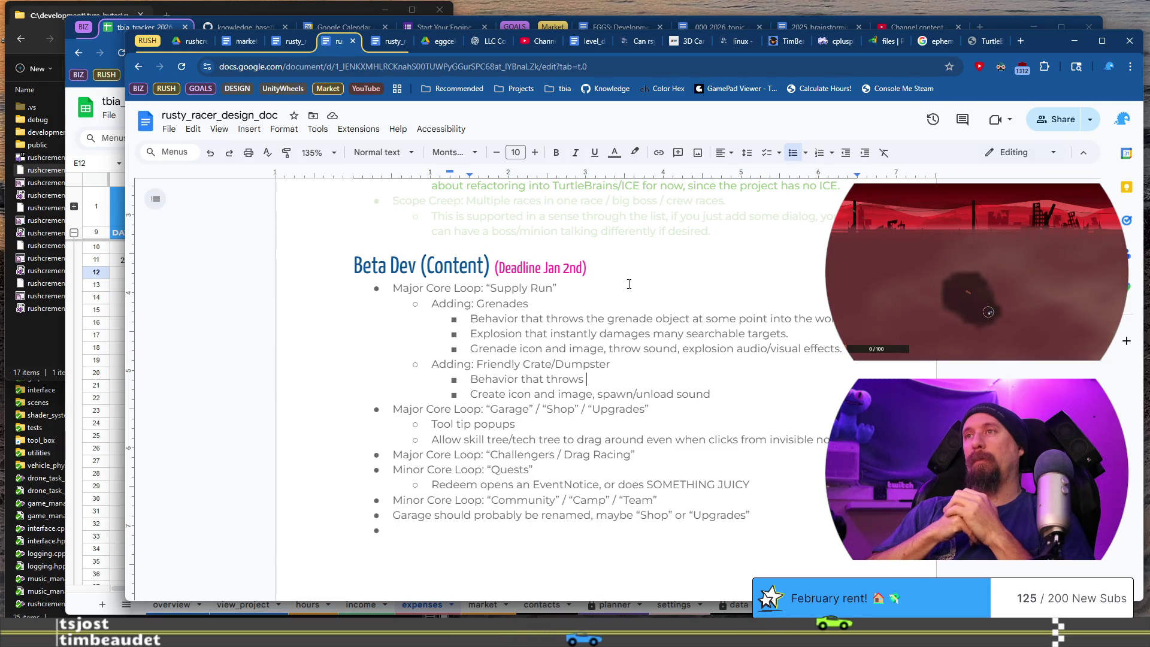
text(resources )
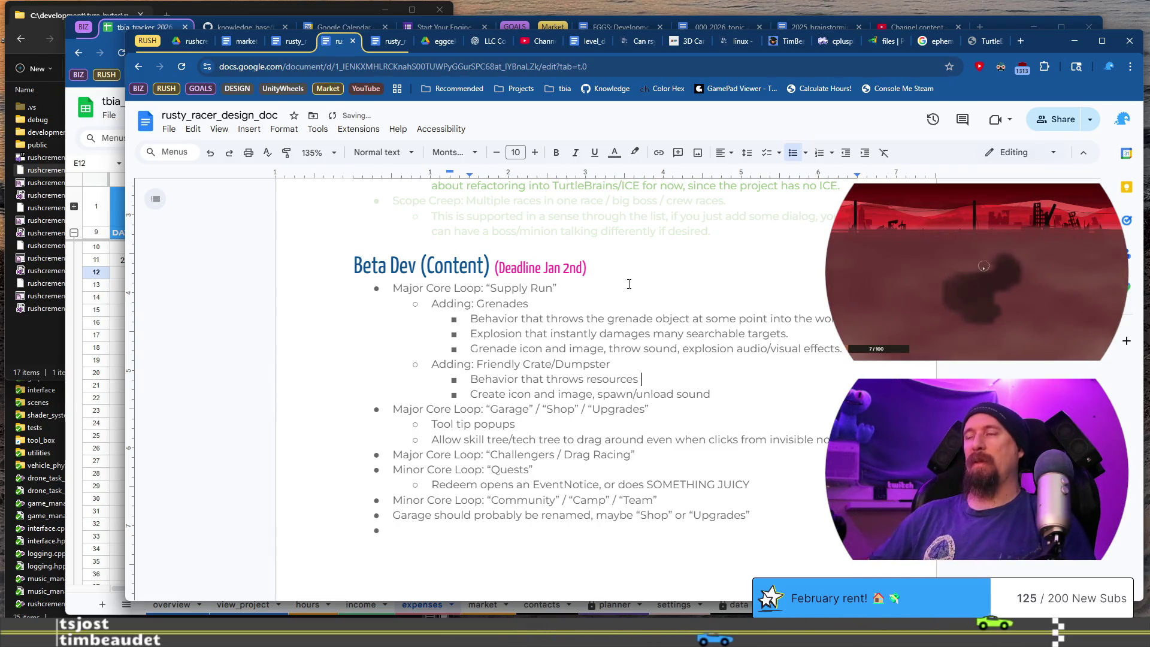
text(out of the crate!)
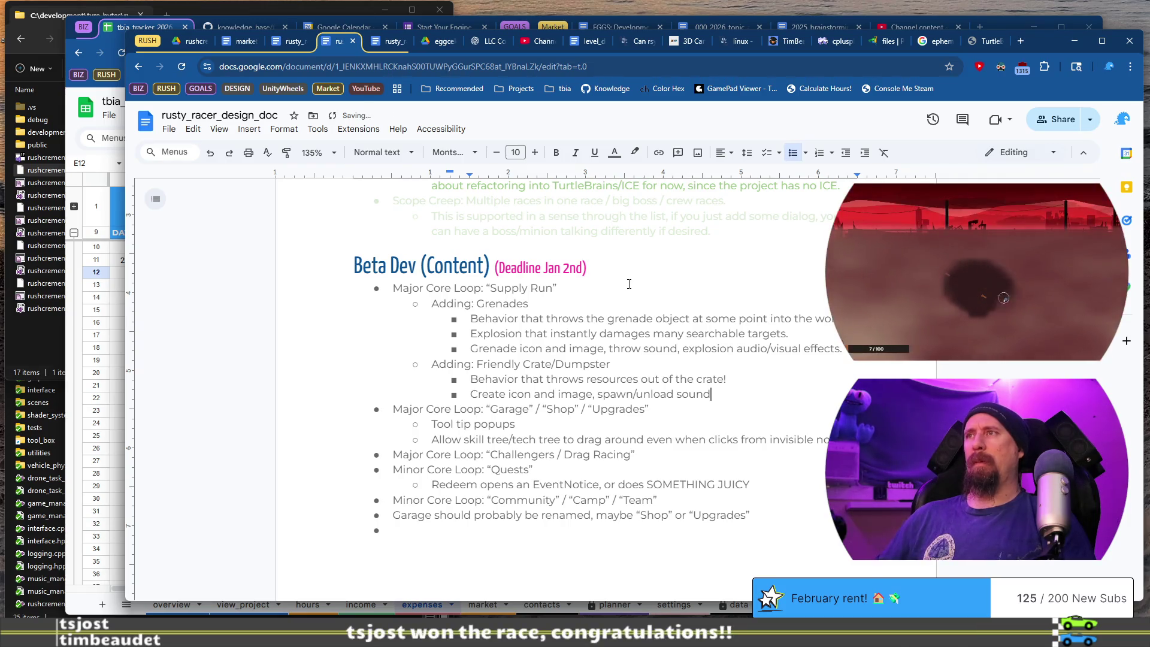
key(Return)
text(Tech)
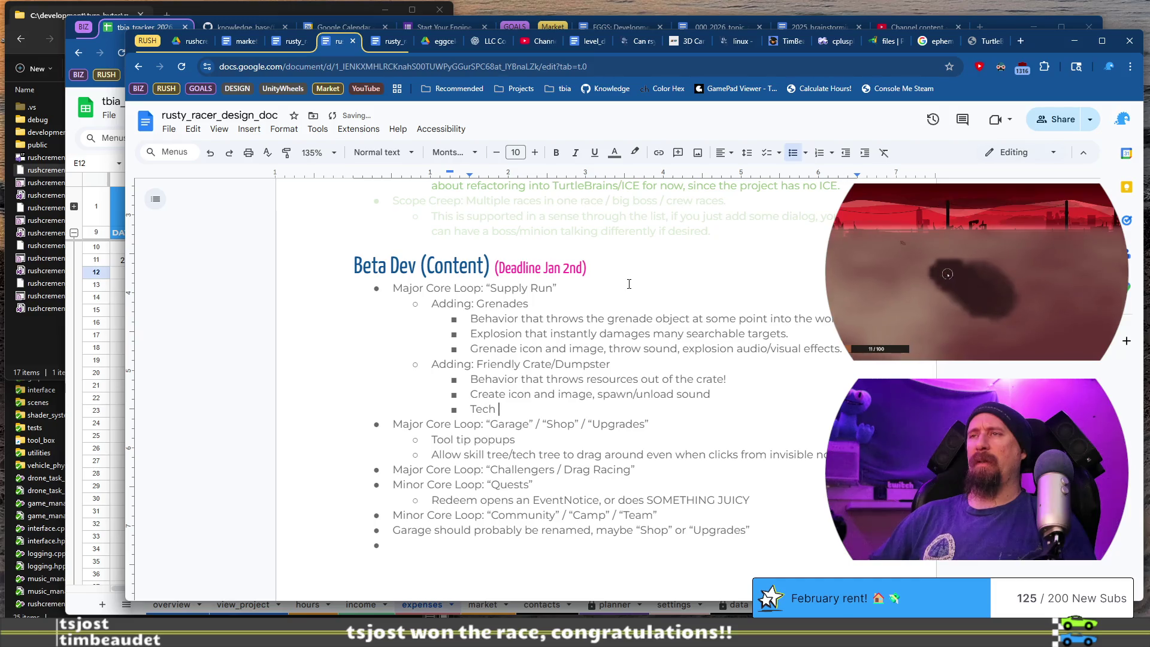
text(Tree icons to increase numb)
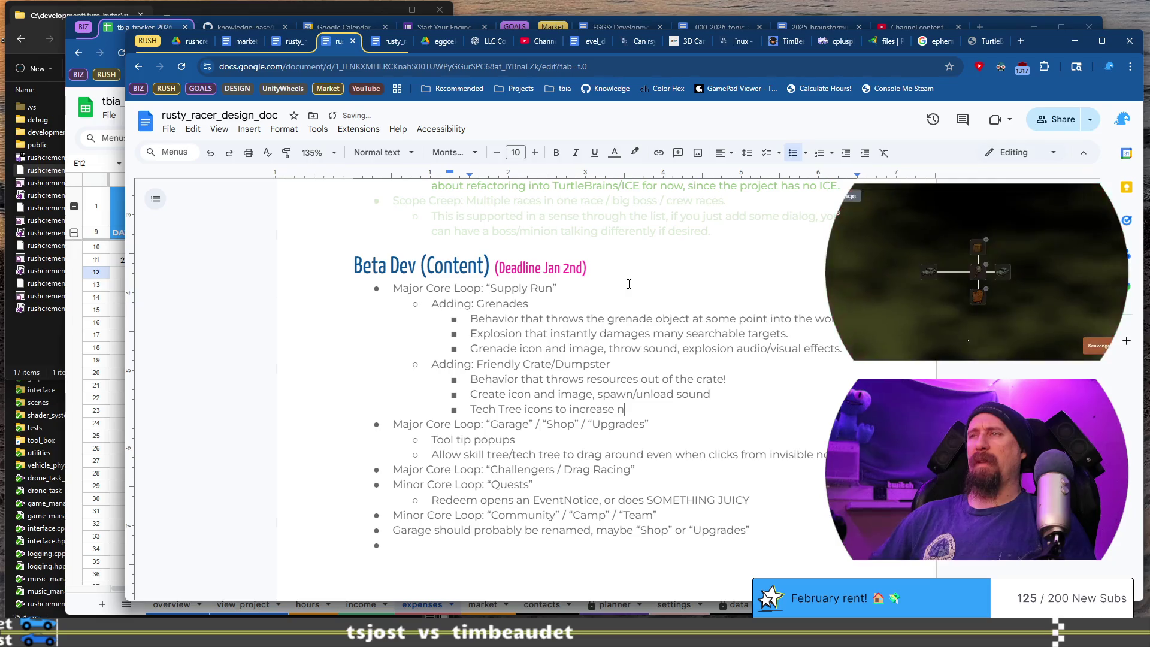
text(er of re)
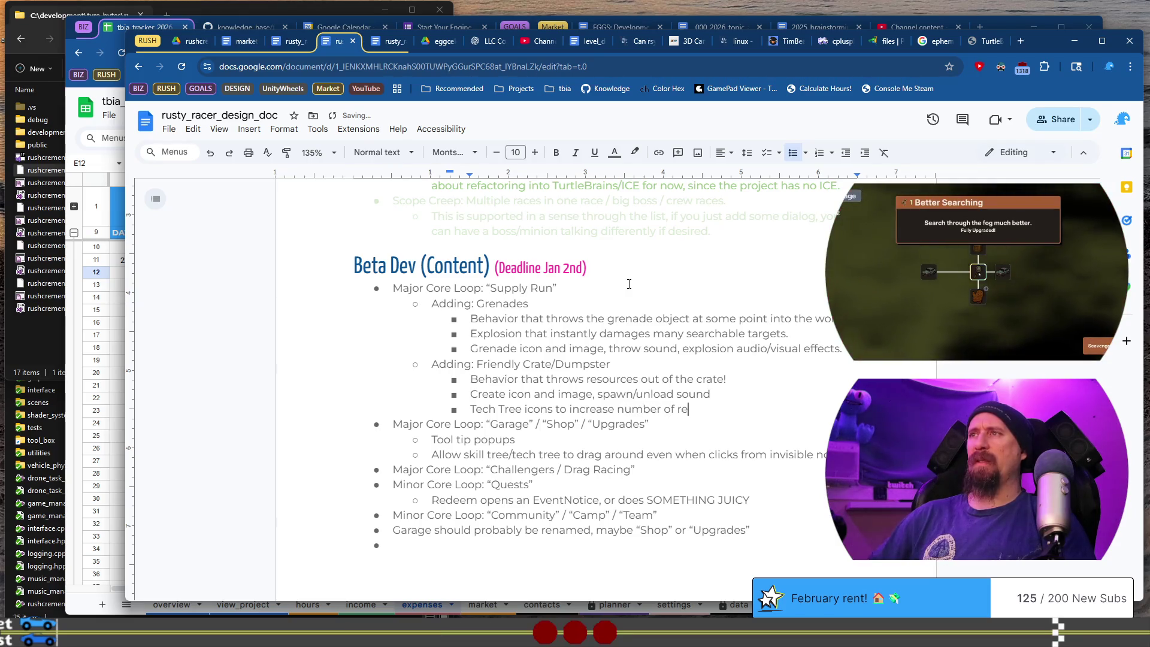
text(sources/)
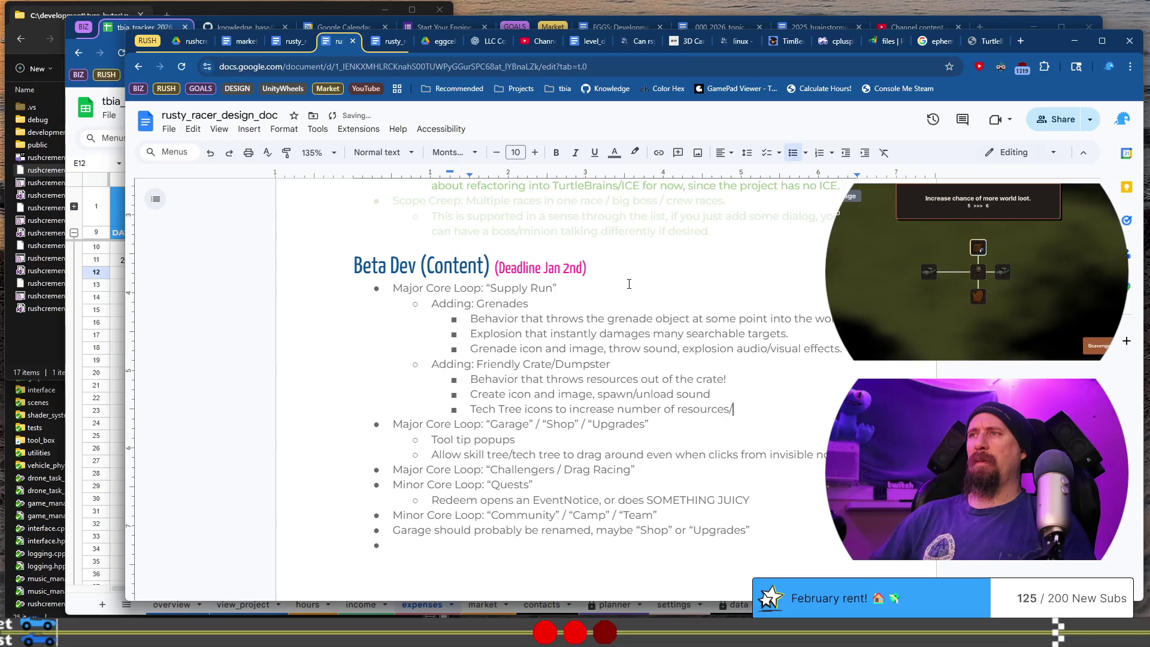
text(duration etc.)
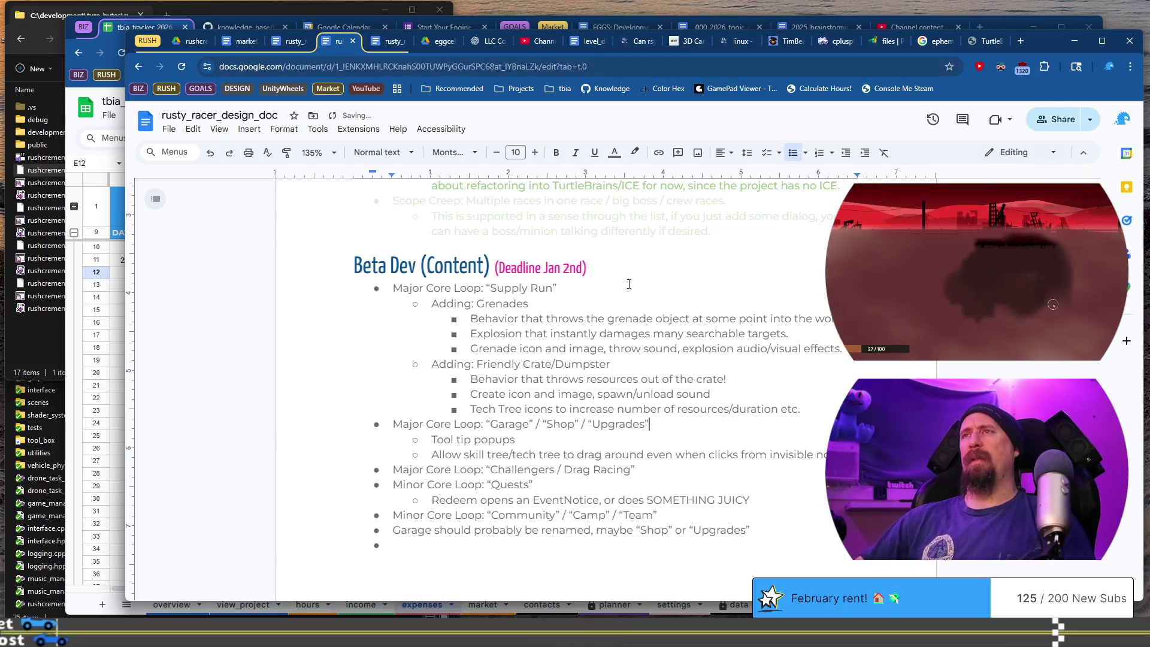
Start a new Supply Run sub-item after the Tech Tree line.
scroll(625, 283, down, 1)
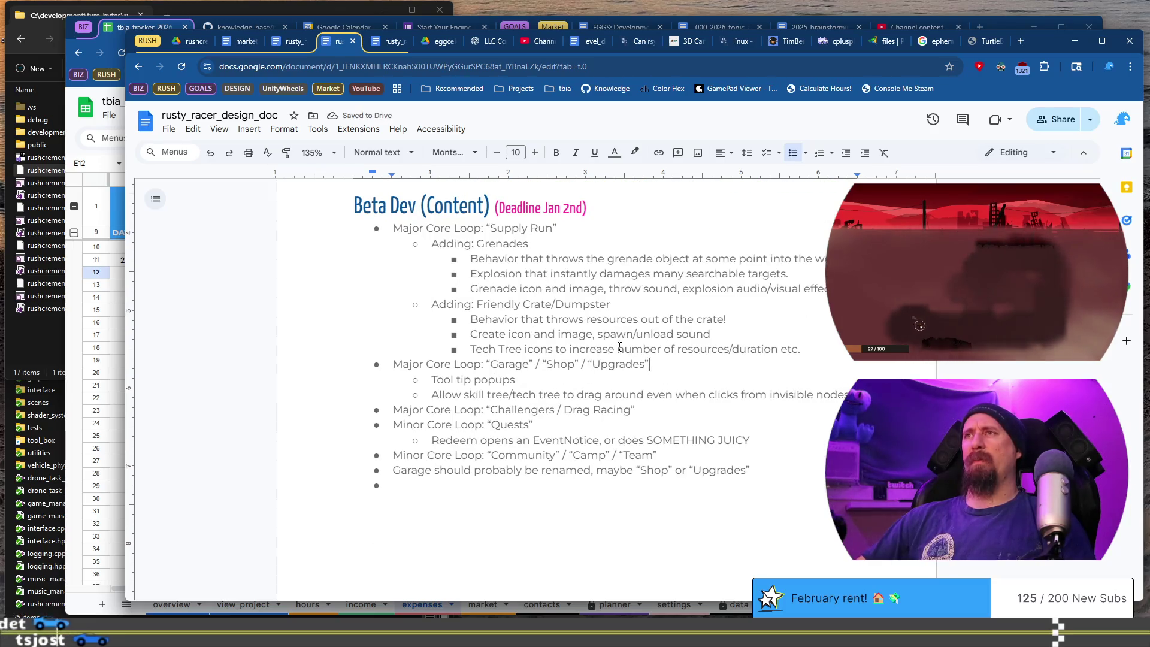
click(618, 349)
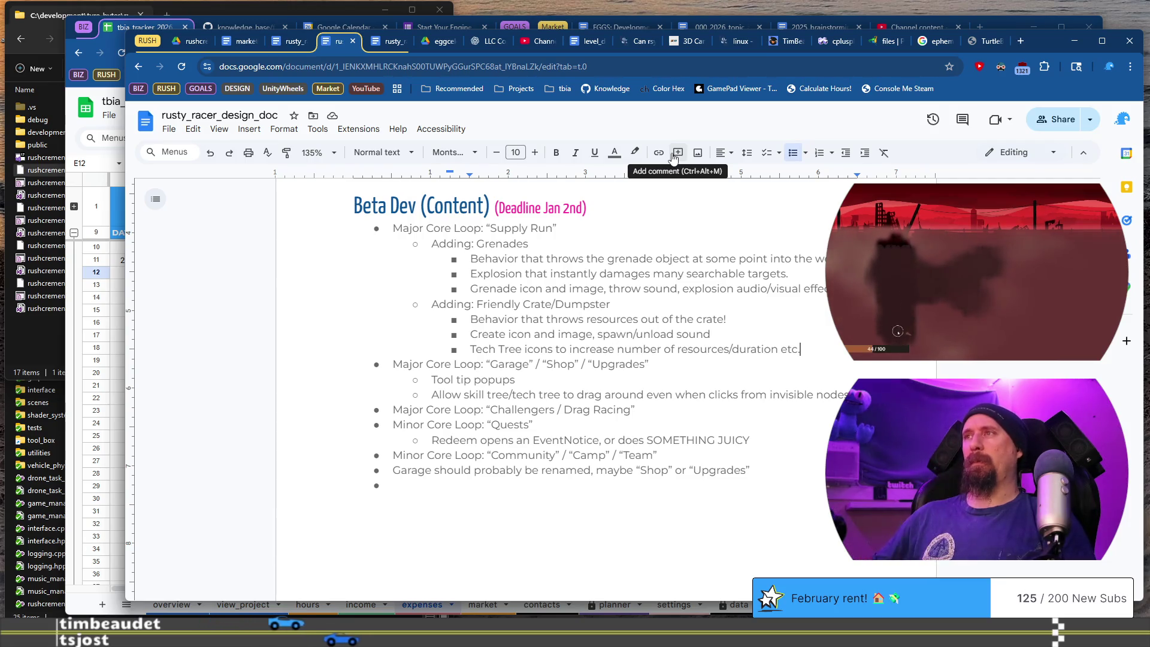
key(End)
key(Return)
key(shift+Tab)
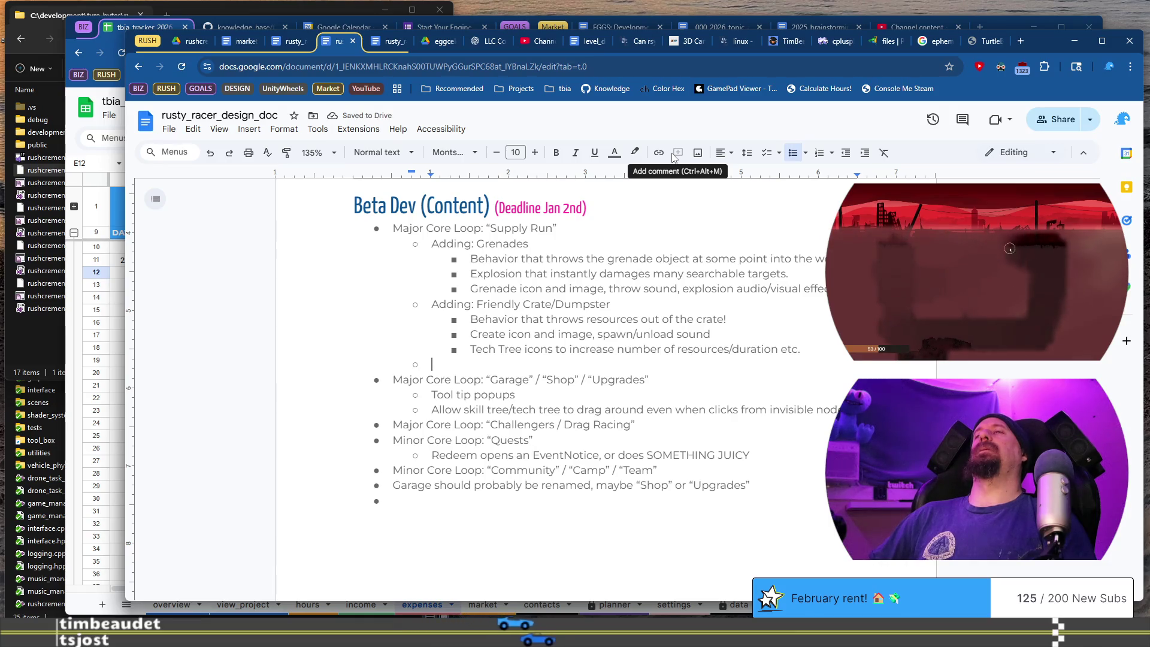
Add the item 'Adding: World Loot changes into Teddy Bears' with a detail bullet below.
text(Adding)
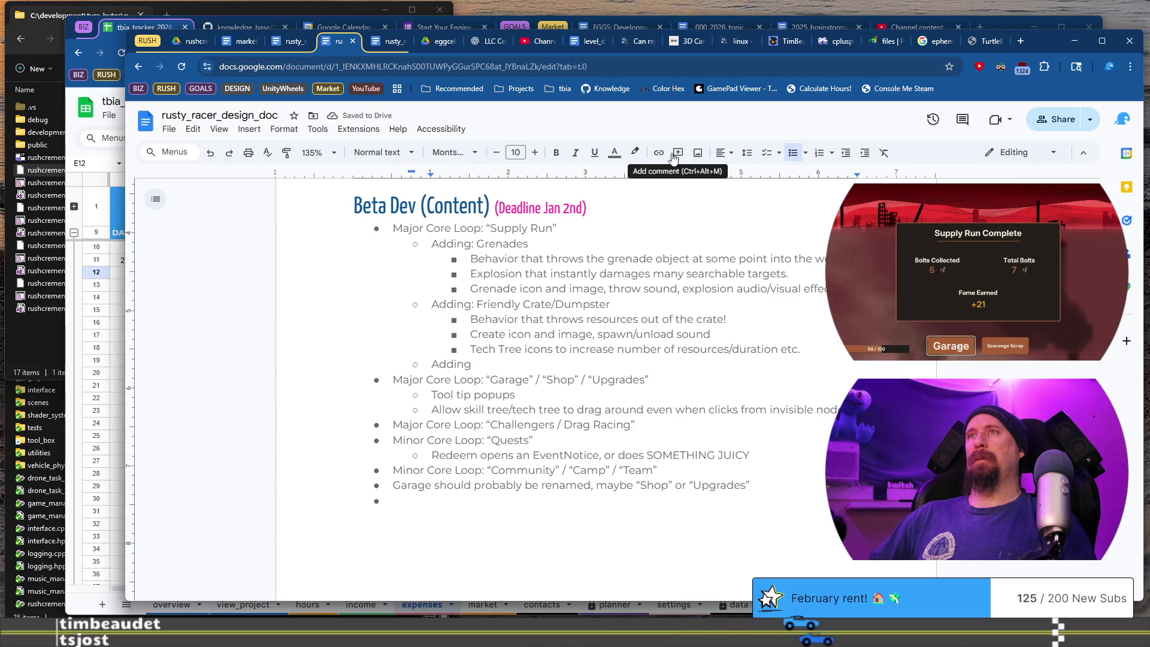
text(: World Loot changes into Te)
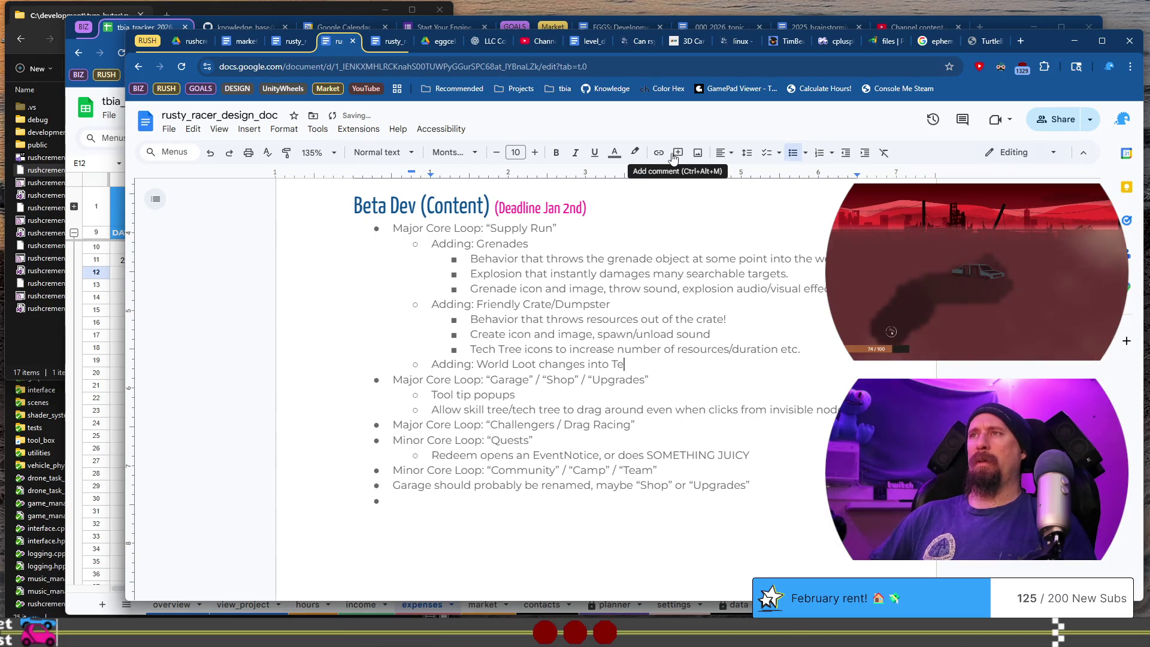
text(ddy Bears)
key(Return)
key(Tab)
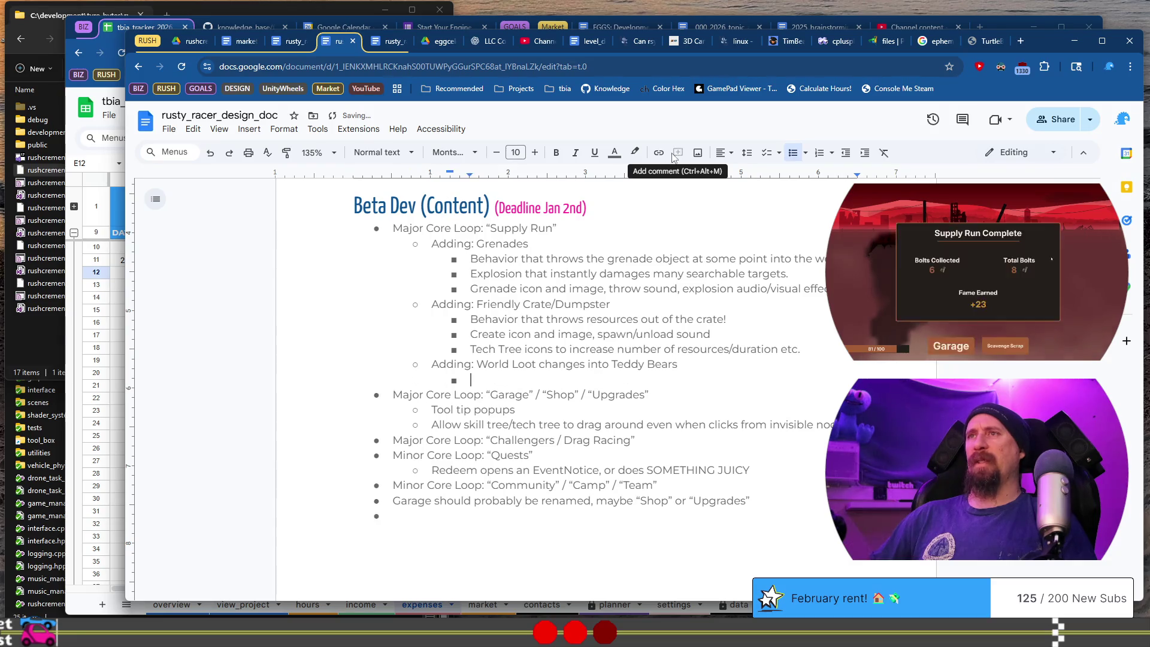
Note that Teddy Bears give larger amounts of resources.
text(Teddy )
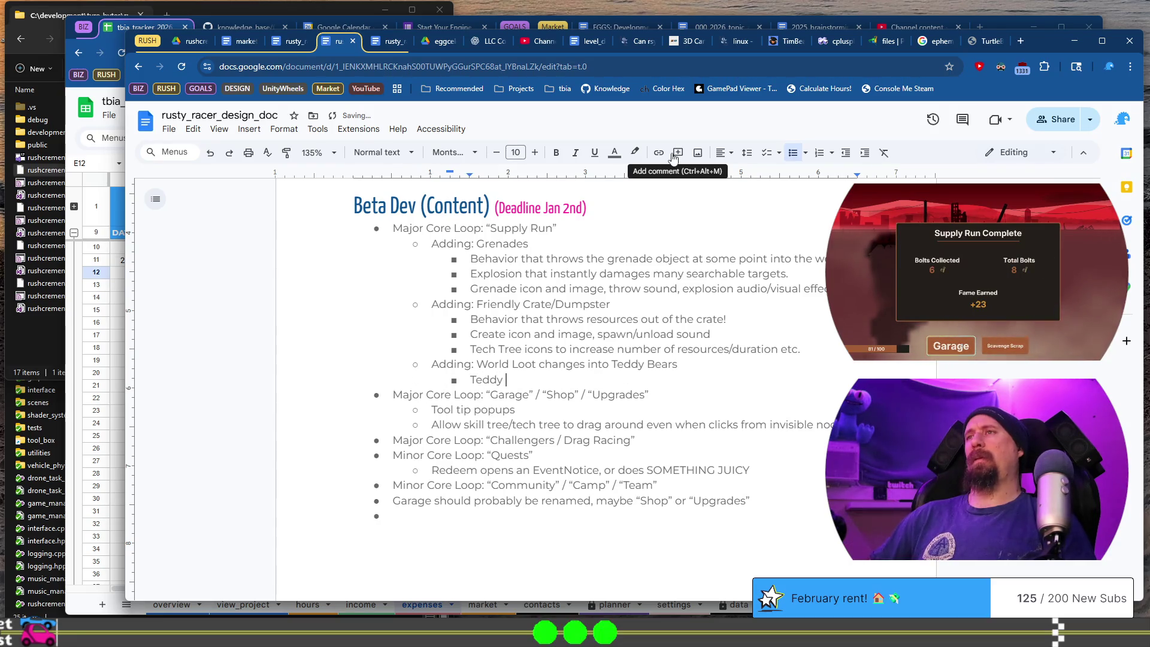
text(bear)
key(BackSpace)
key(BackSpace)
key(BackSpace)
text(Bears )
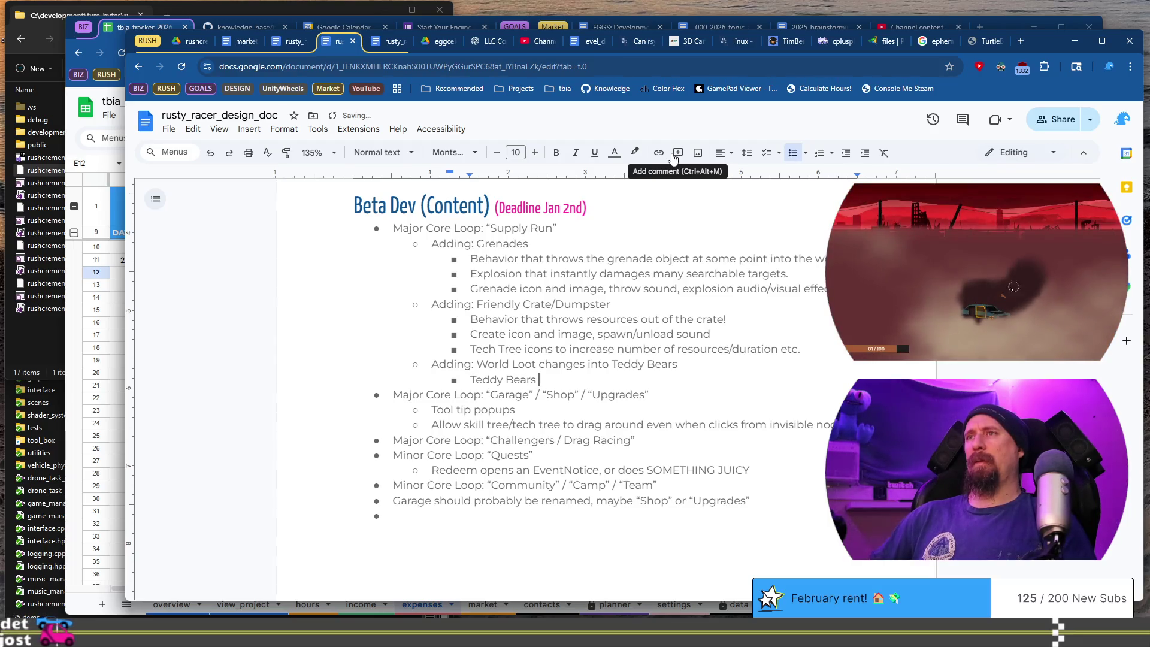
text(give larger a)
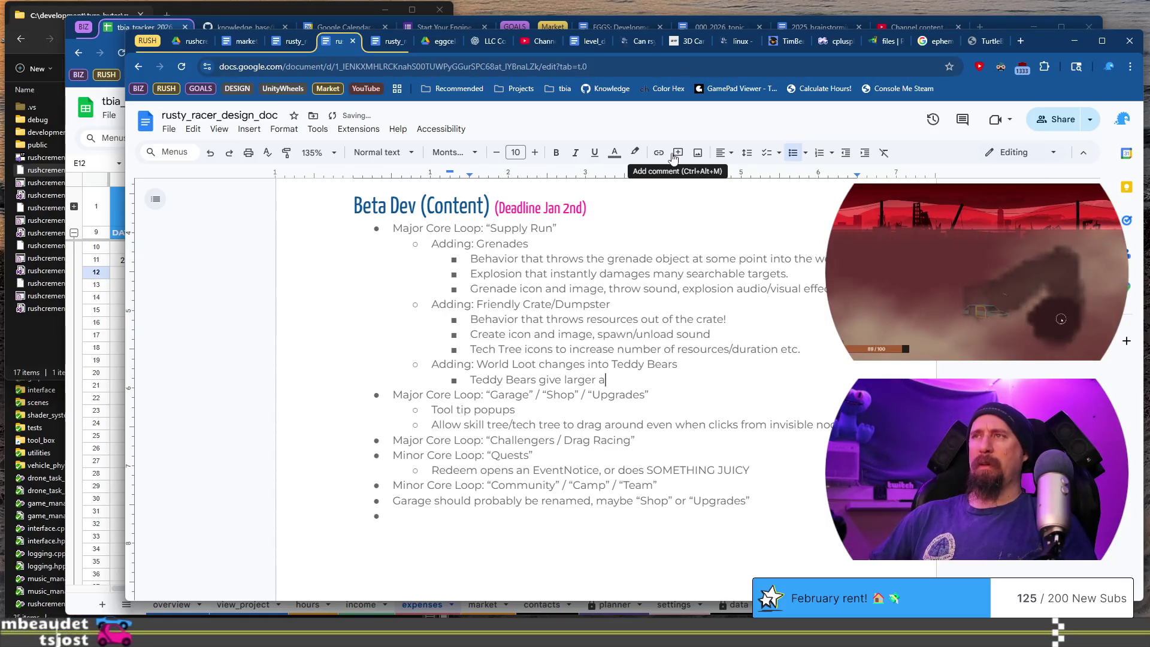
text(mounts of mon)
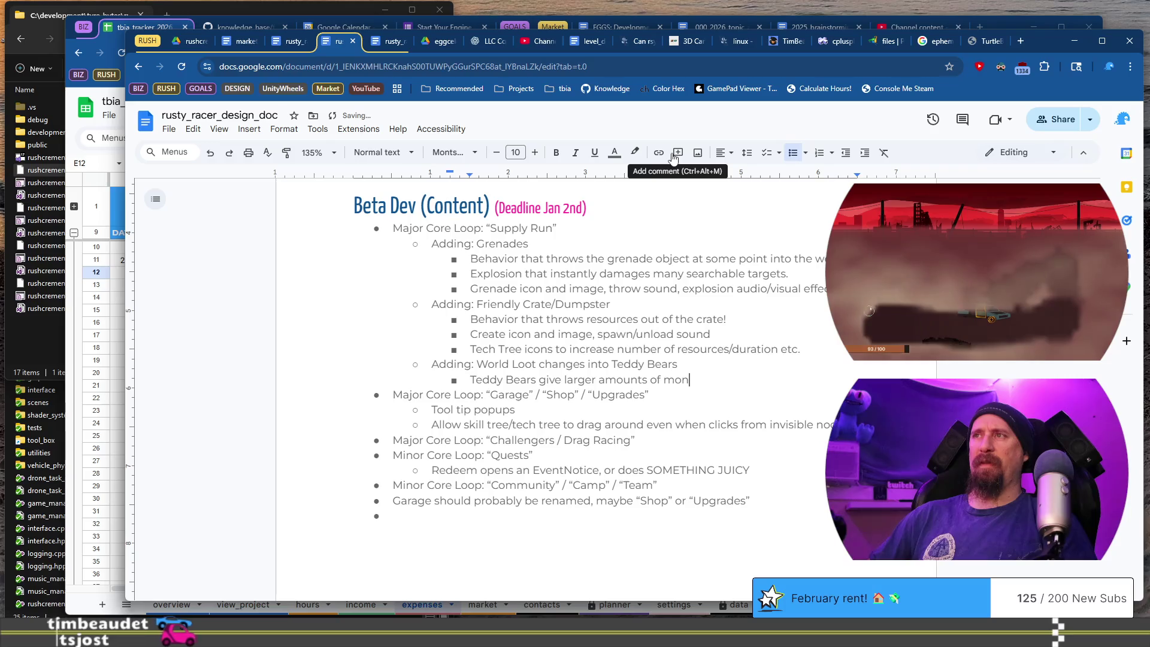
key(BackSpace)
key(BackSpace)
key(BackSpace)
text(resources, making w)
key(BackSpace)
key(BackSpace)
key(BackSpace)
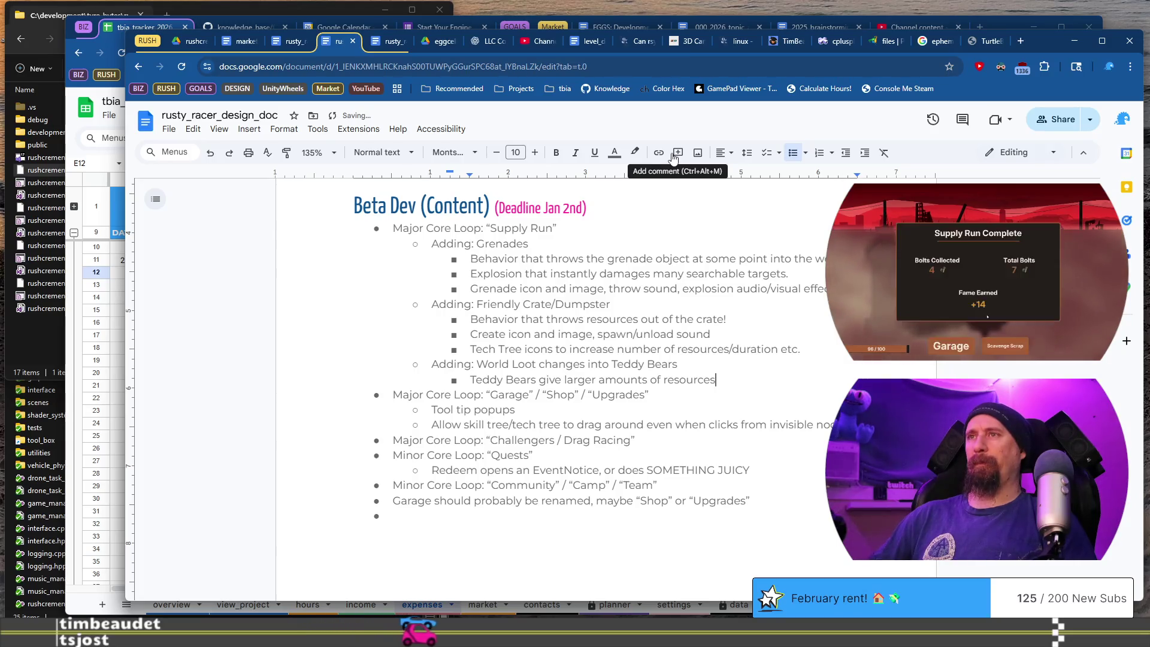
key(Return)
Add the detail 'Tech Tree icons/upgrades for: Respawnable Teddy Bears etc'.
text(R)
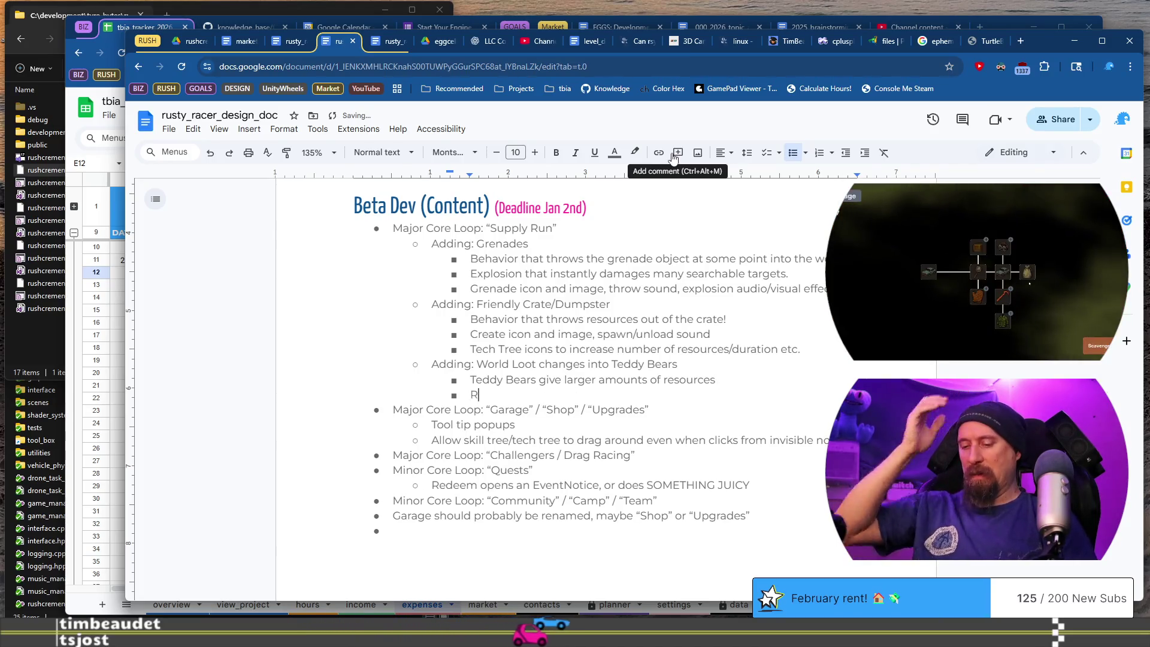
text(espawnable Teddy Bear)
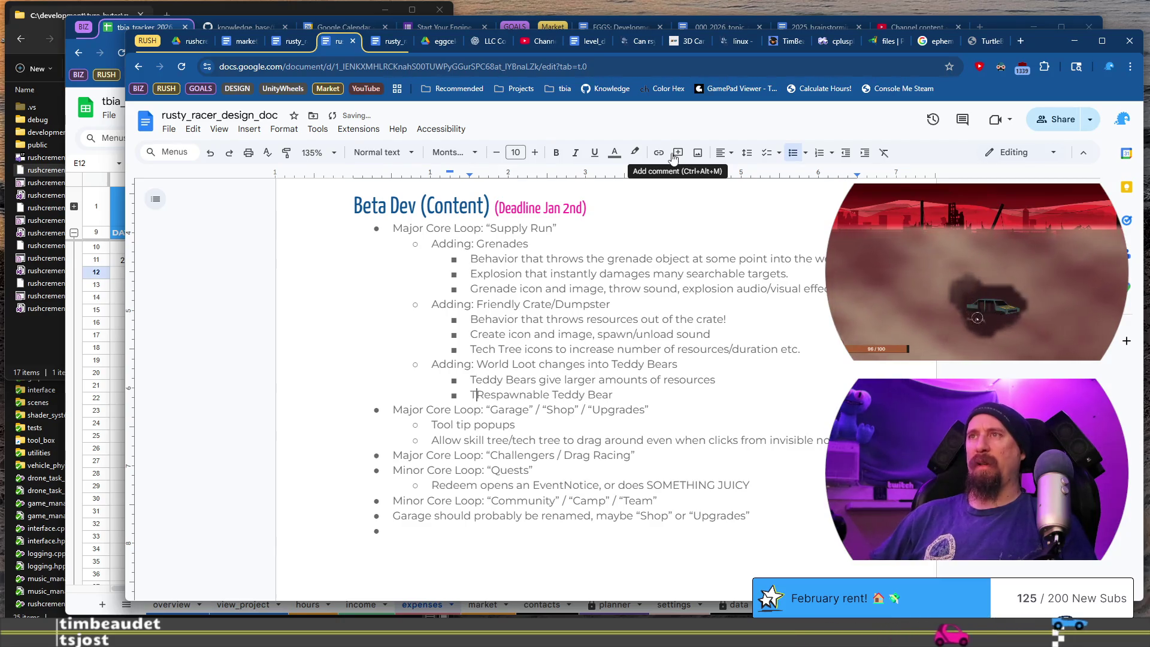
key(BackSpace)
text(ech Tree )
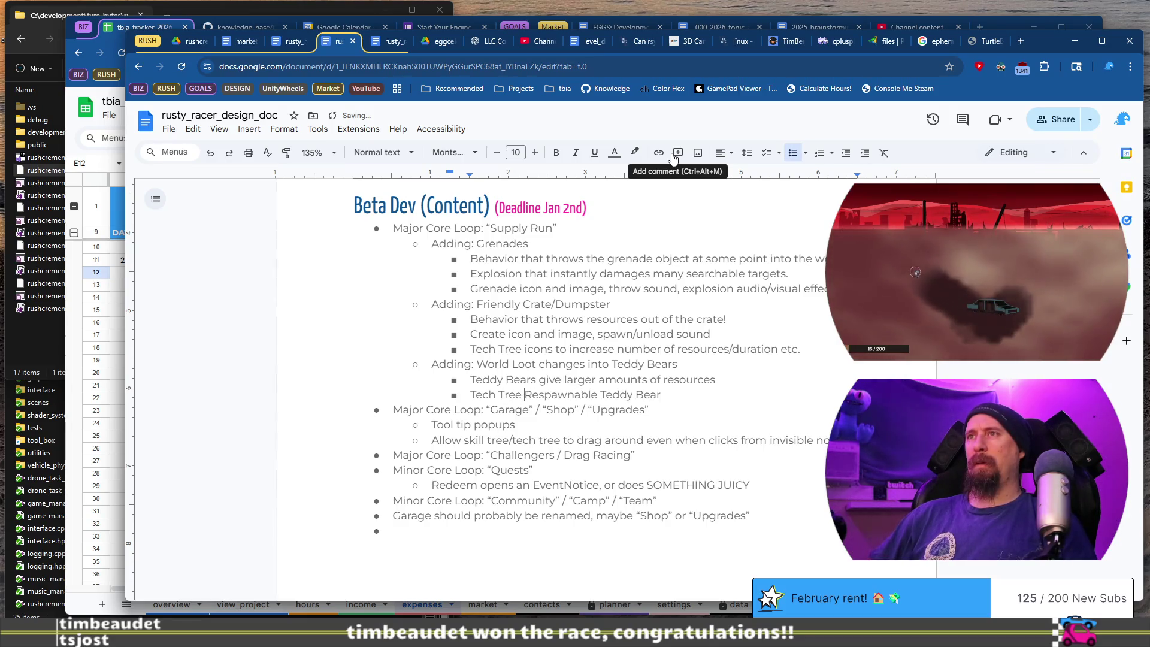
text(s/)
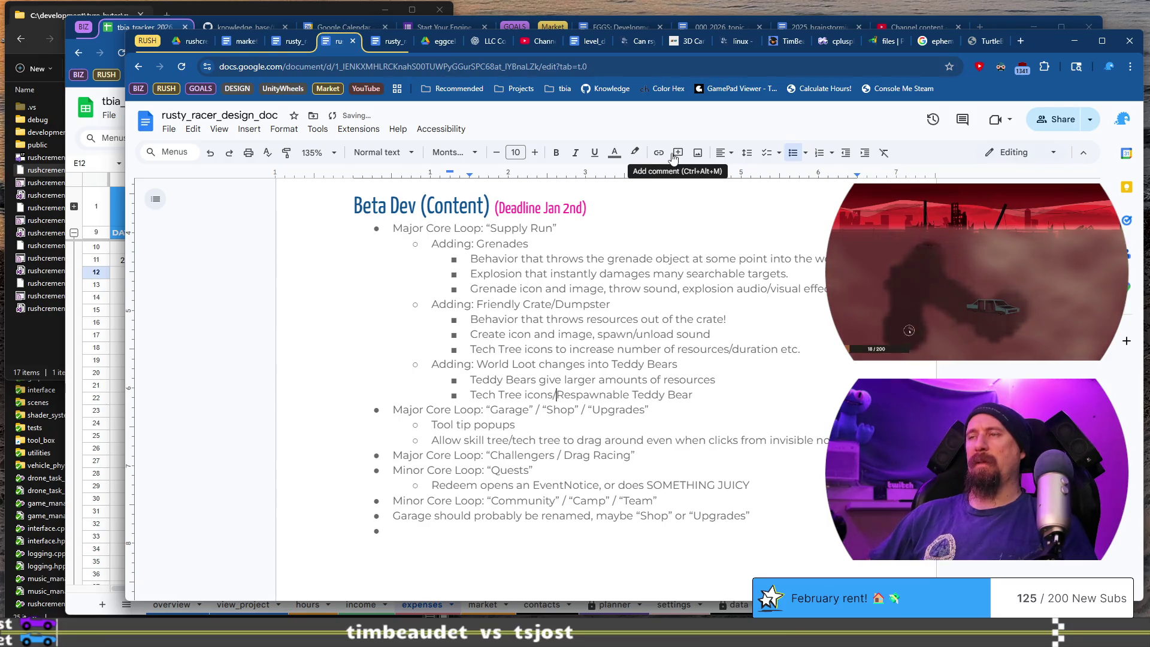
text(s )
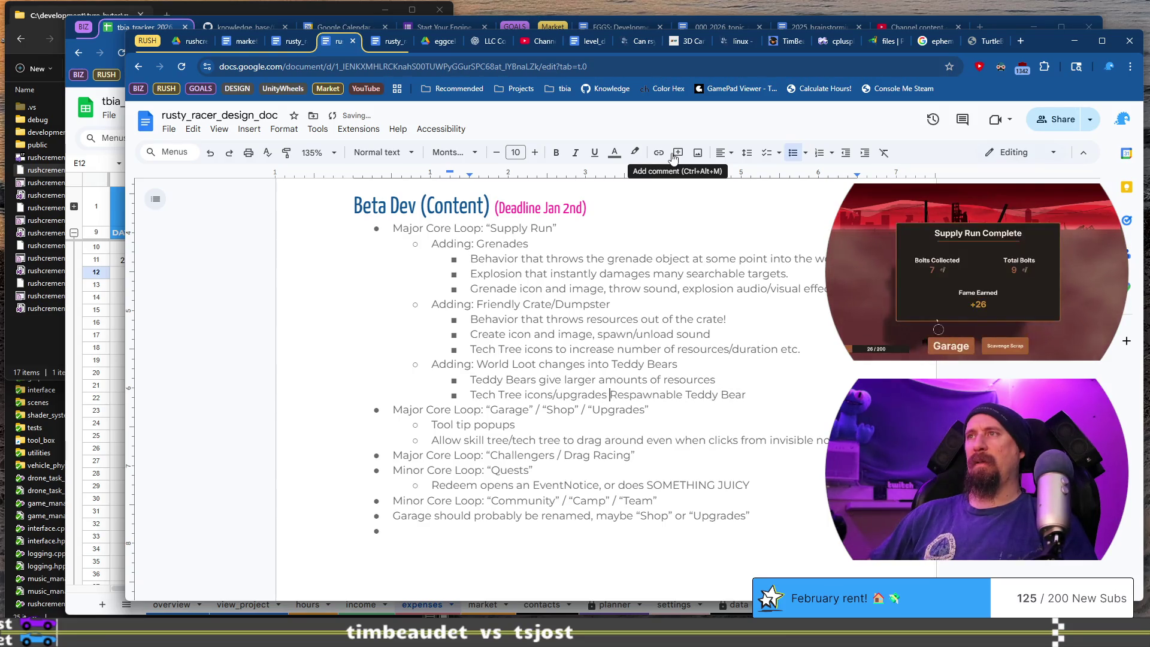
text(:)
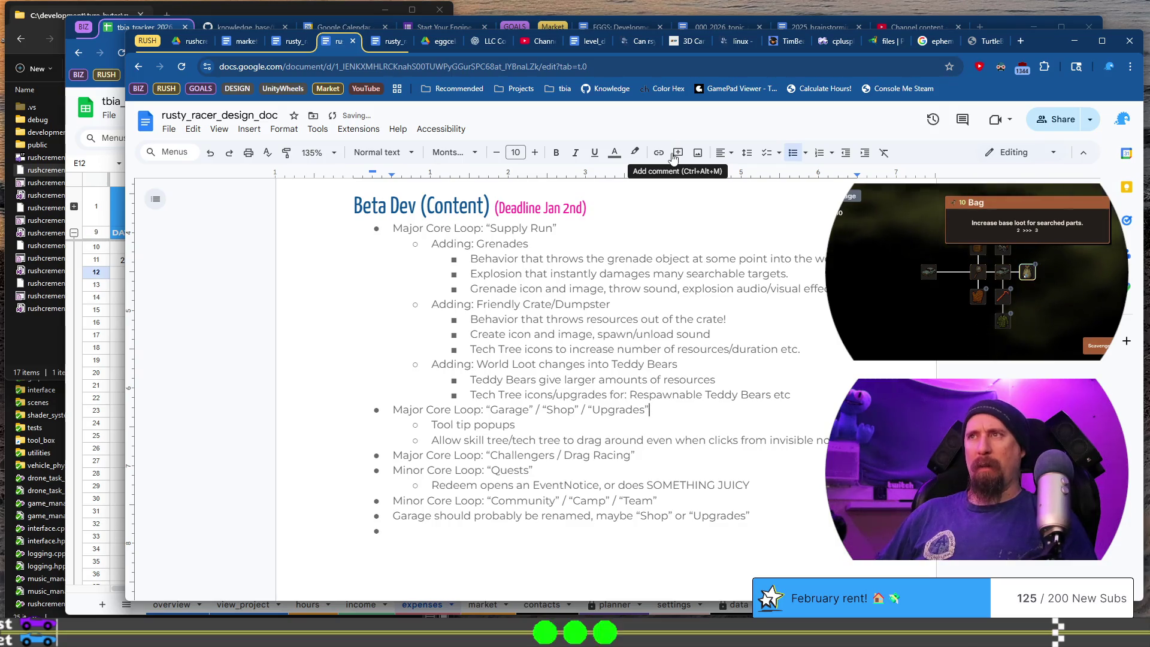
key(Down)
key(Home)
key(shift+End)
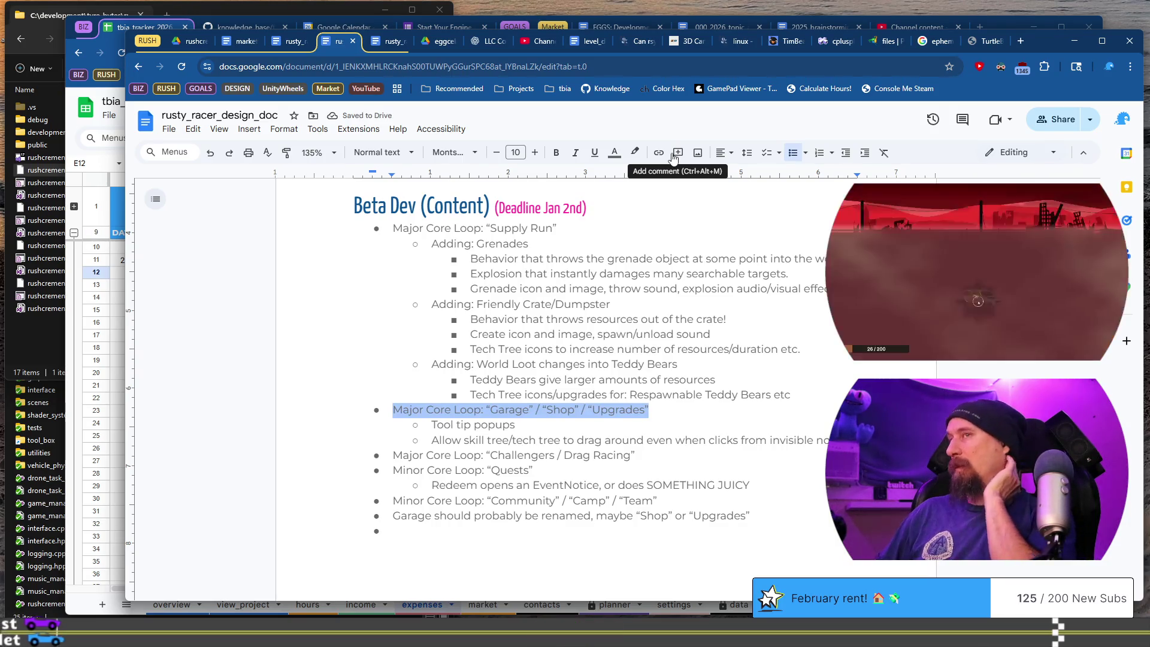
Rename the Garage / Shop / Upgrades loop to Market and adjust the tool tip item's wording.
key(Left)
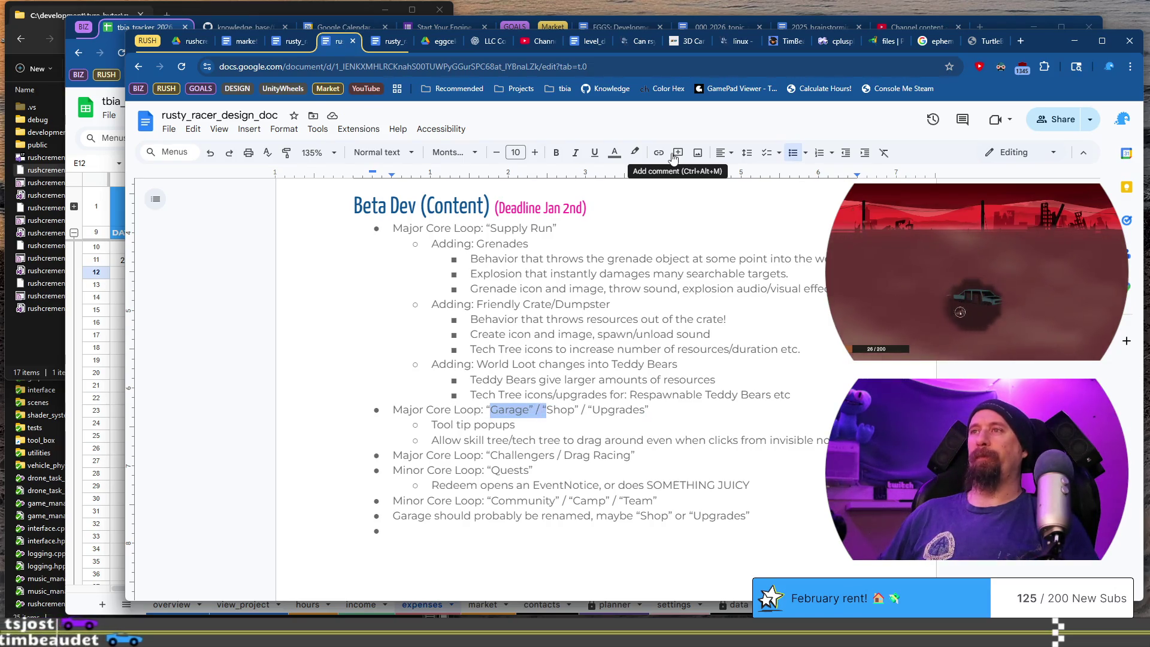
key(ctrl+shift+Right)
key(ctrl+shift+Right)
key(ctrl+shift+Right)
text(Market”)
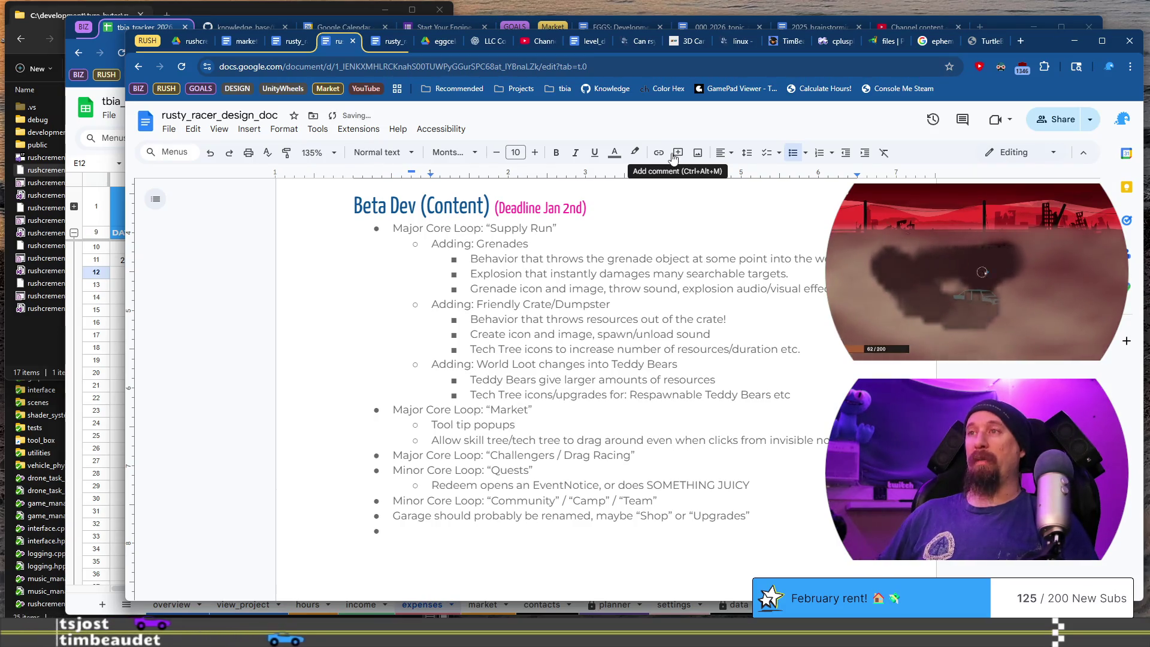
key(Down)
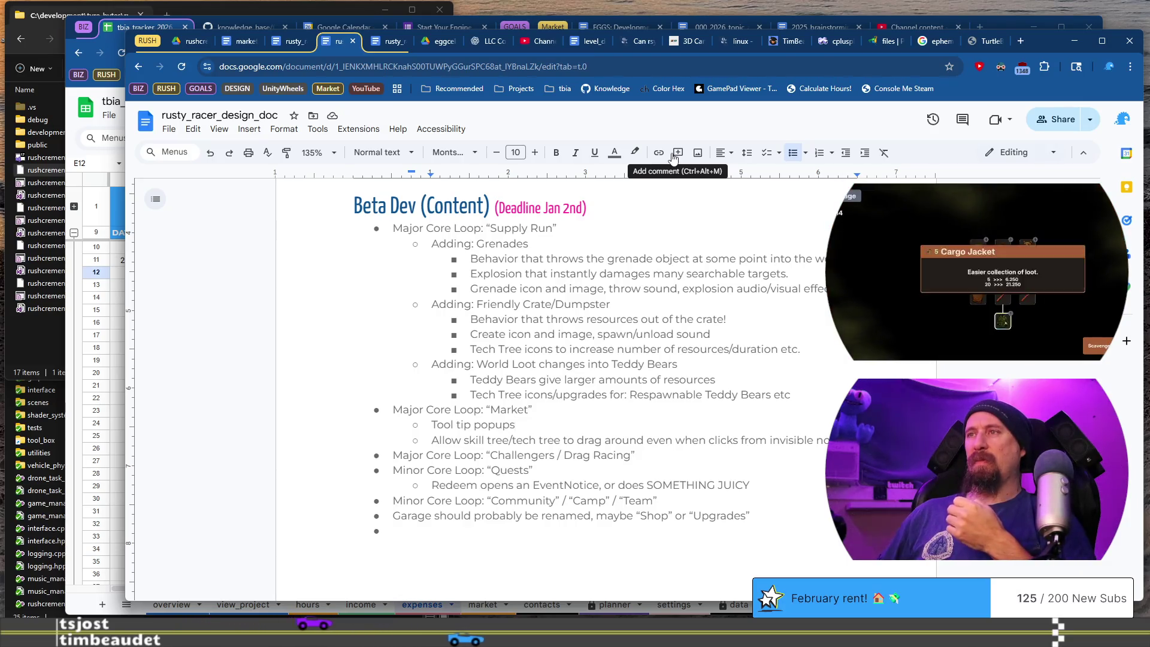
key(Home)
text(a)
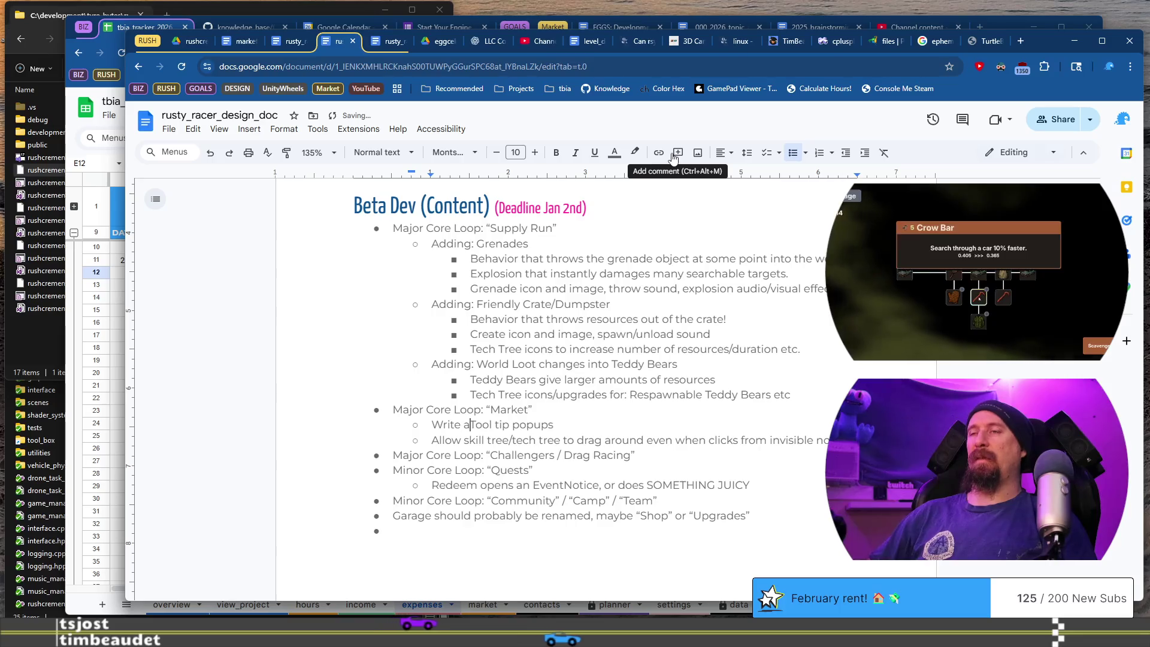
key(shift+Right)
text(t)
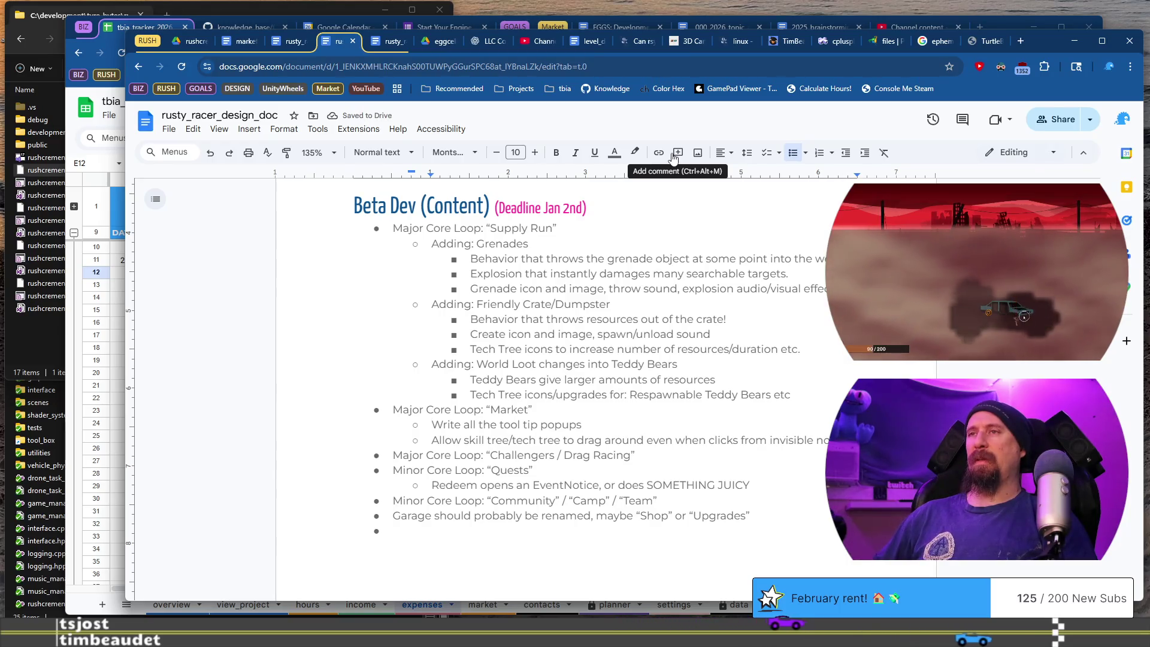
Add the Market task 'Create the whole tech tree in terms of progression & unlocks.'.
key(Home)
key(Return)
key(Up)
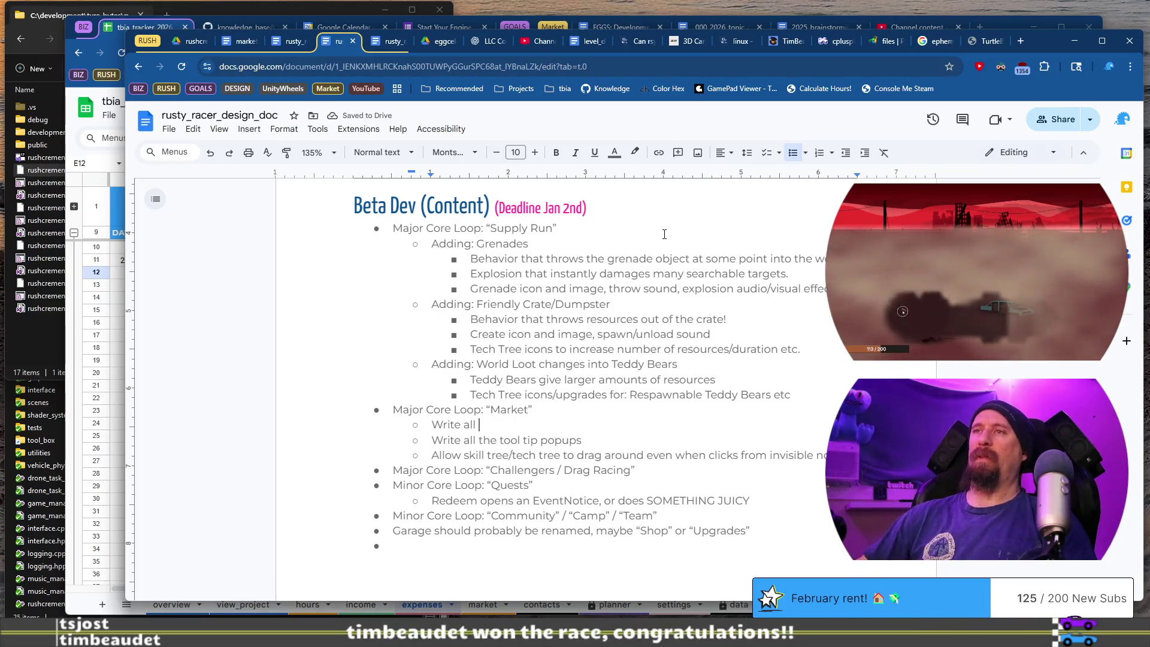
scroll(664, 234, down, 1)
key(Return)
key(Up)
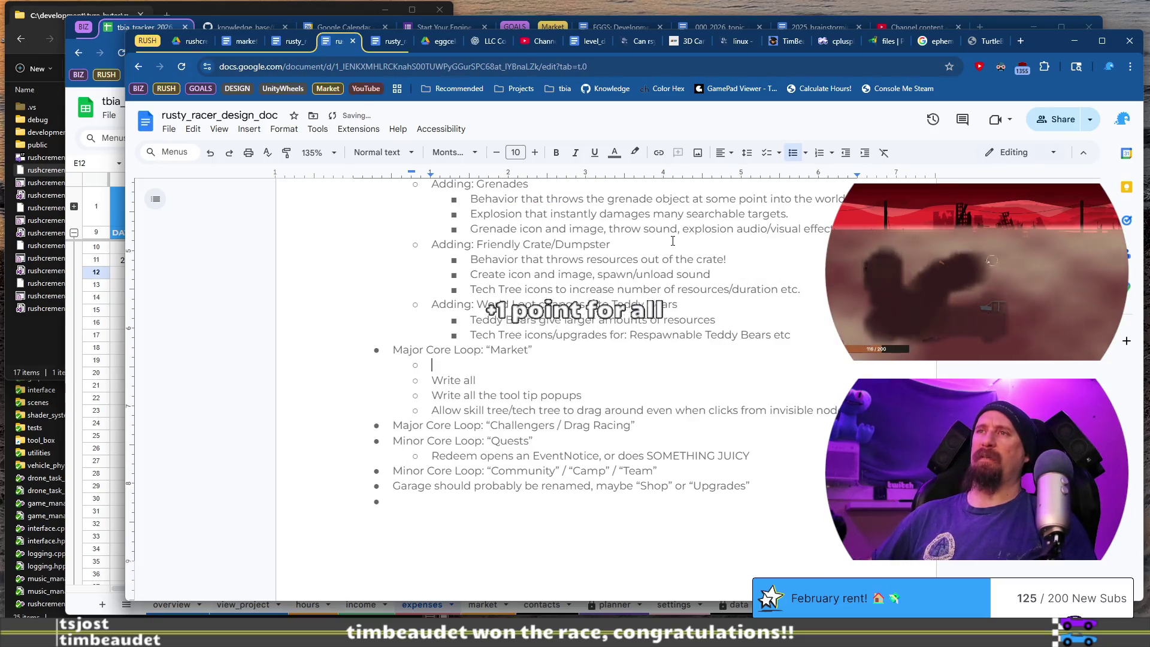
text(Create the whole tech)
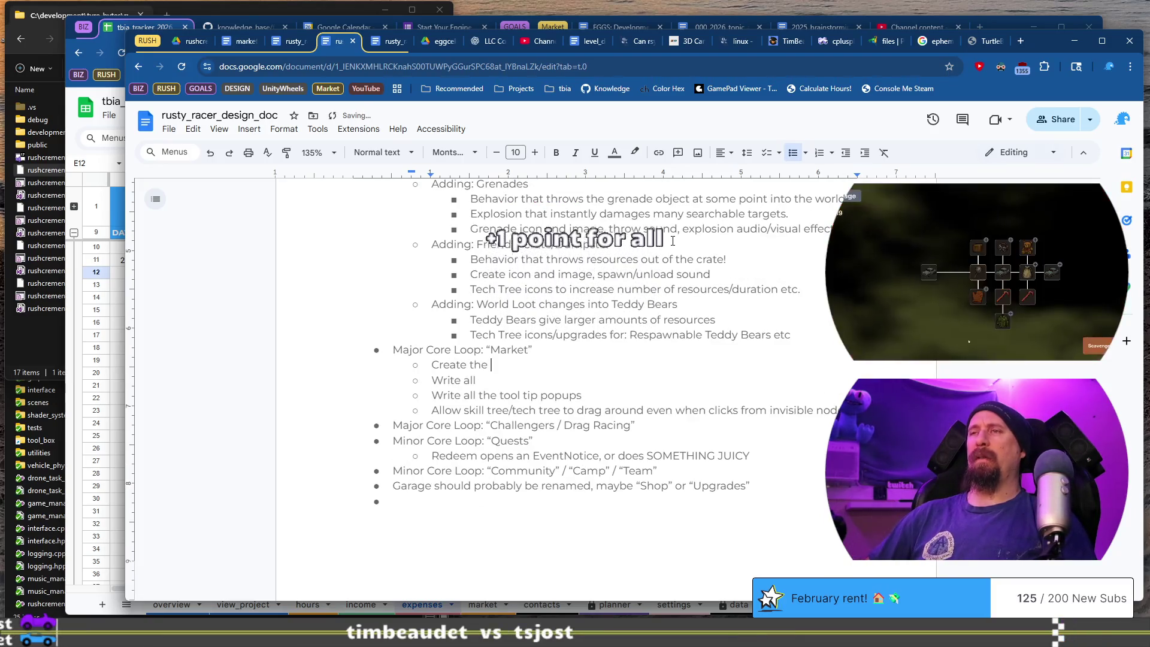
text( tree)
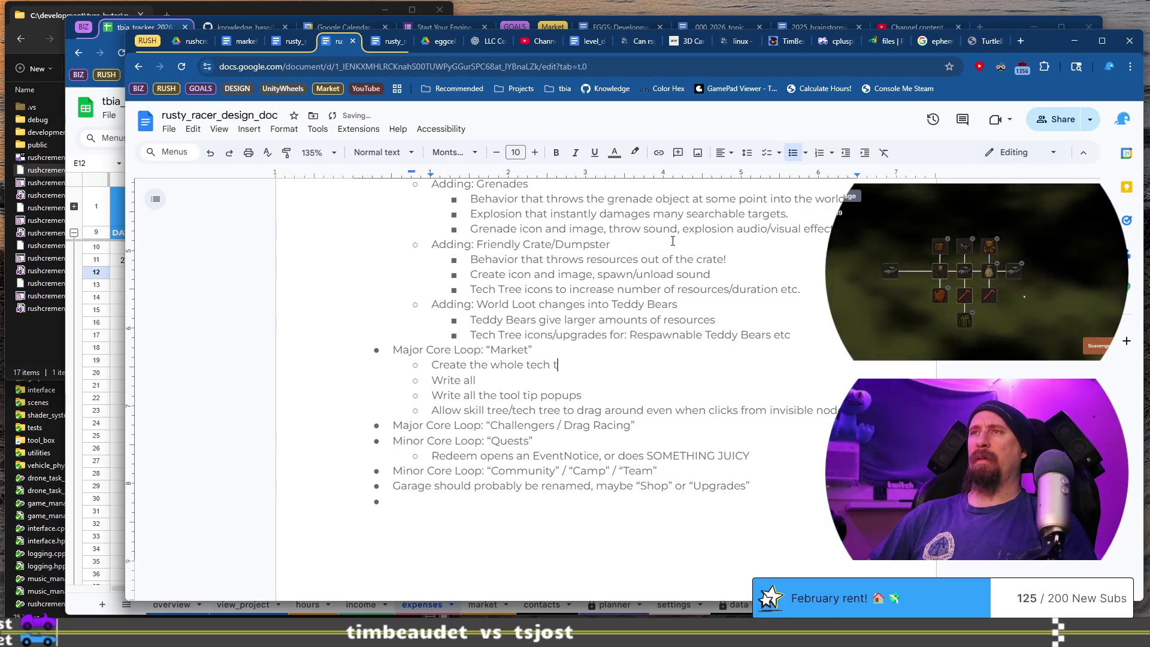
key(BackSpace)
key(BackSpace)
key(BackSpace)
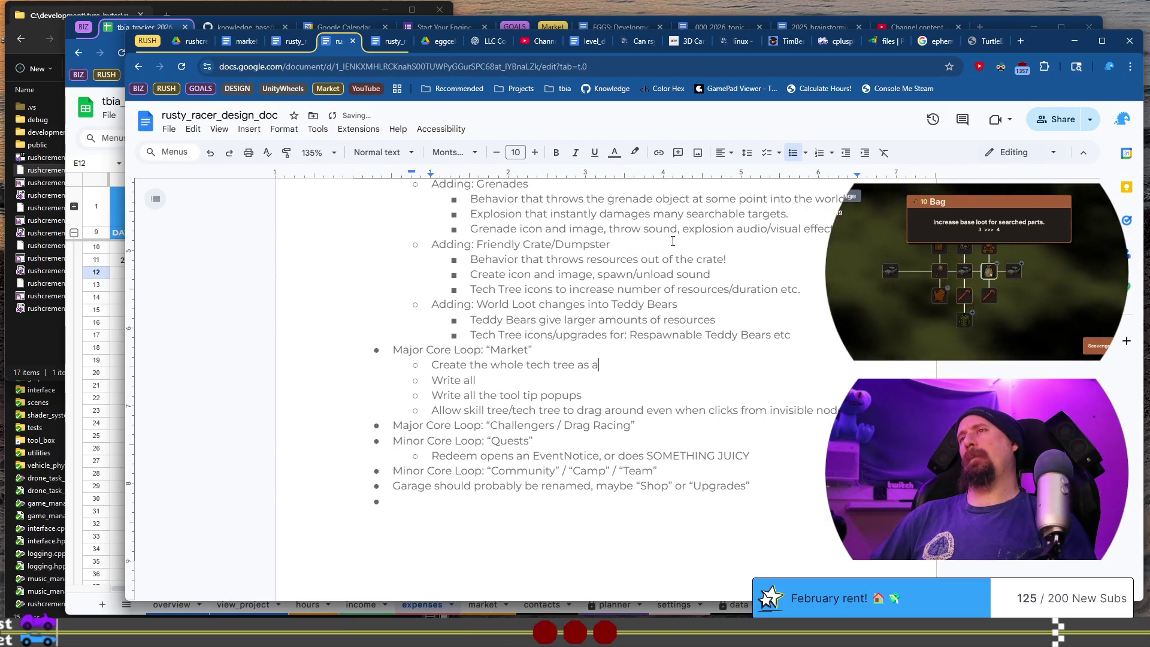
text(,.)
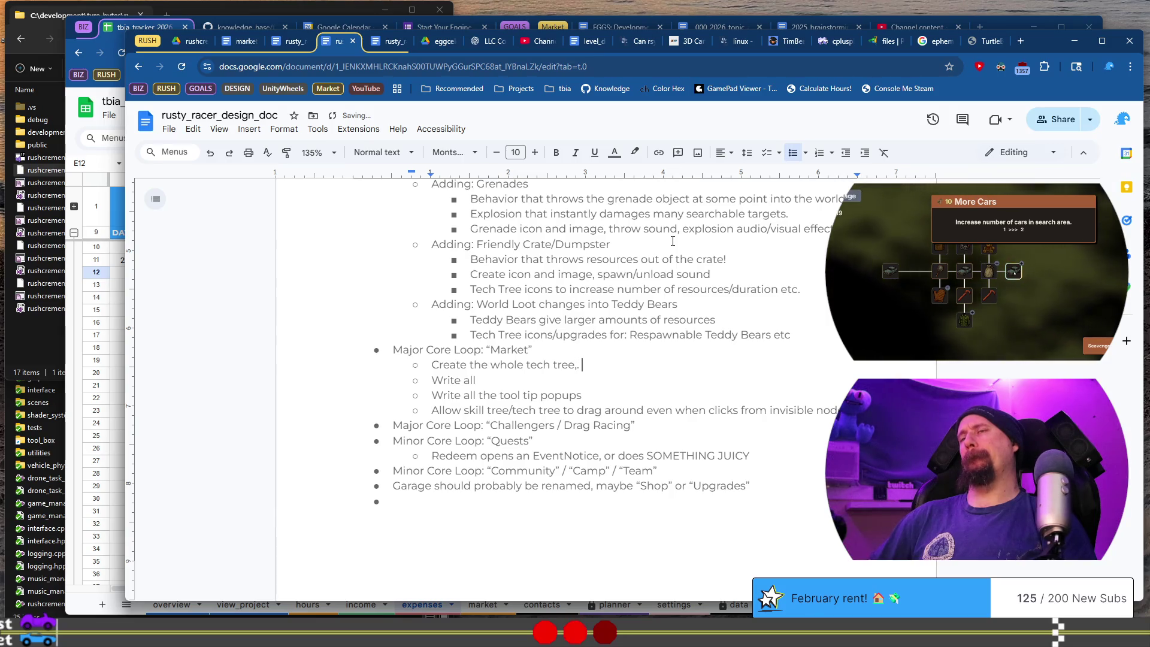
key(BackSpace)
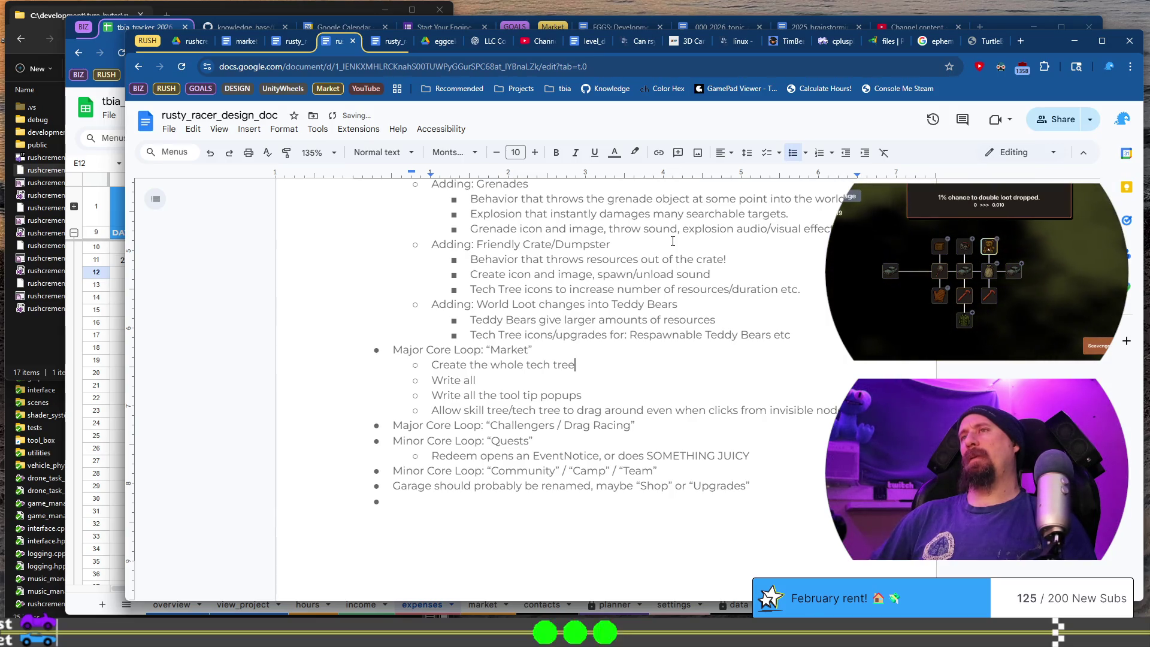
text( in terms )
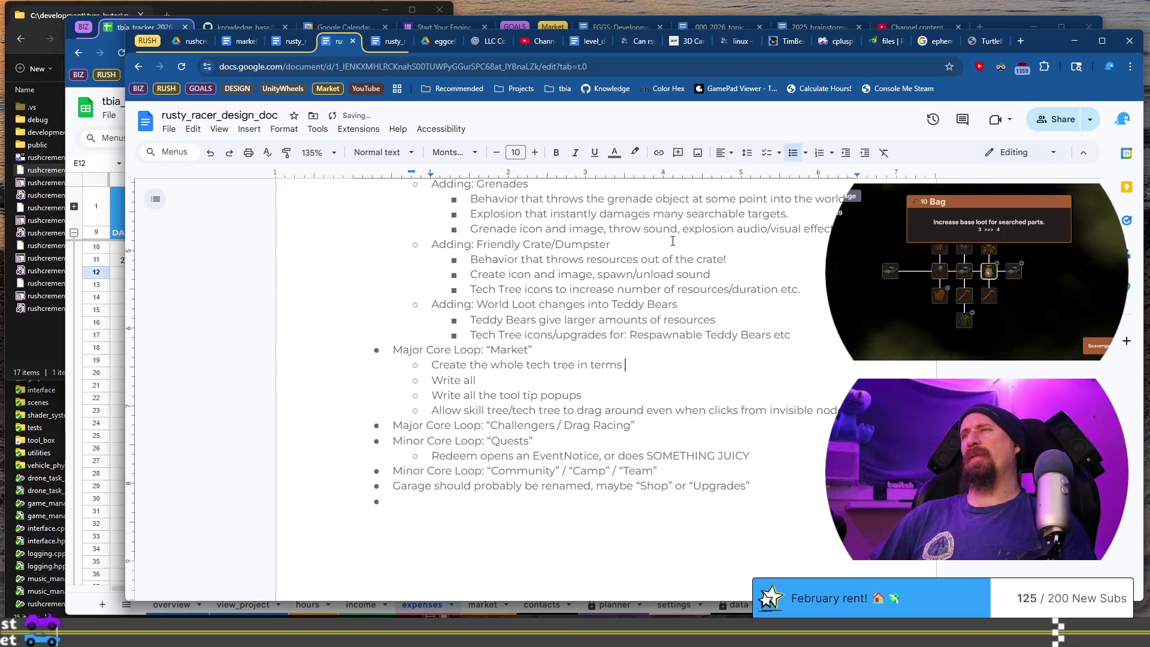
text(of pro)
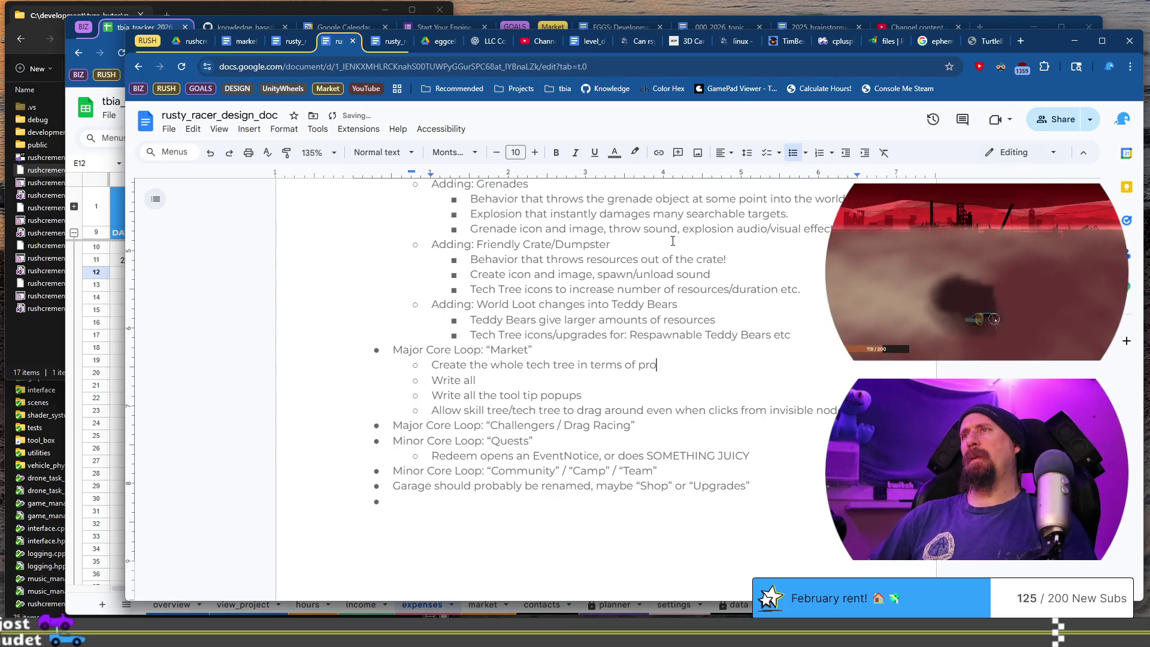
text(gression & )
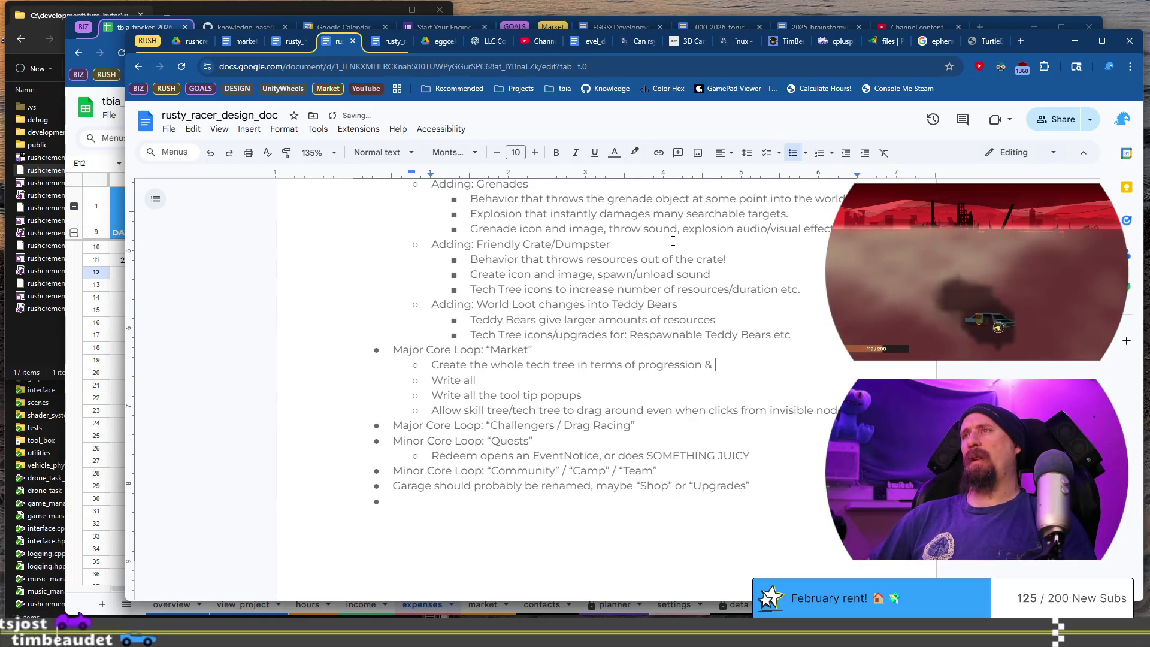
text(unlocks.)
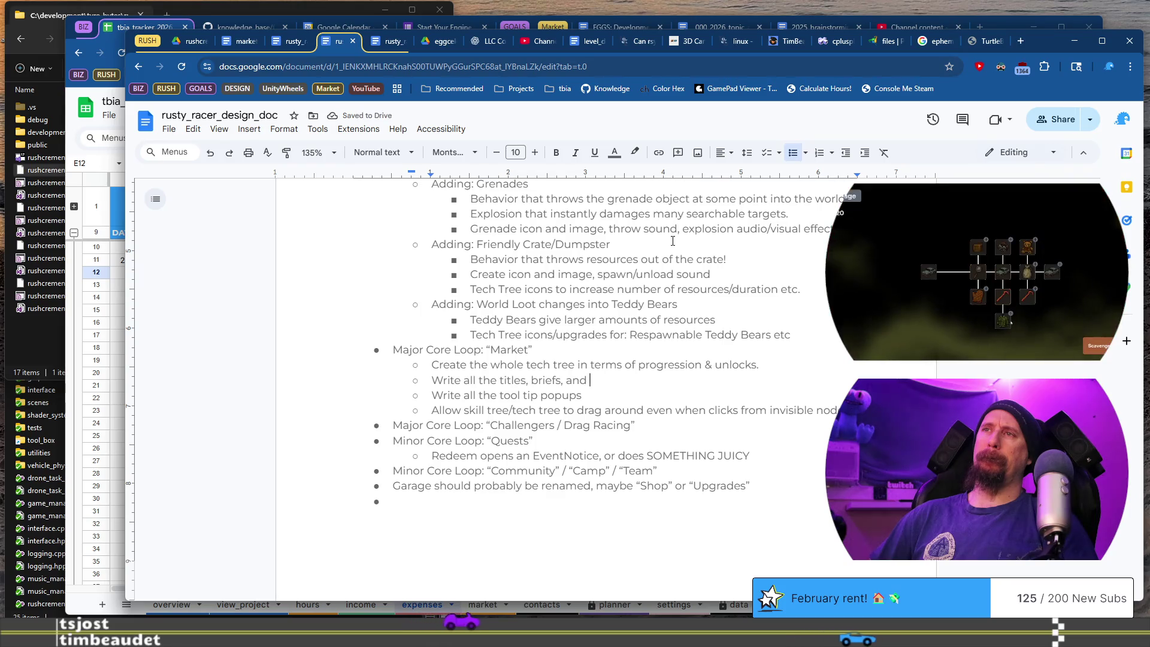
Reword the Write line to cover titles and briefs for each of the upgrades/tool tips.
key(Home)
key(ctrl+Delete)
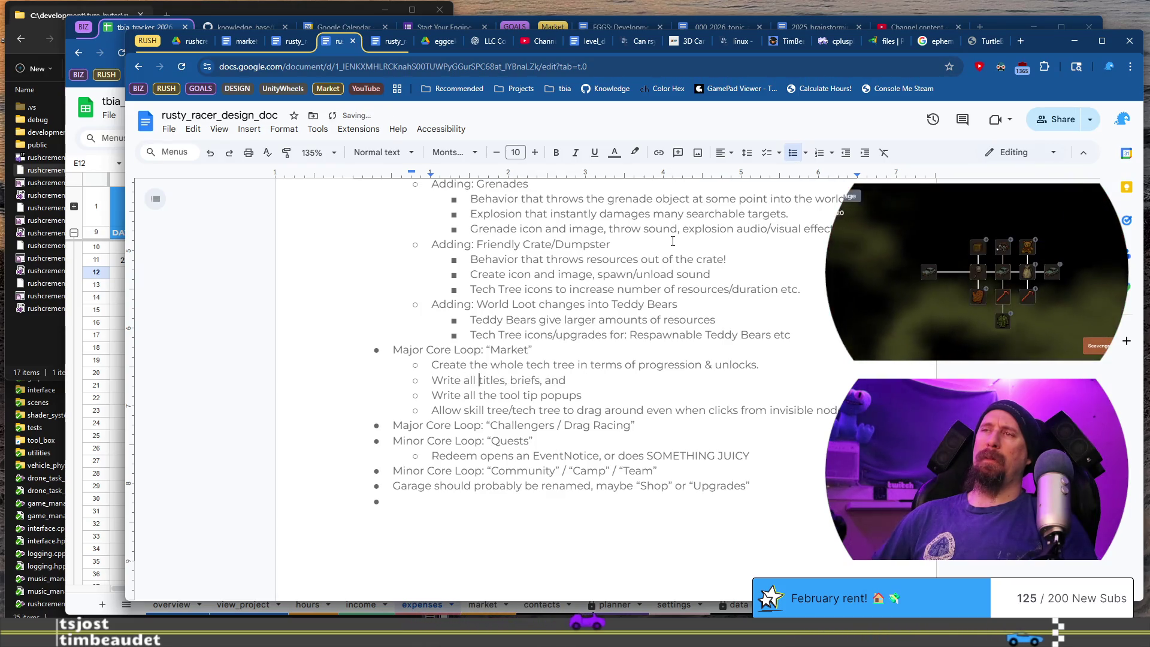
key(shift+Home)
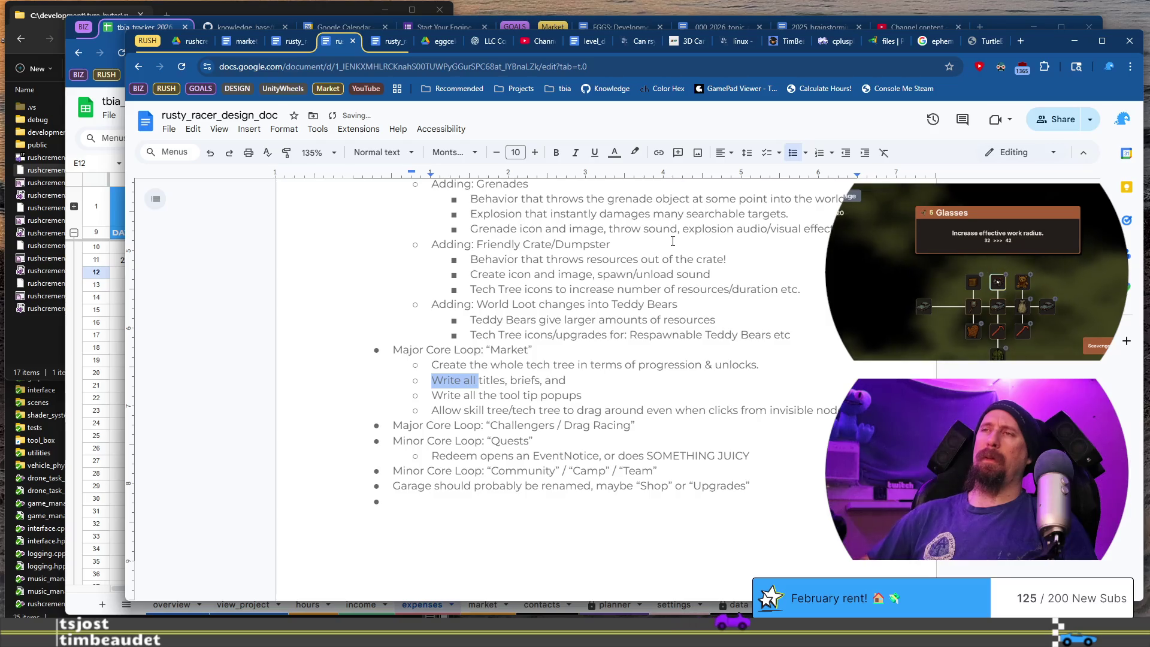
key(ctrl+z)
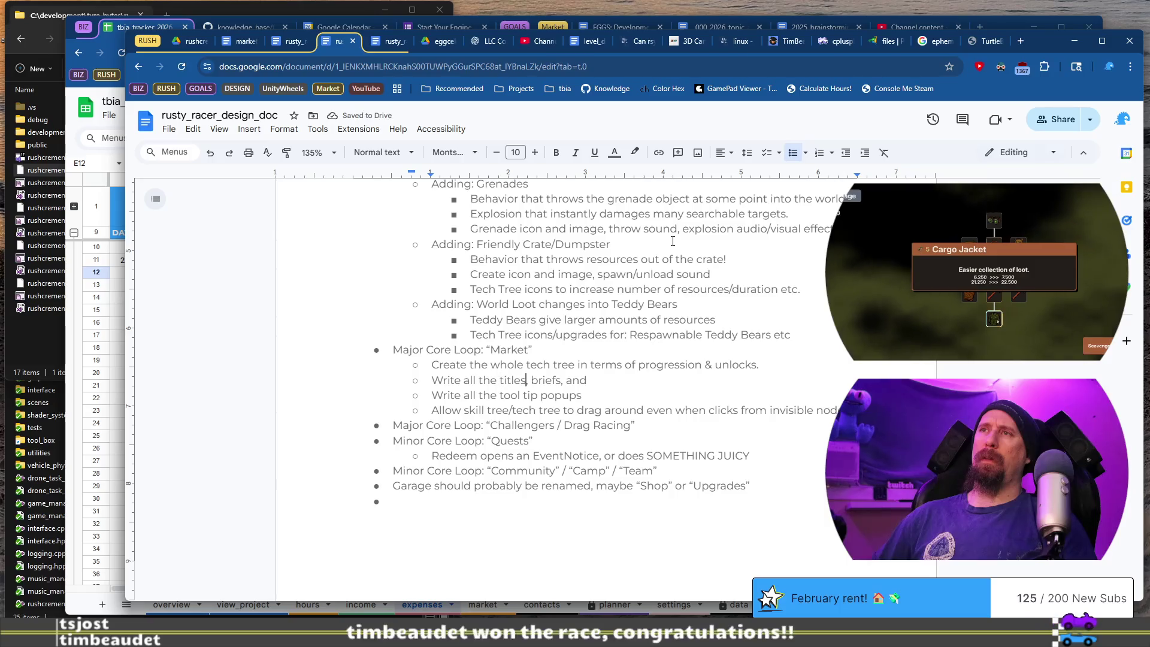
text(and)
key(Delete)
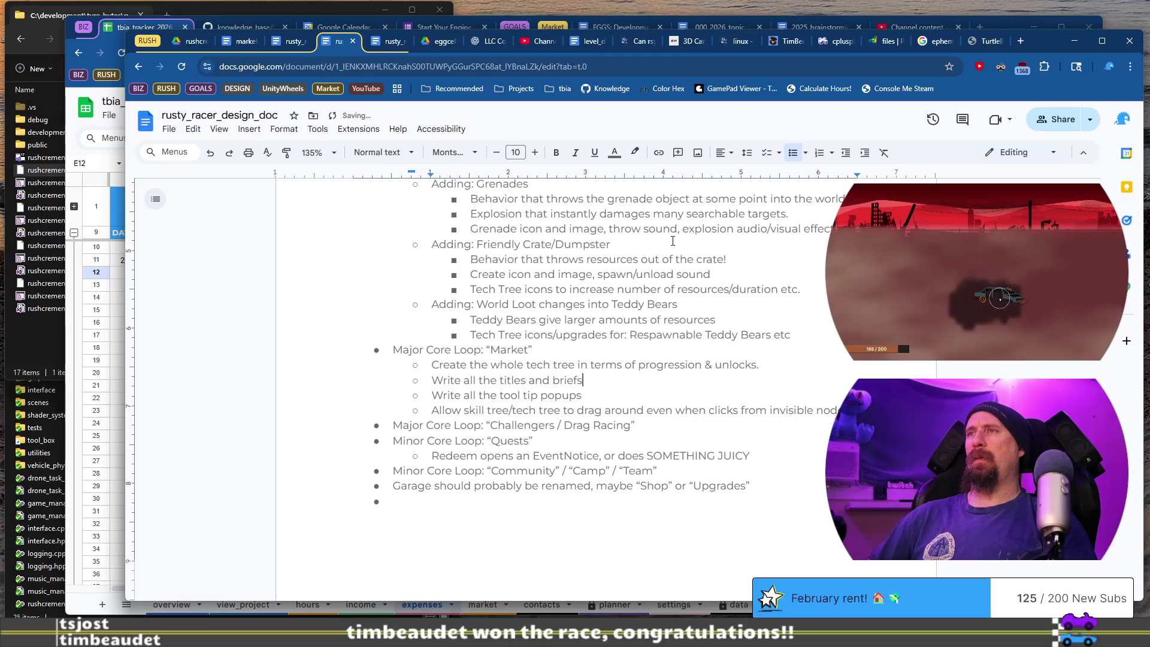
text(r each of the upgrades/tools)
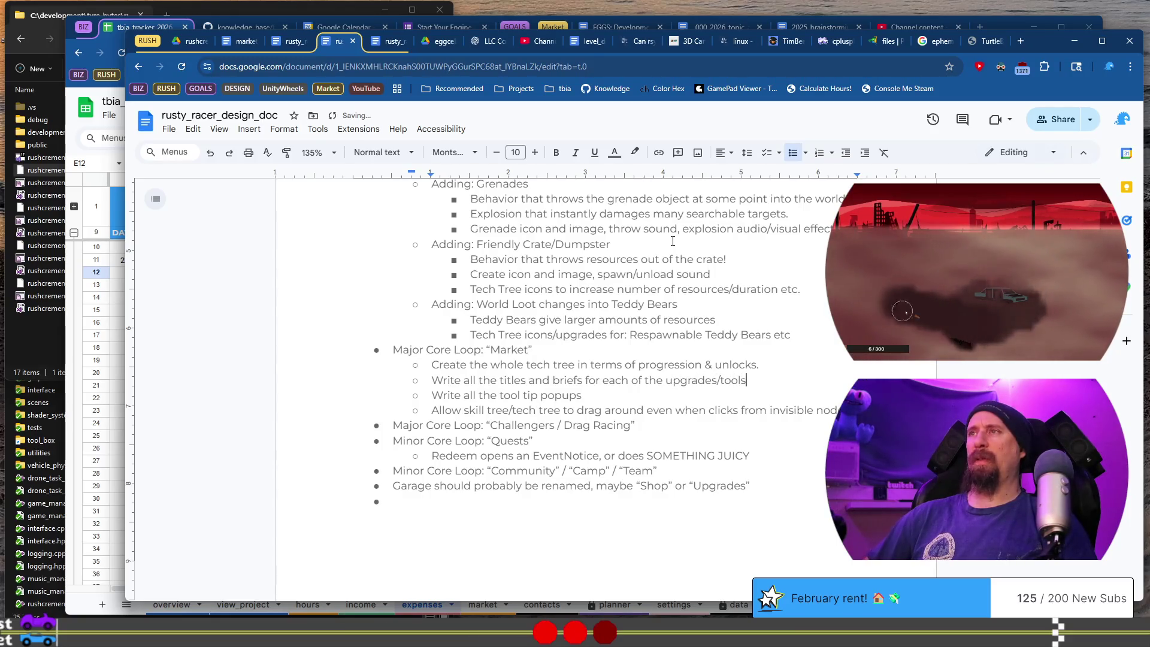
key(BackSpace)
key(BackSpace)
text(tips.)
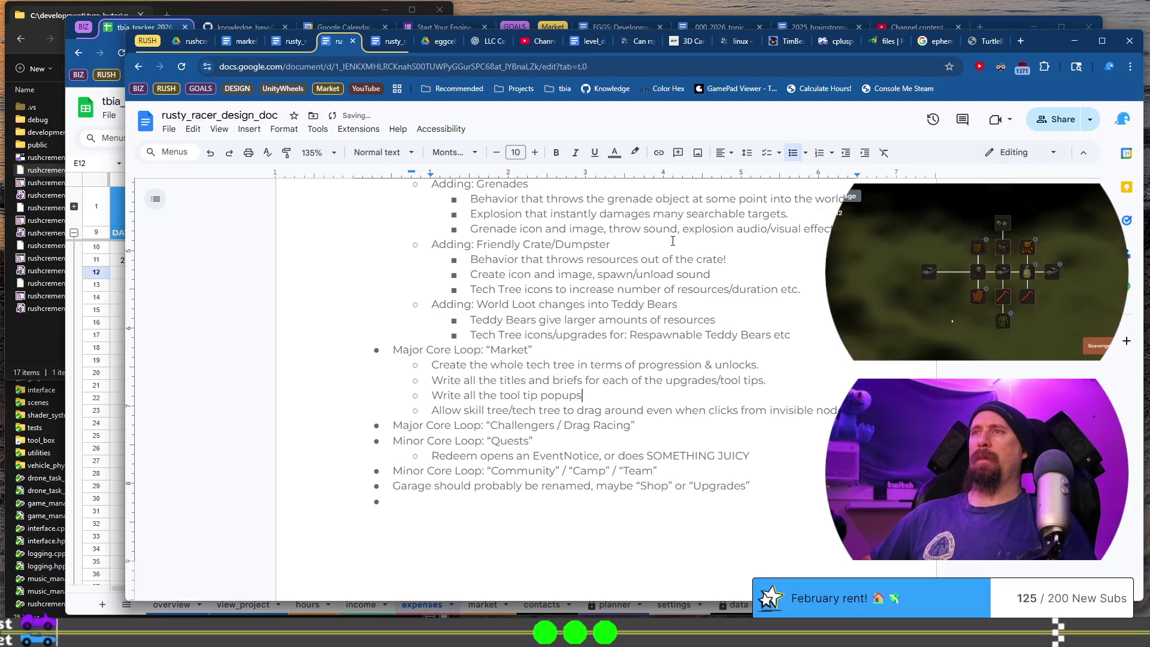
Delete the redundant tool tip popups item.
key(Down)
key(shift+Home)
key(BackSpace)
key(BackSpace)
key(BackSpace)
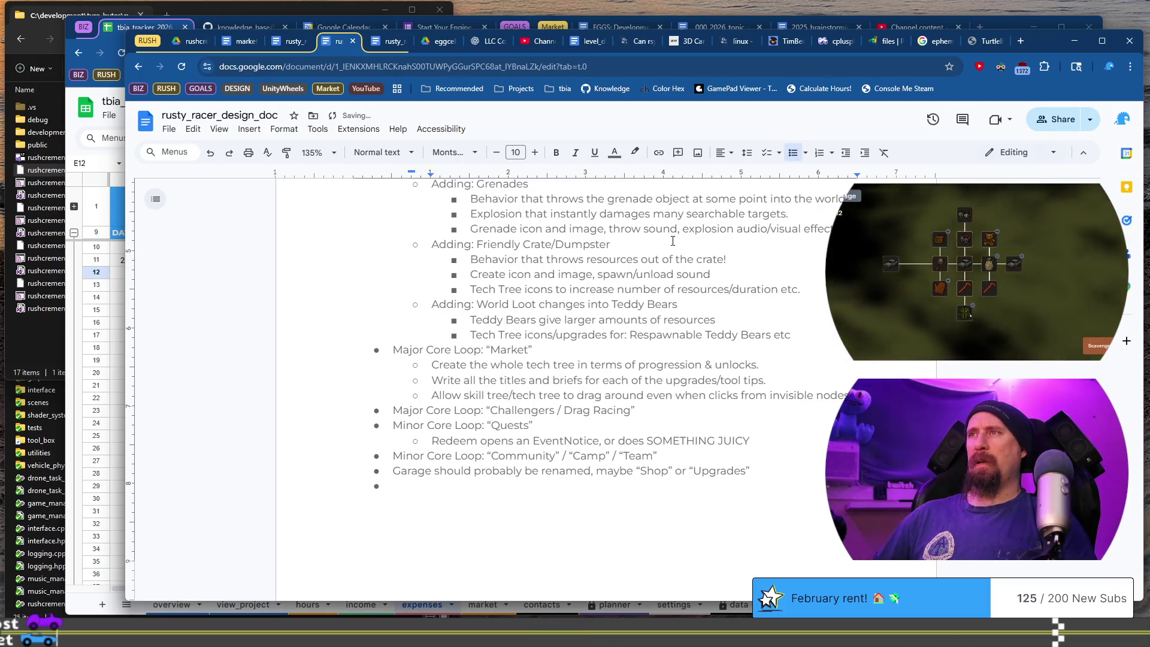
key(Down)
key(End)
key(shift+Home)
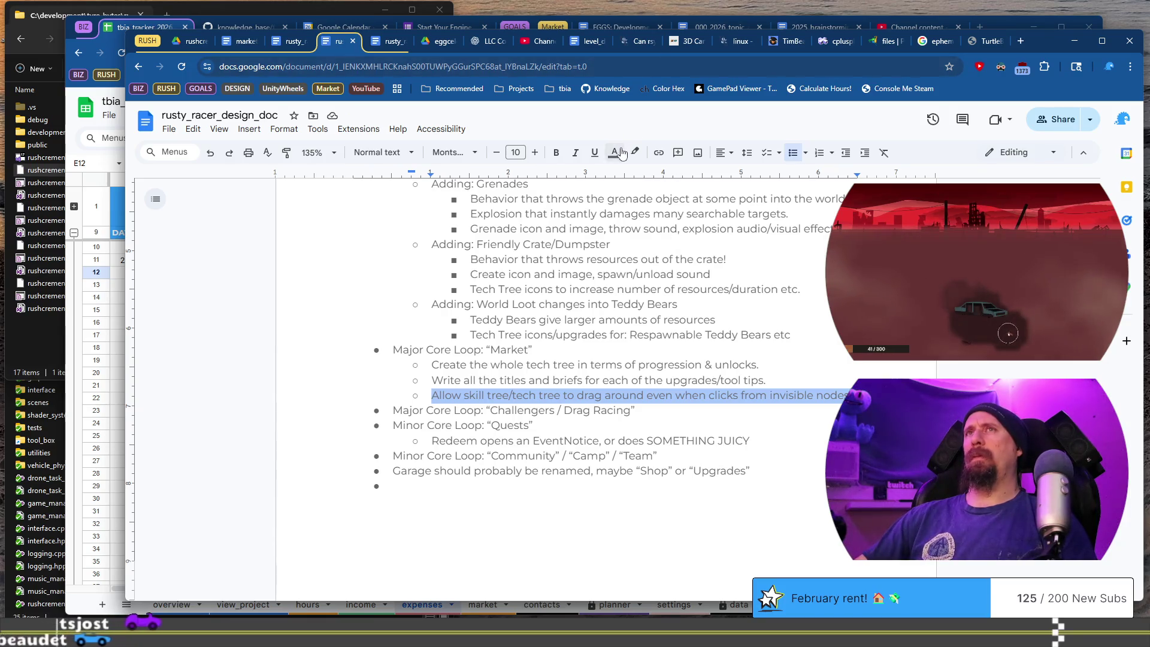
Launch Visual Studio 2022, open rushcremental.sln from Recent and build it with Ctrl+Shift+B.
key(super)
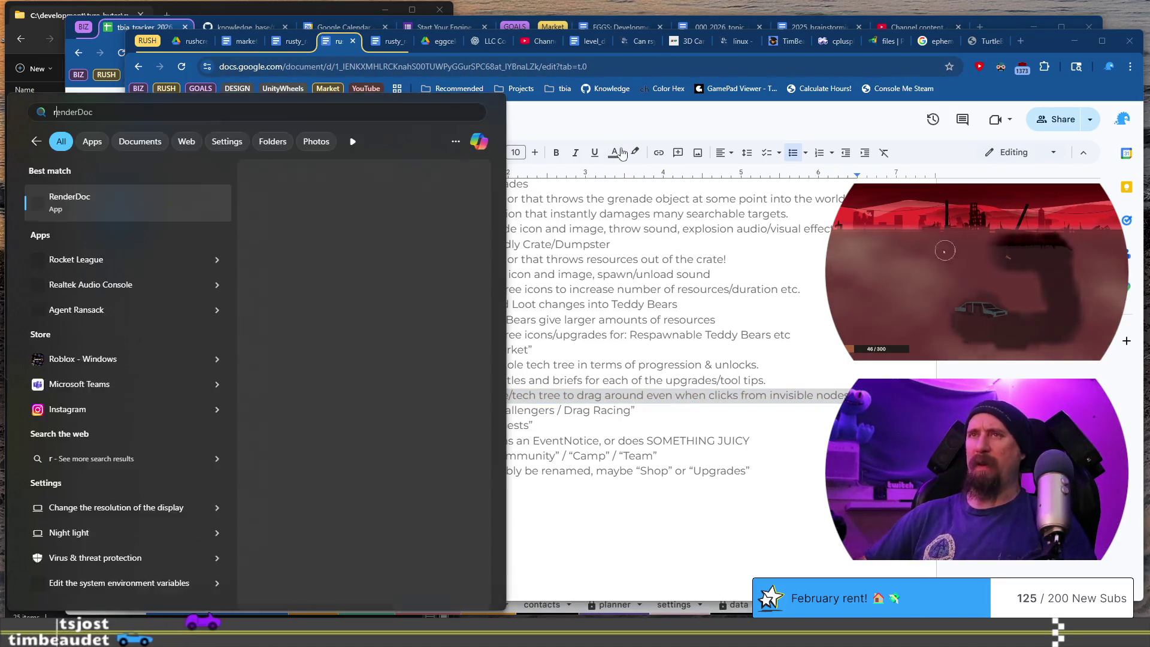
text(rush)
key(Escape)
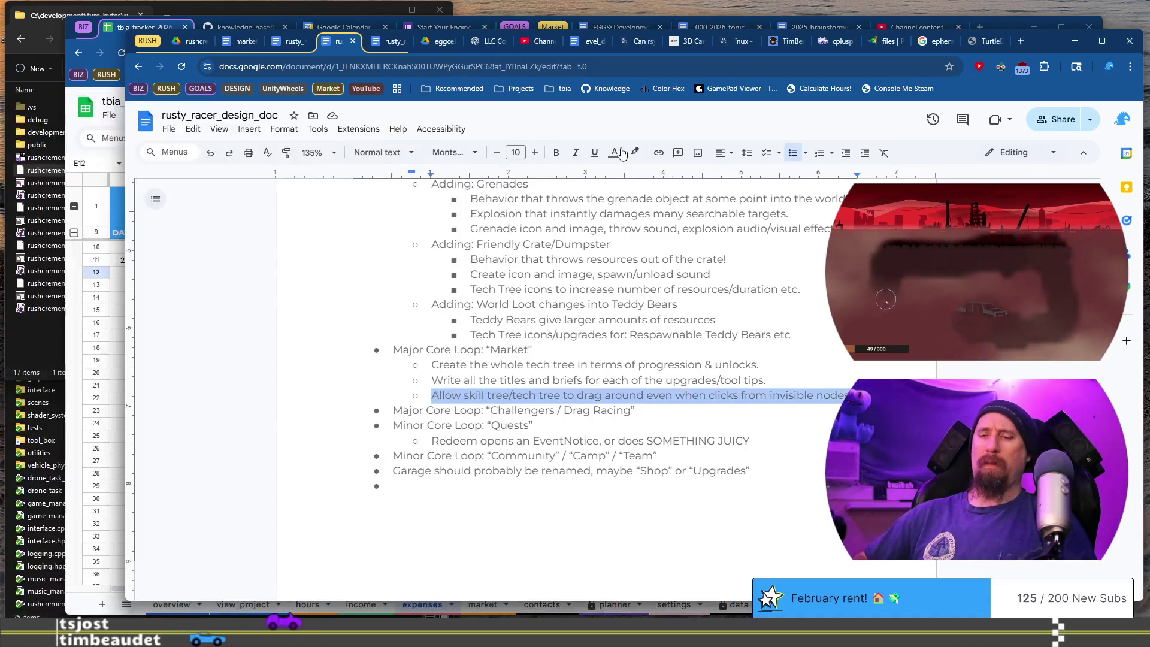
key(super)
text(visual)
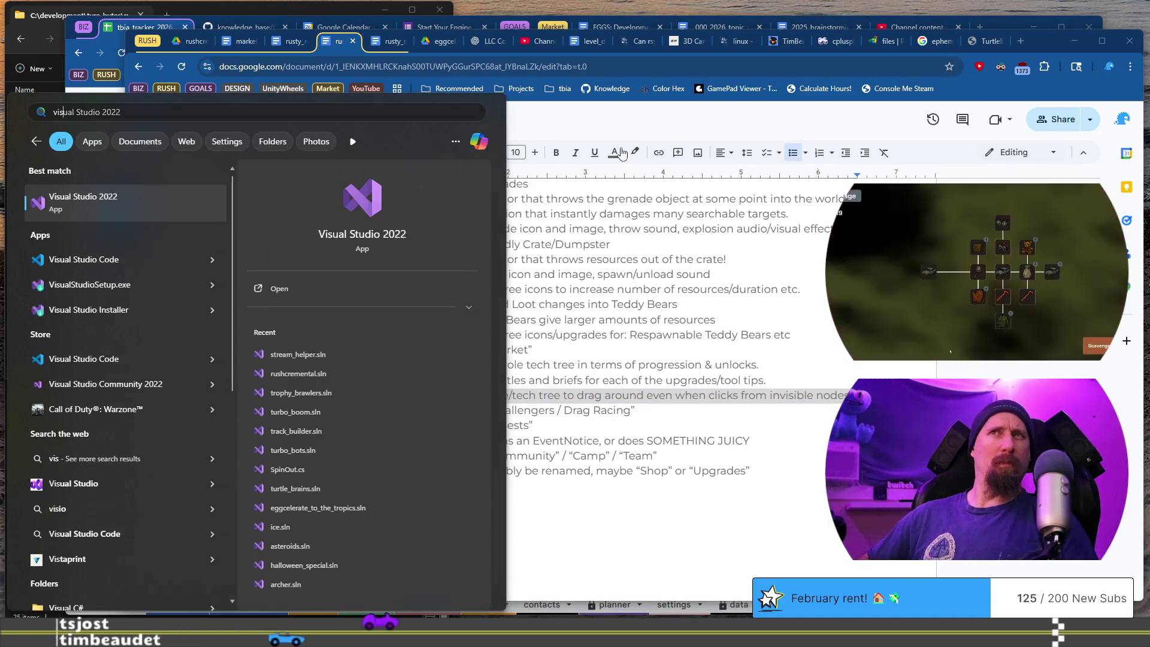
key(Return)
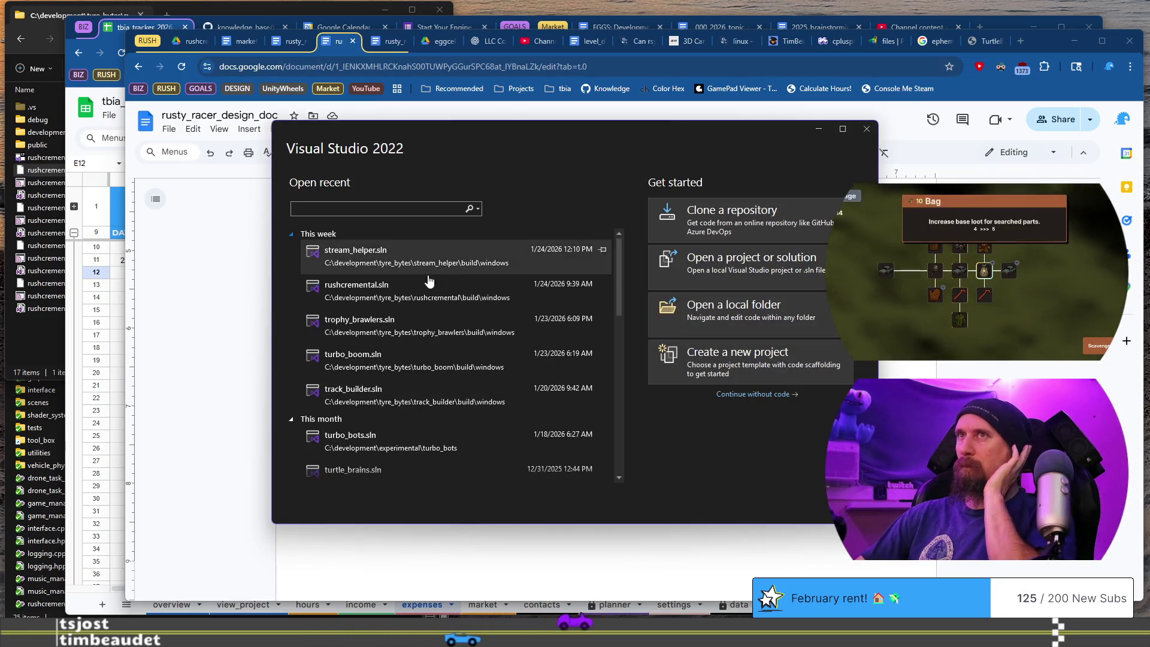
click(426, 281)
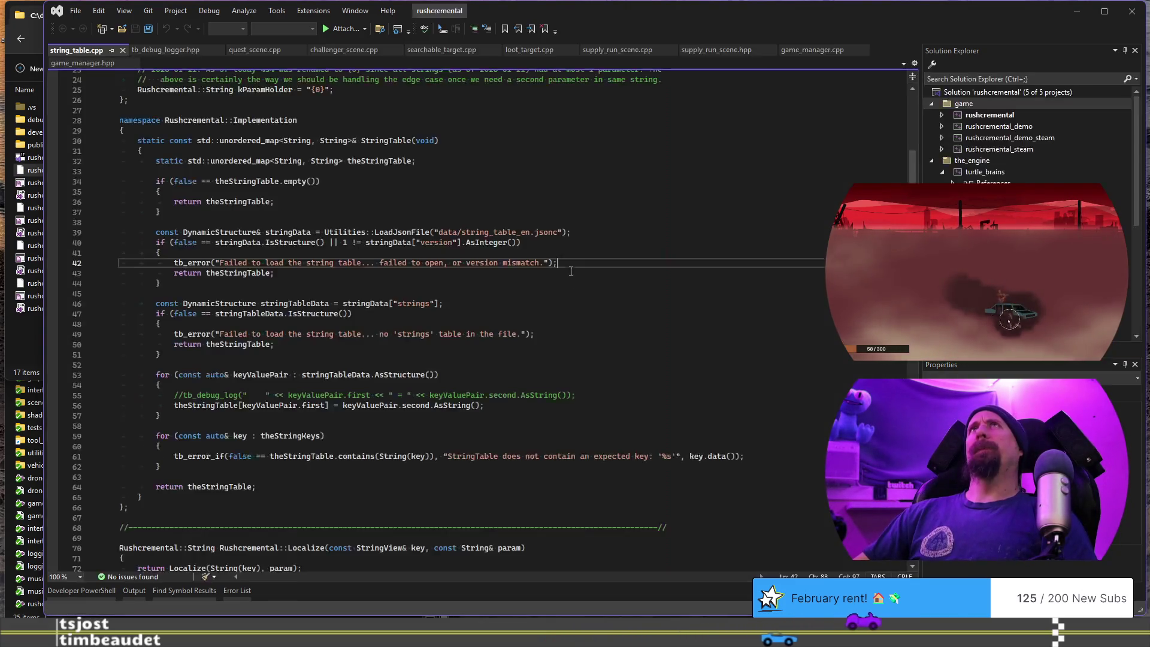
key(ctrl+shift+b)
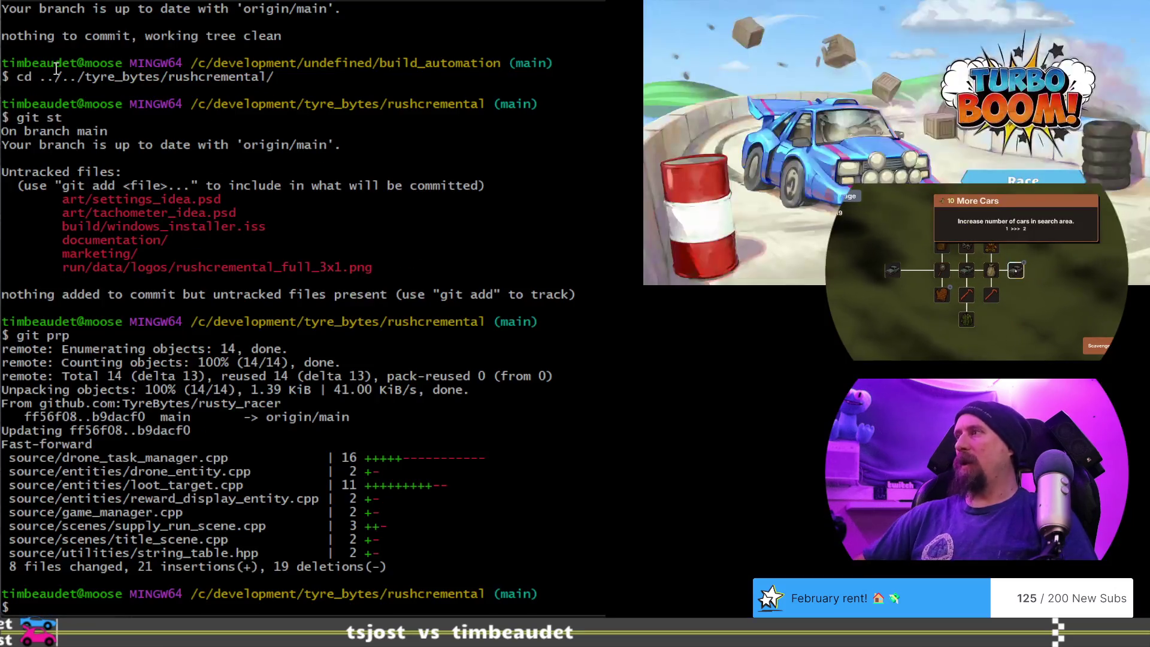
Run 'git st' in Git Bash to check the rushcremental repository status.
text(git st)
key(Return)
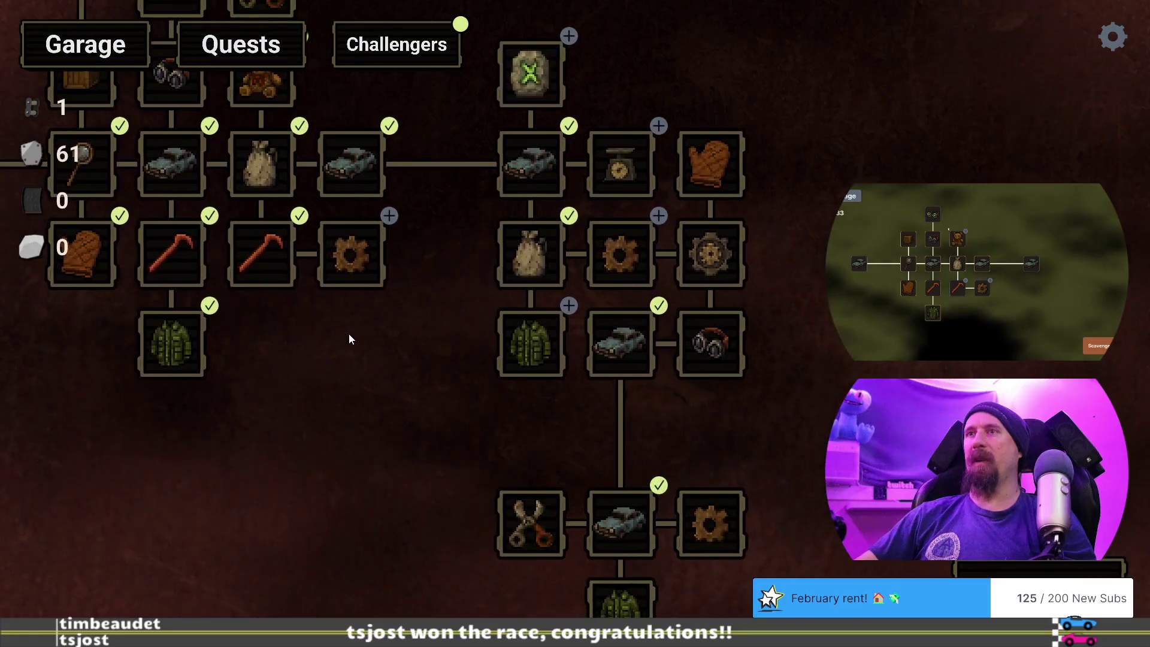
Pan the skill tree and buy the gear upgrade (scrap 61 to 46), then return to the design doc.
mouse_move(348, 333)
mouse_down()
mouse_move(573, 311)
mouse_move(660, 269)
mouse_up()
click(660, 269)
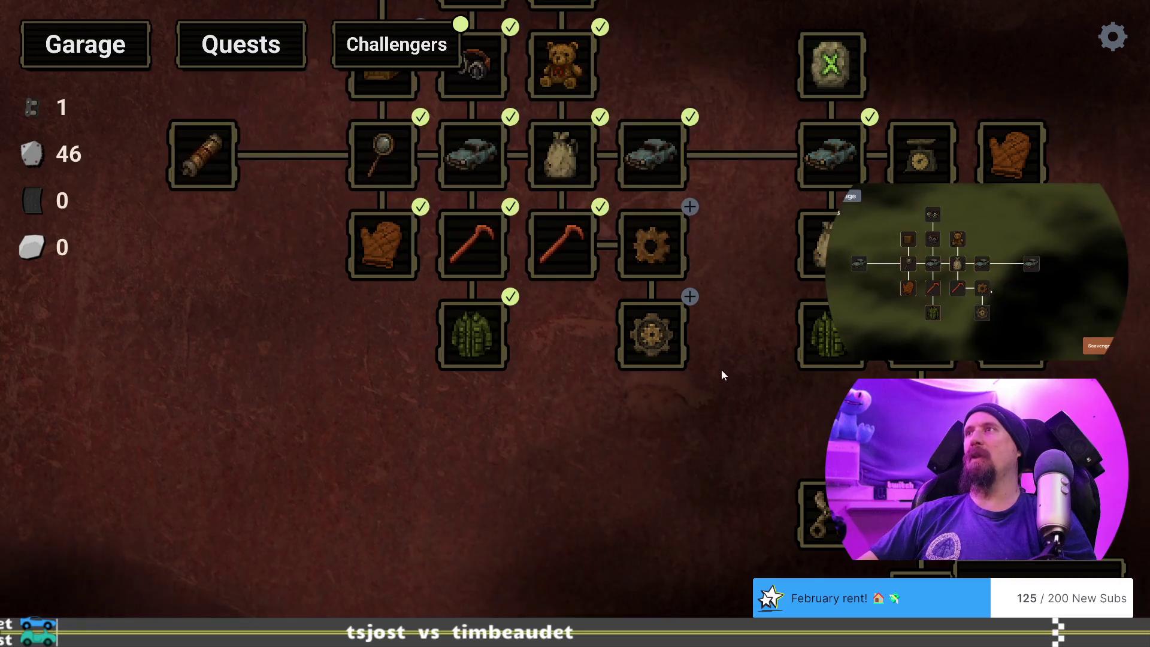
key(alt+Tab)
click(623, 239)
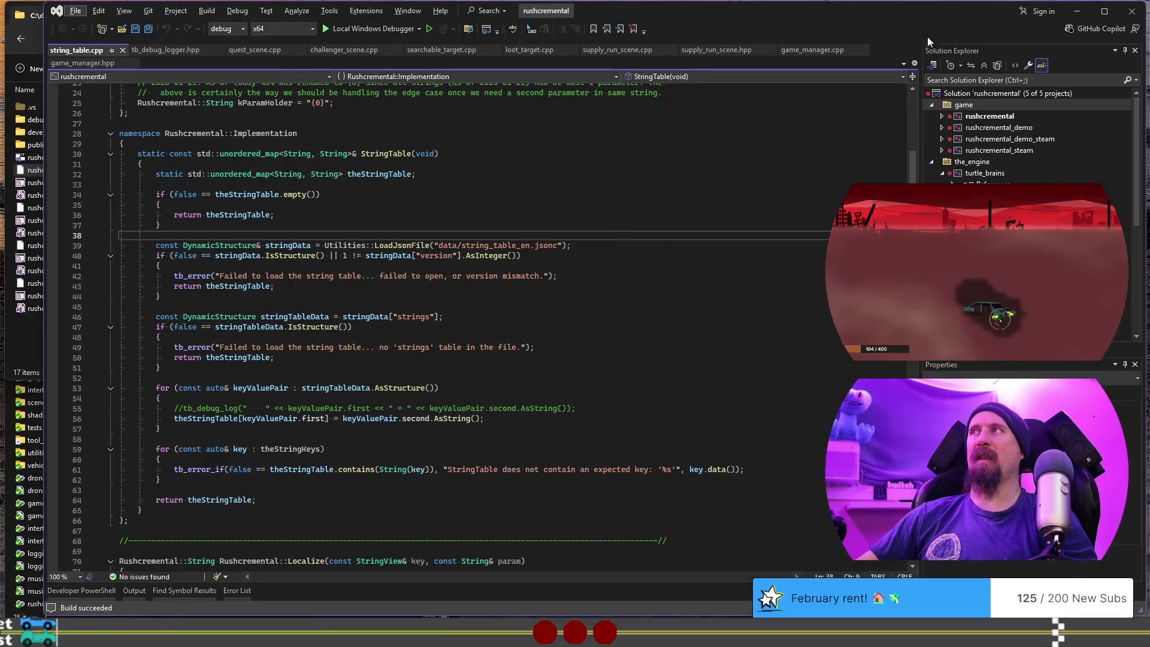
key(alt+Tab)
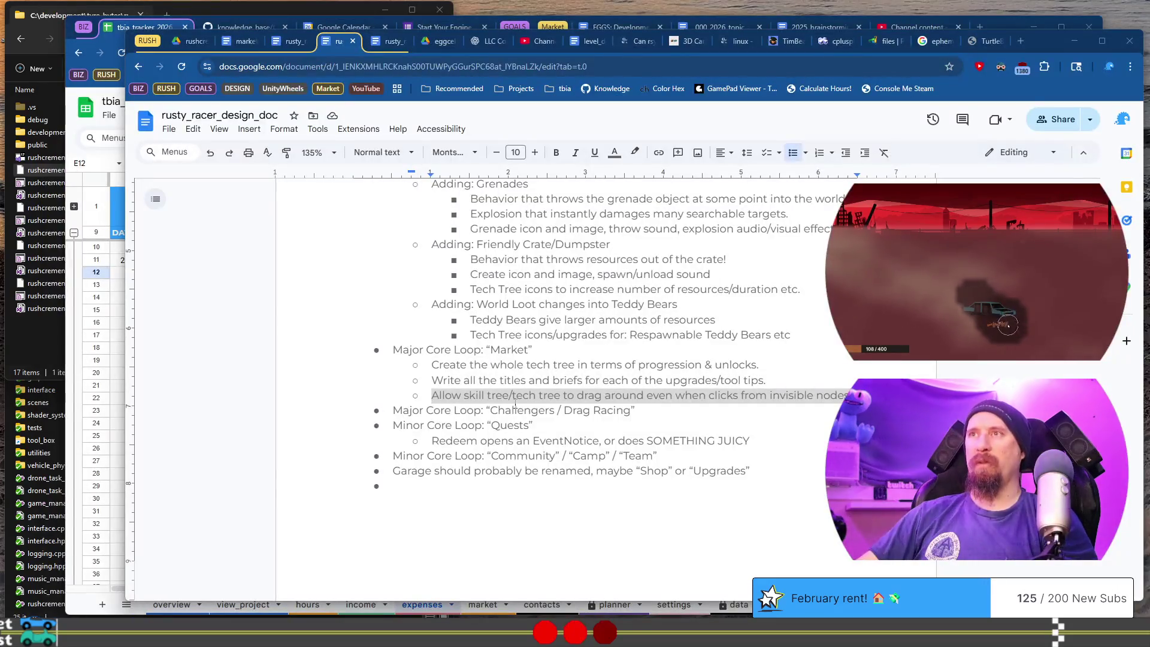
Colour the 'Allow skill tree…' dragging line green.
click(431, 395)
key(shift+End)
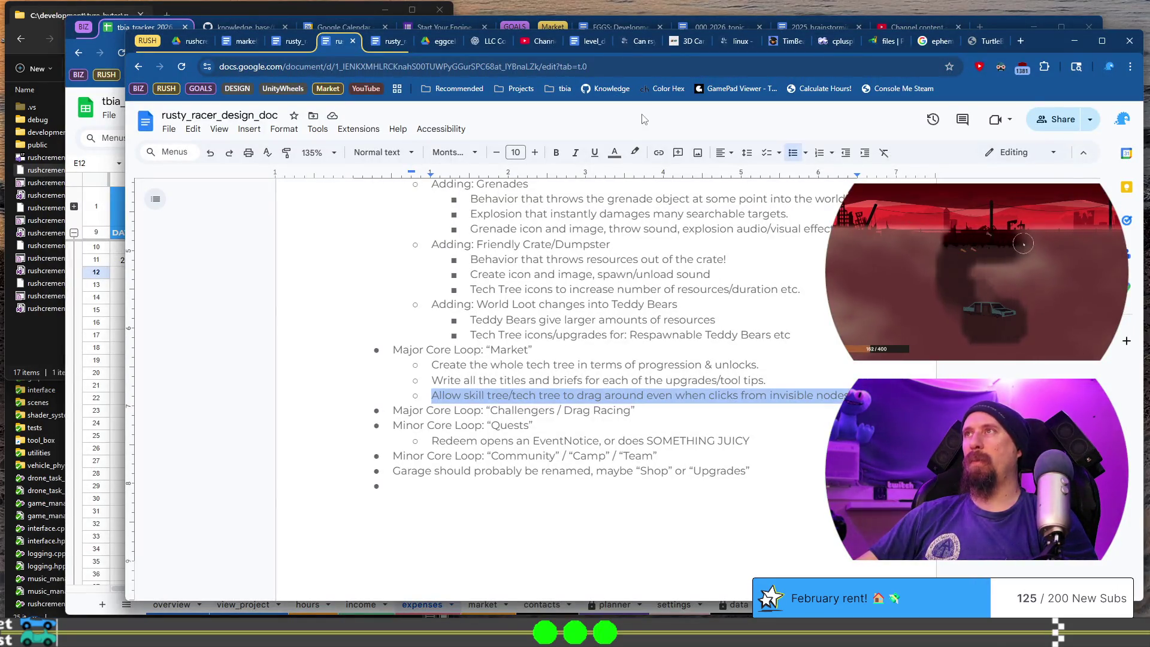
click(614, 152)
click(670, 228)
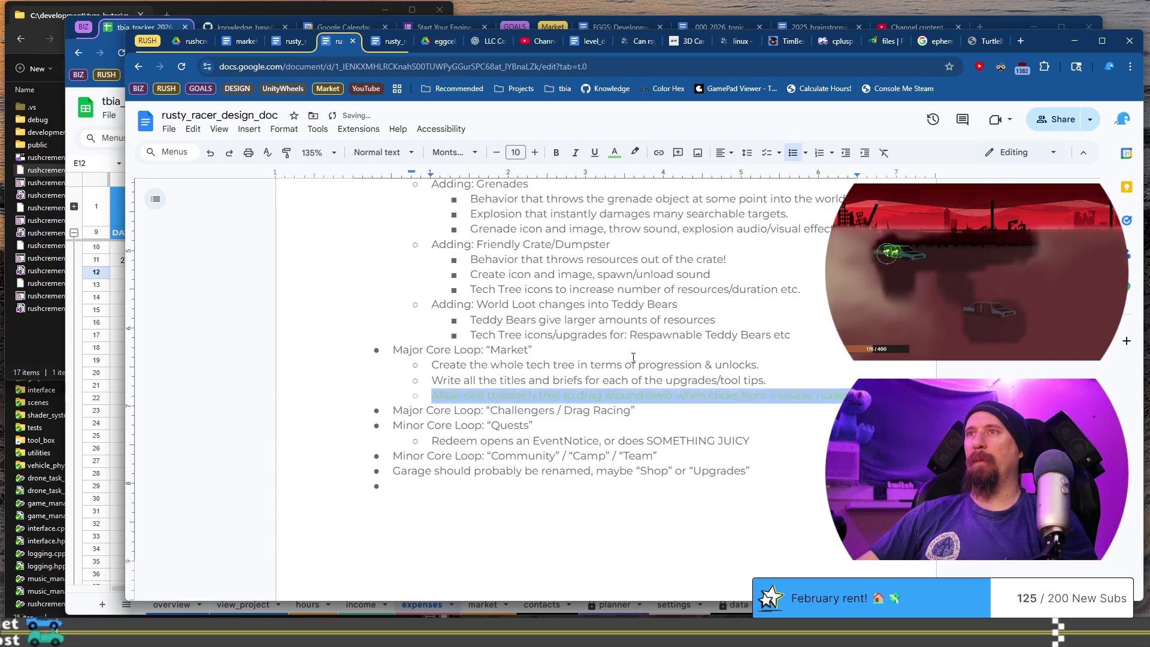
click(633, 357)
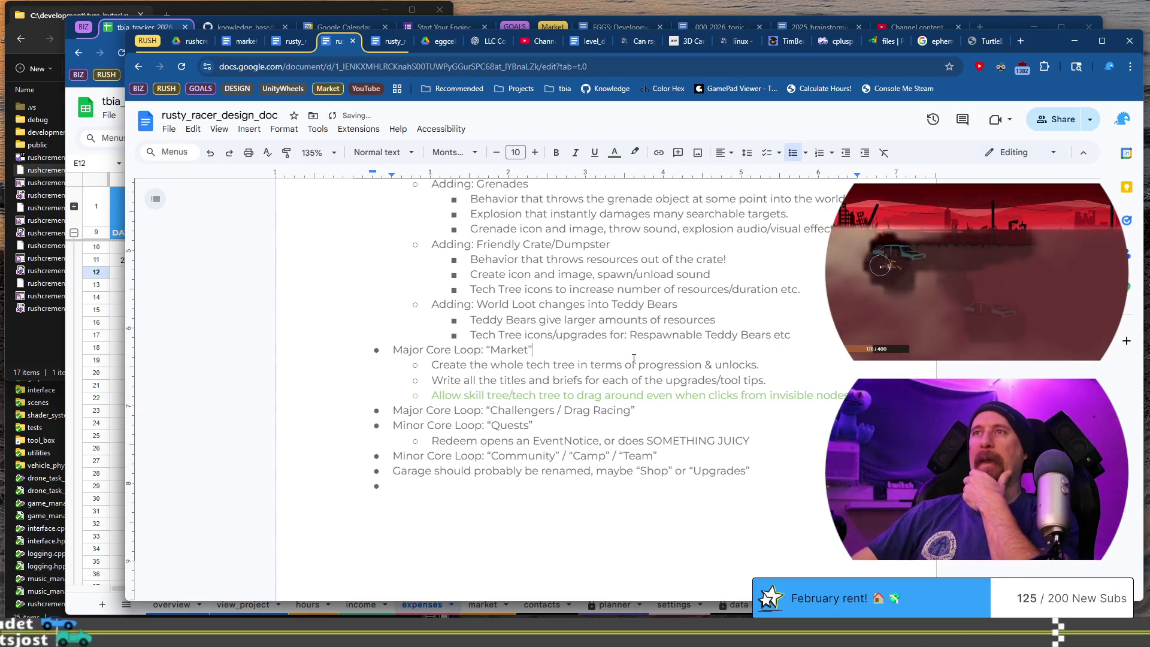
Review the Beta Dev heading's deadline date and the Supply Run items down to Teddy Bears.
scroll(633, 357, up, 2)
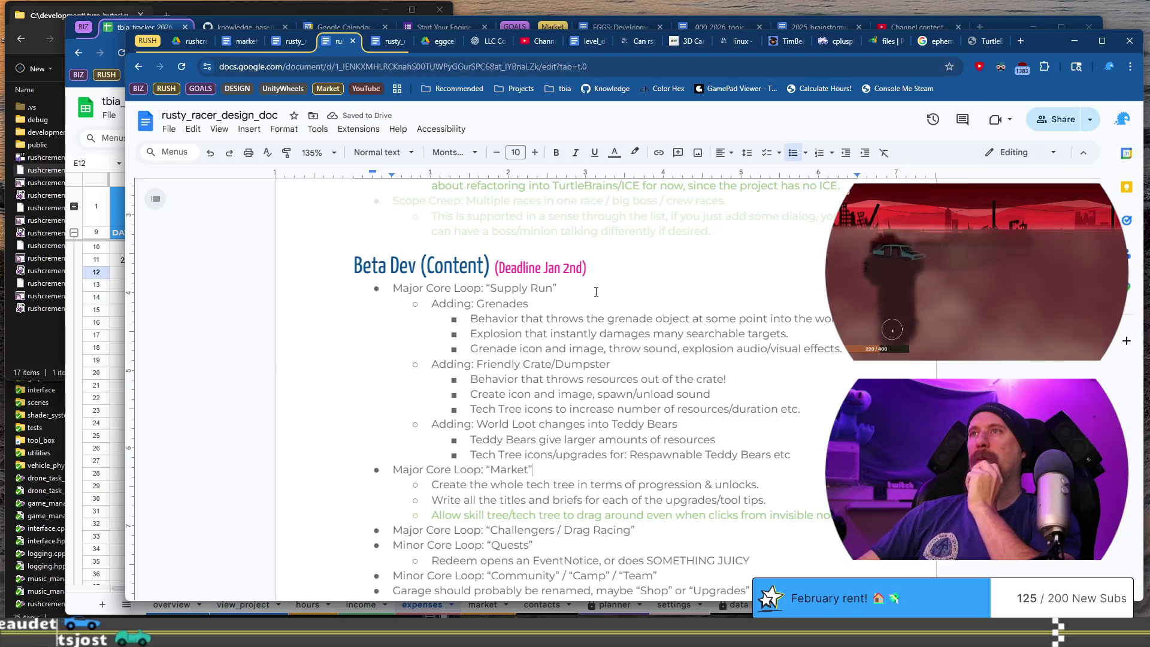
drag(587, 269, 495, 267)
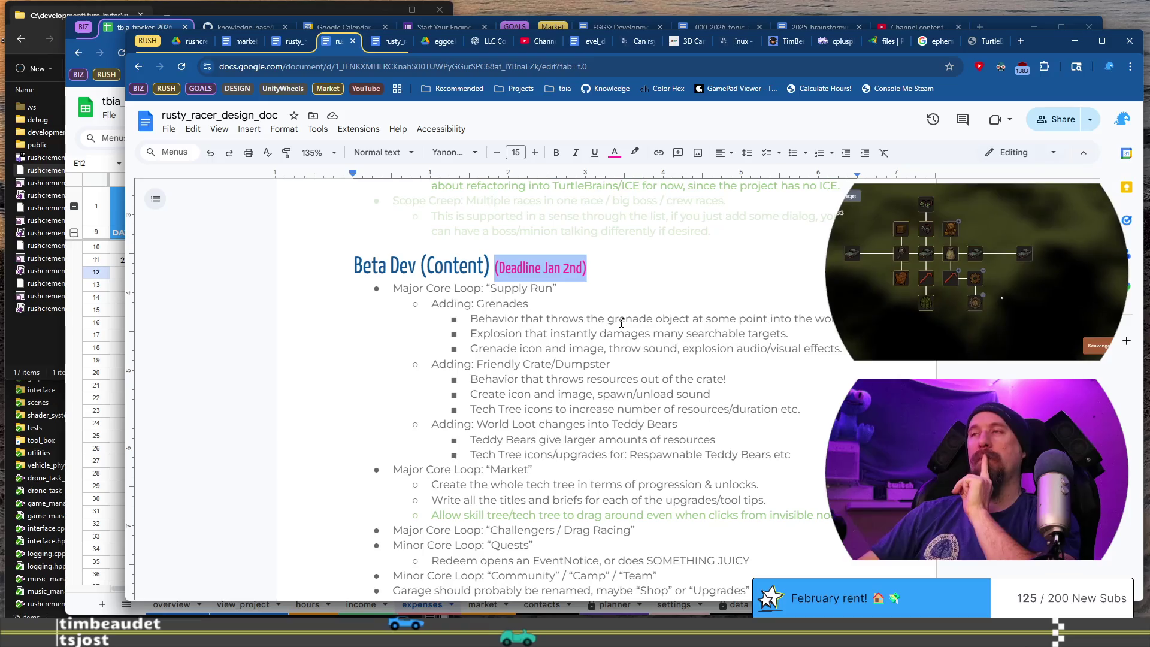
scroll(622, 323, down, 3)
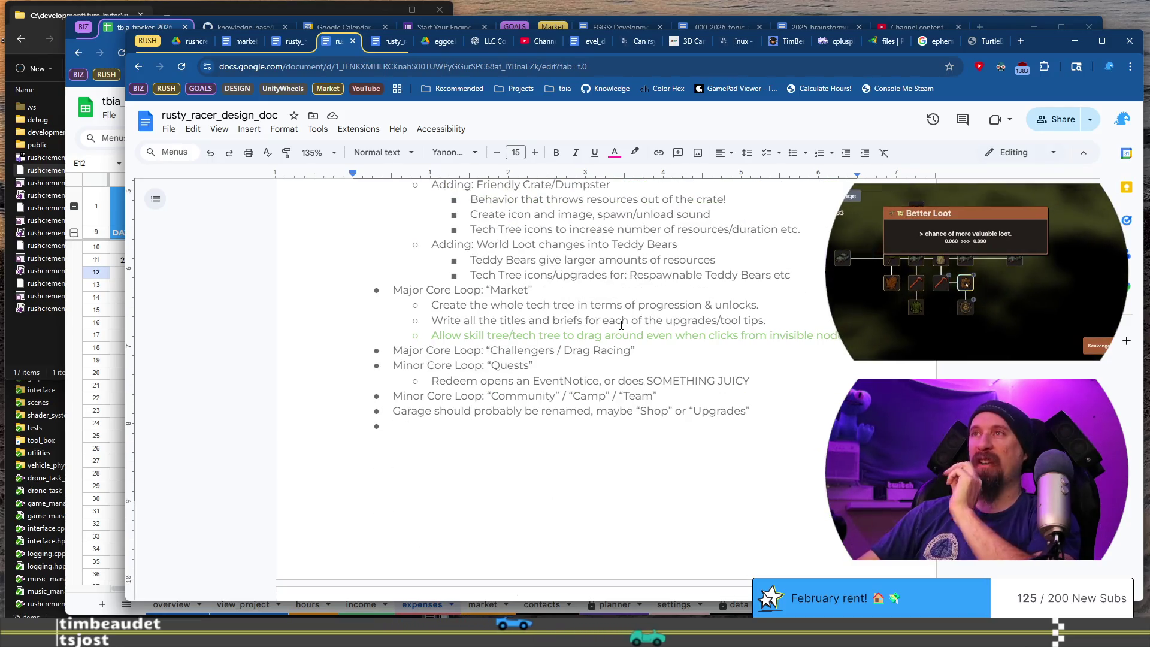
scroll(622, 325, up, 2)
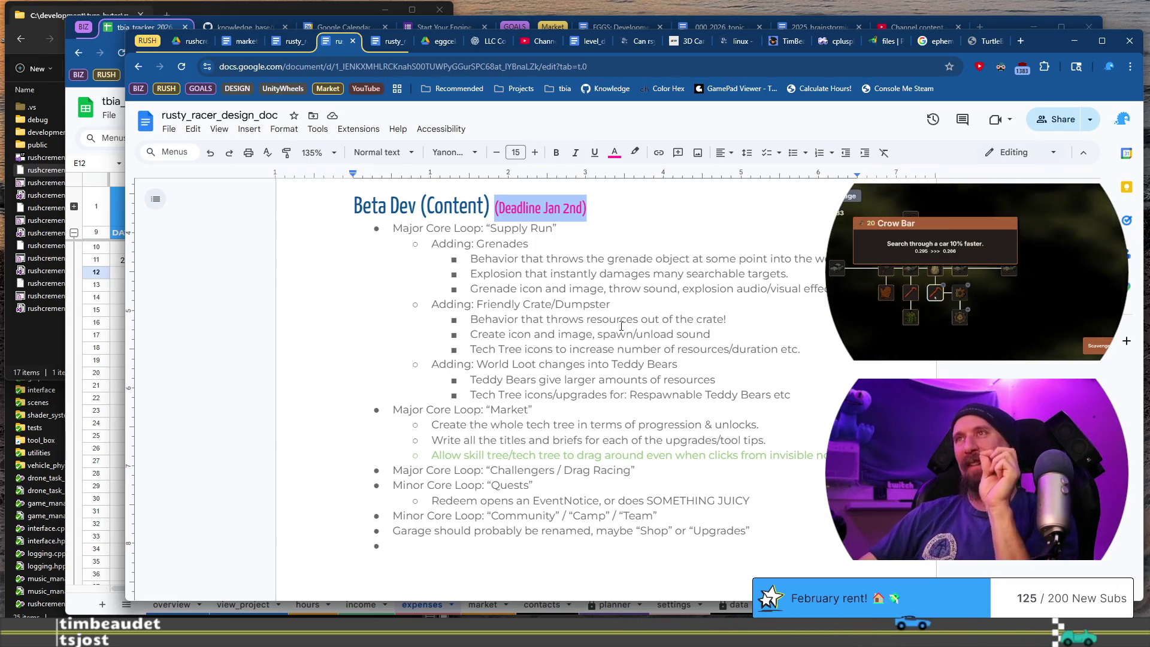
mouse_move(403, 228)
mouse_down()
mouse_move(681, 290)
mouse_move(650, 379)
mouse_up()
scroll(650, 379, down, 1)
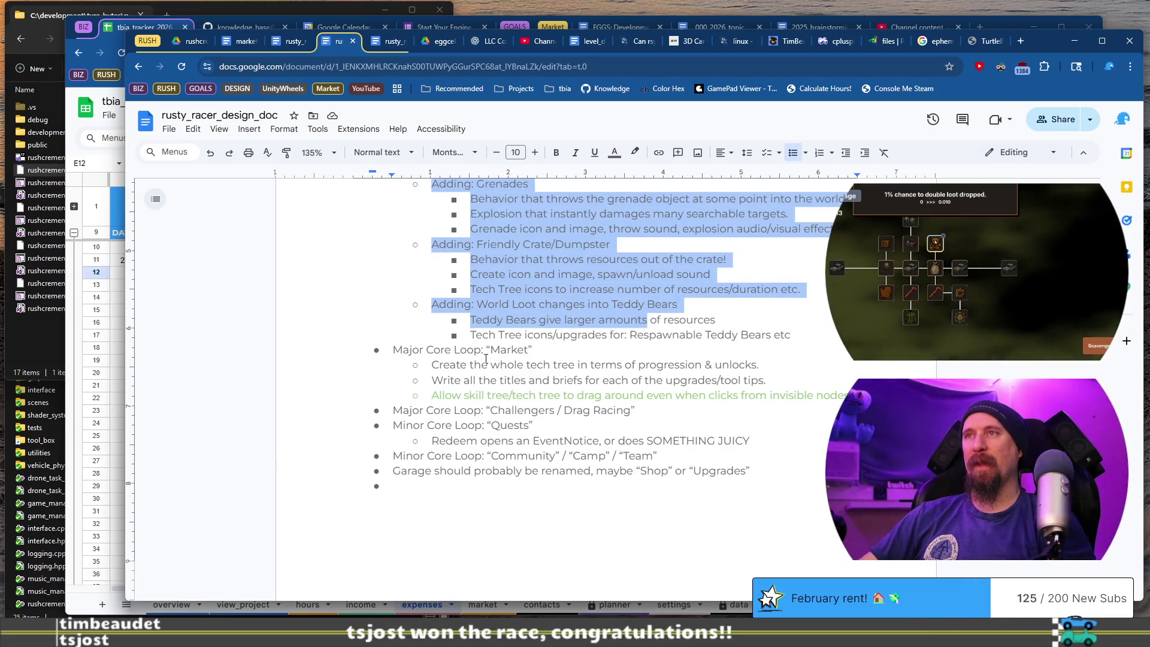
click(460, 336)
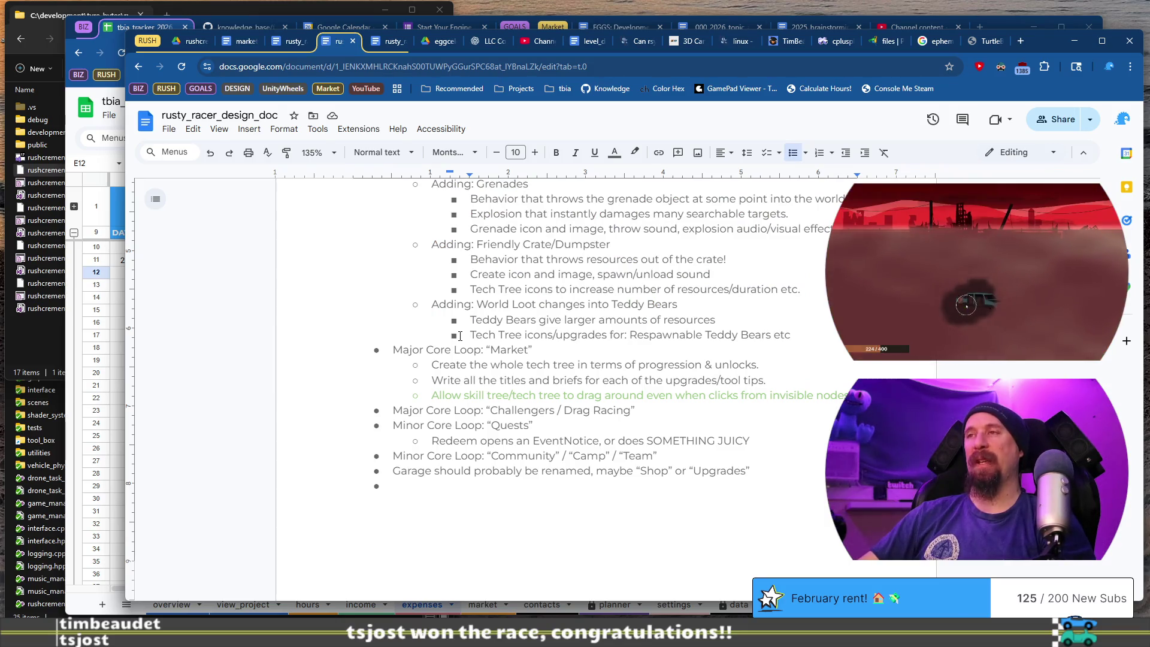
drag(392, 350, 611, 377)
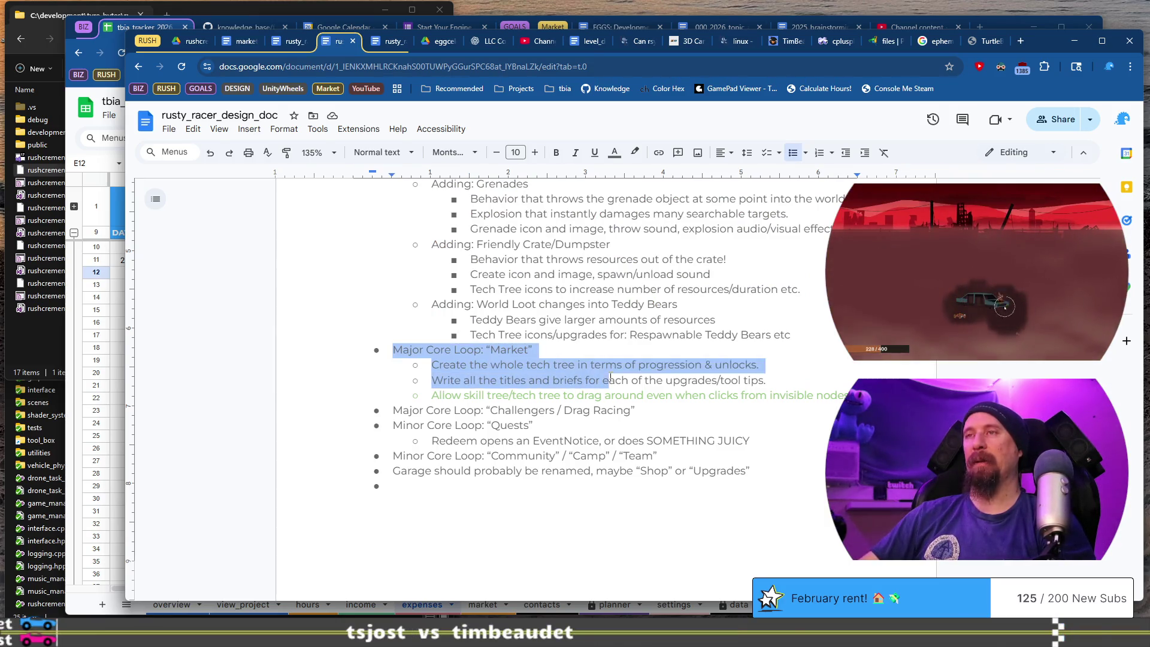
click(620, 379)
mouse_move(385, 351)
mouse_down()
mouse_move(566, 335)
mouse_move(563, 367)
mouse_move(552, 336)
mouse_move(558, 352)
mouse_move(761, 365)
mouse_up()
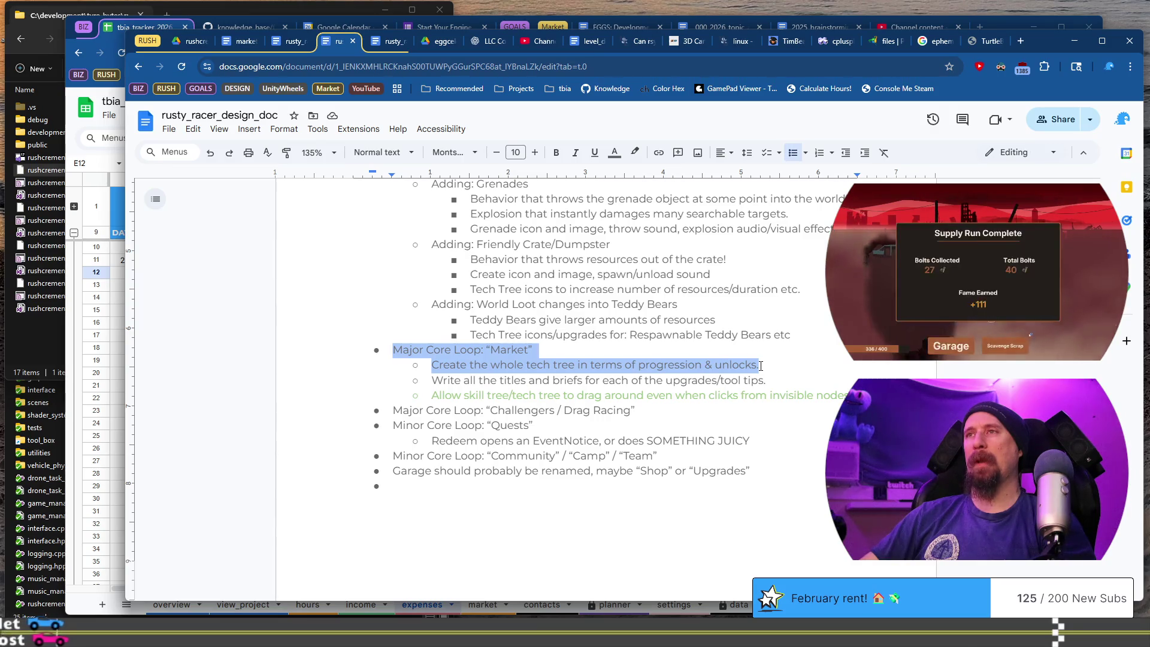
click(762, 370)
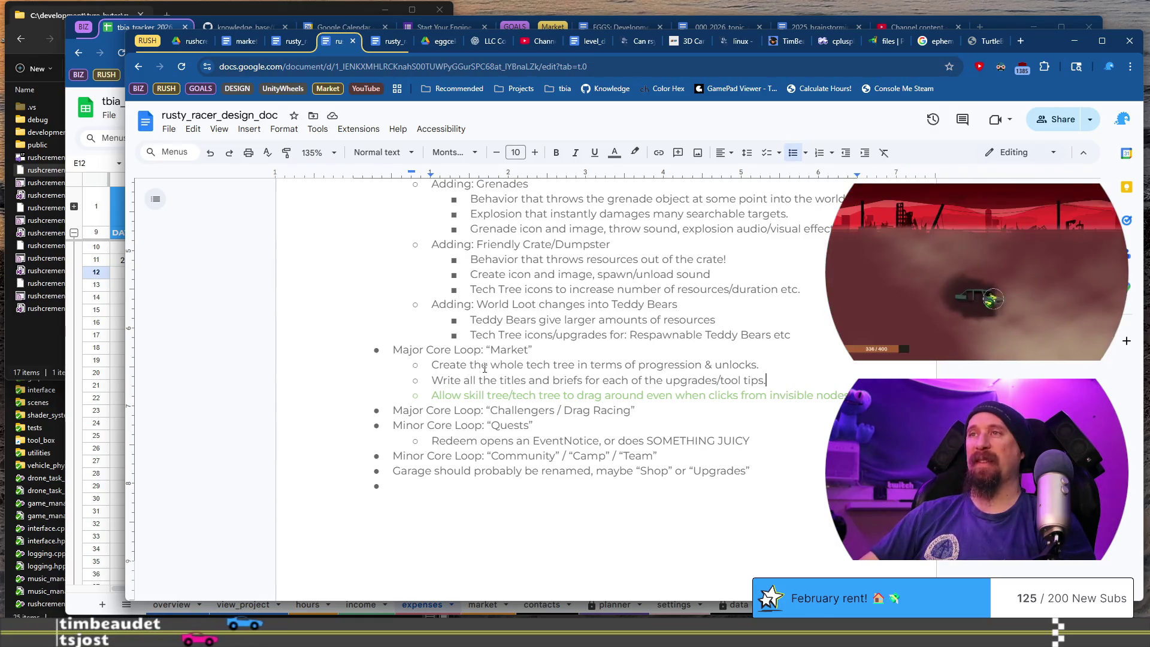
click(426, 381)
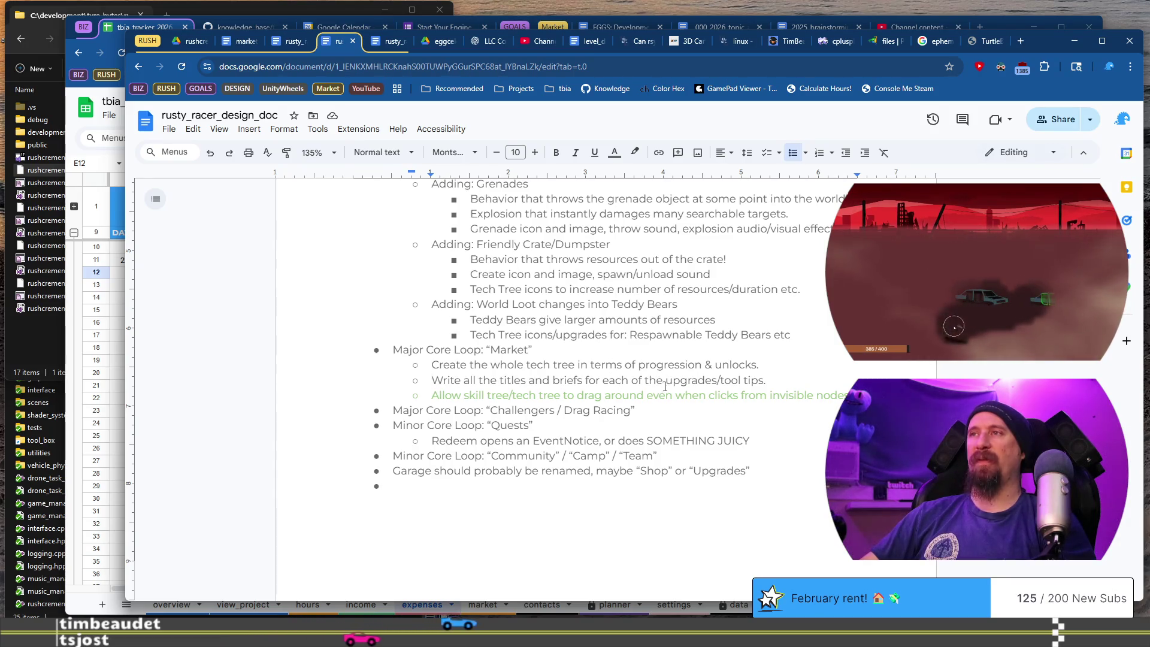
Add a Market sub-item to balance the tech tree so the pricing makes sense.
key(End)
key(Return)
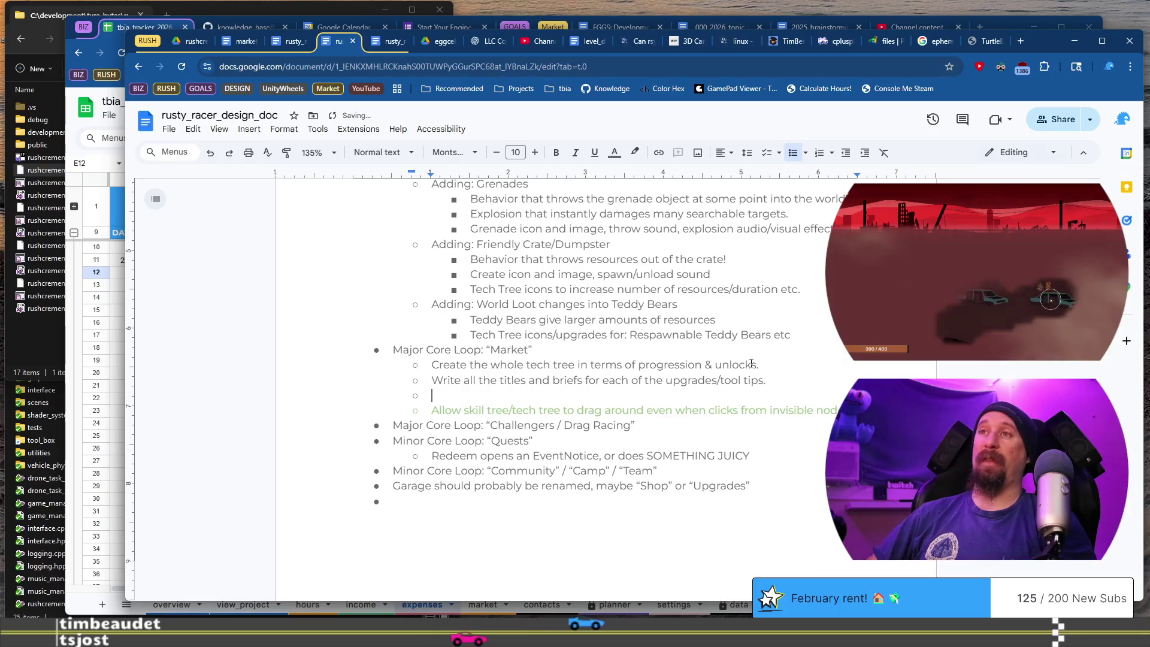
text(nce the)
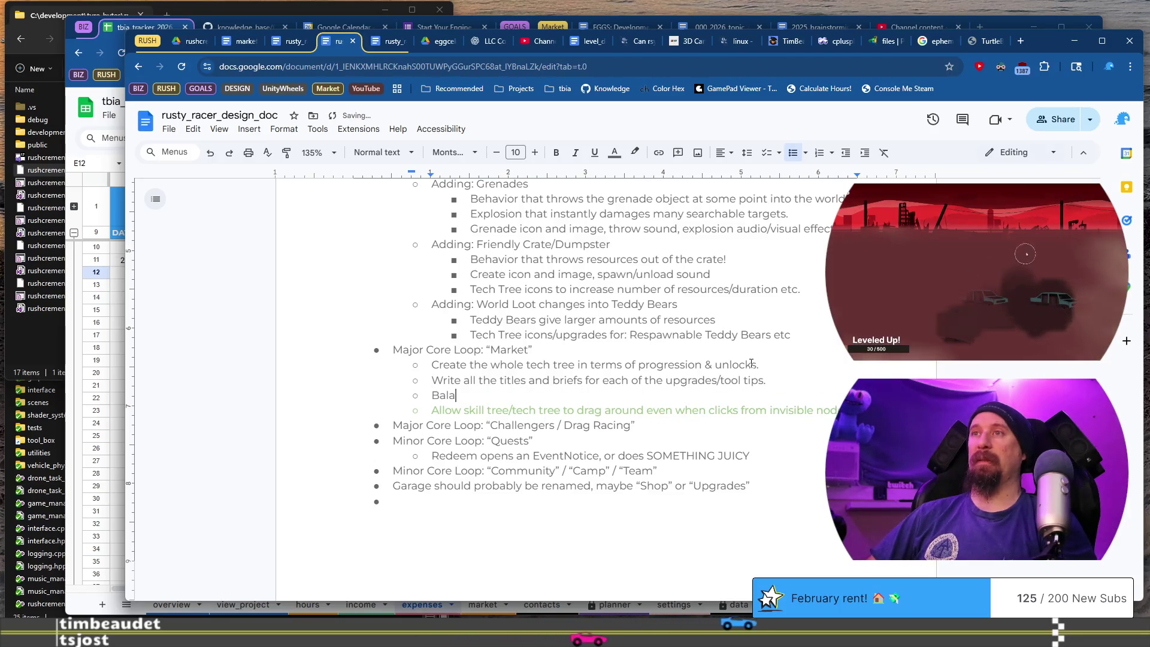
text( tech tr)
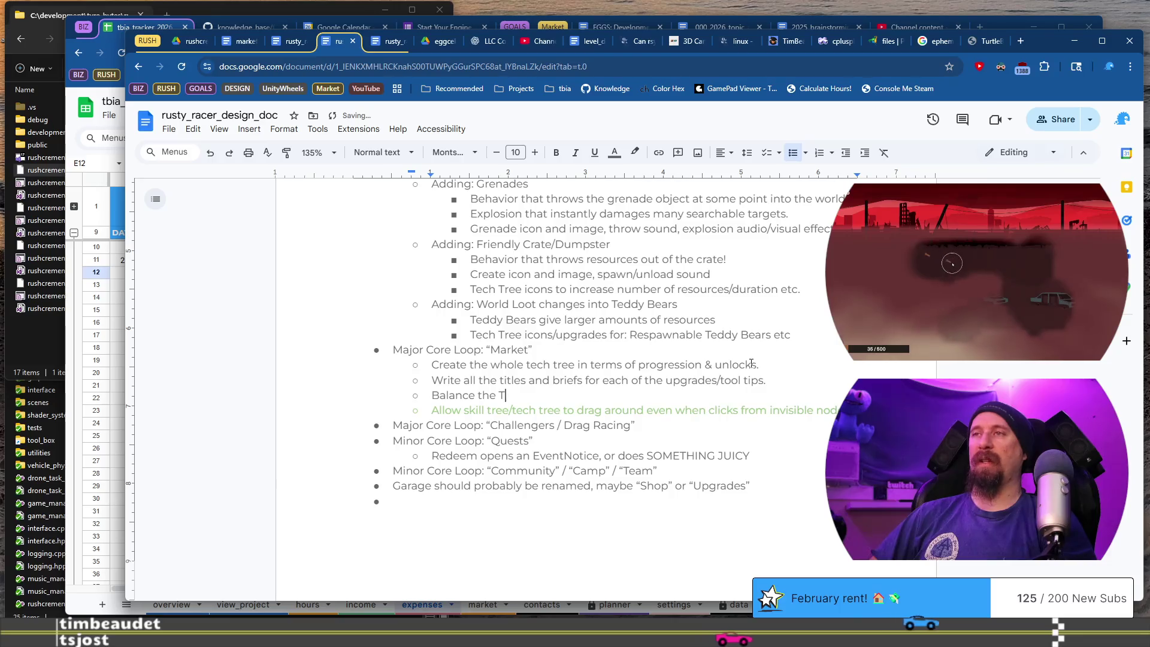
text(ee s)
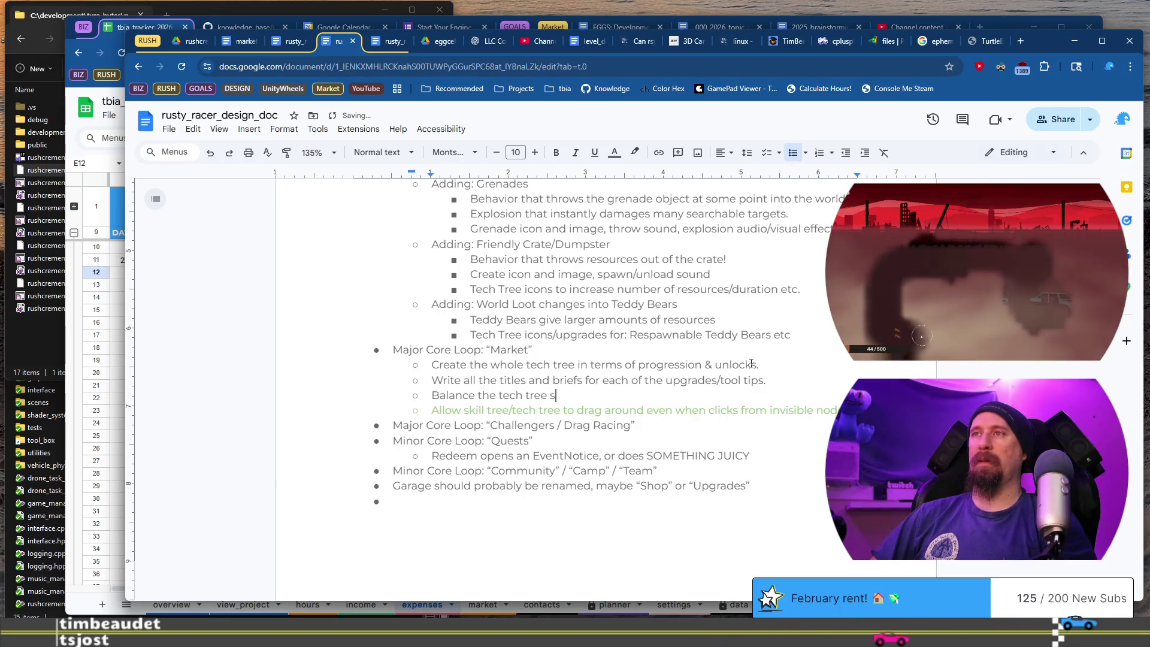
text(o the pricing ma)
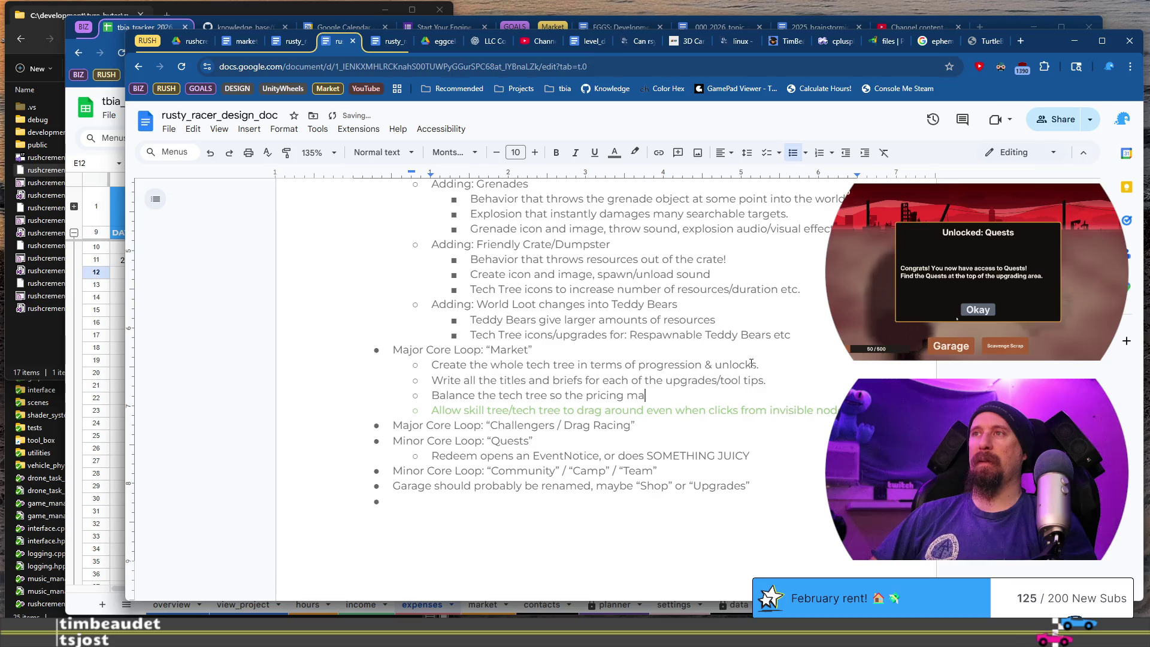
text(kes sense with other up)
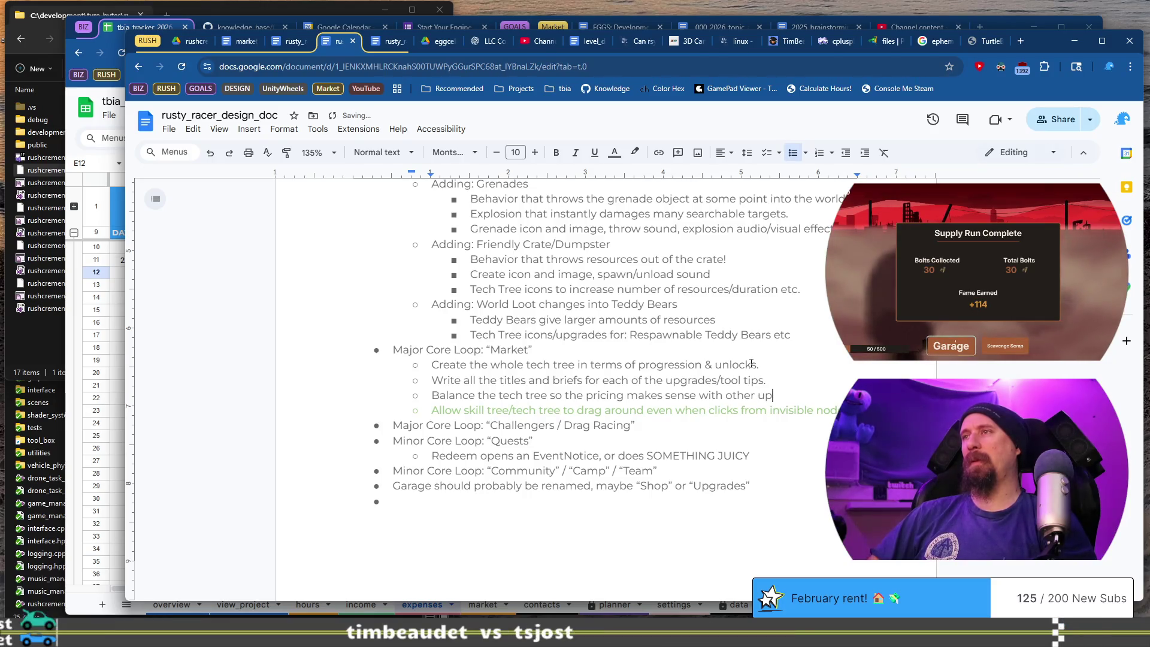
text(grades.)
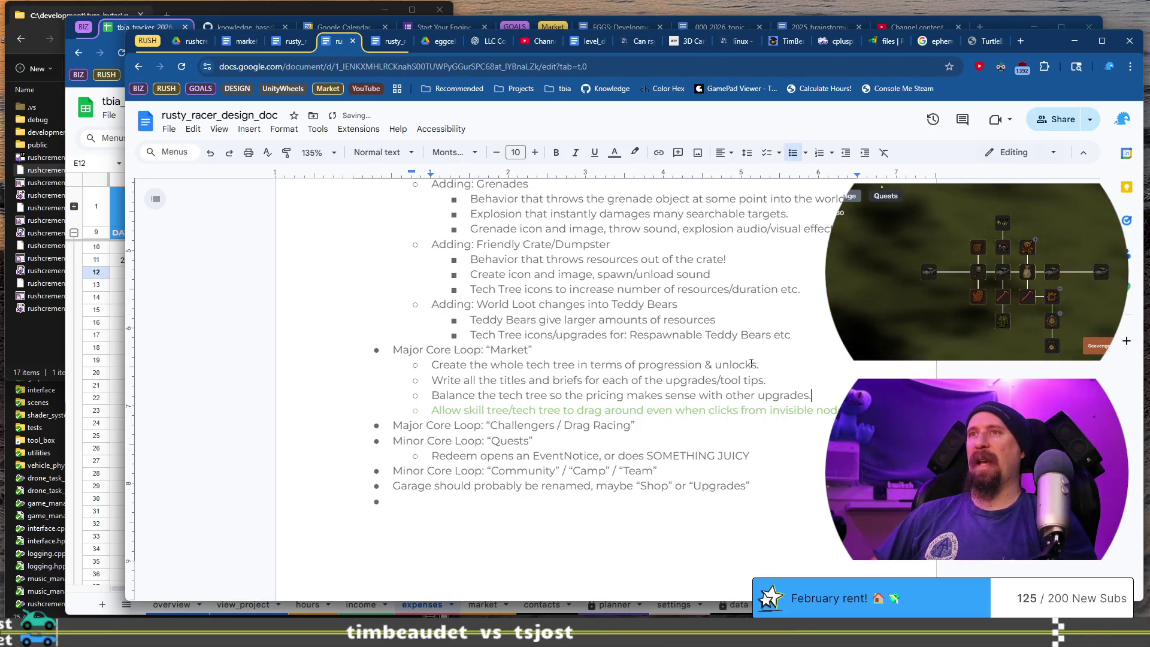
Add a Challengers task to write dialog for each boss and minion race, estimated (3-4 days).
key(Down)
key(Return)
key(Tab)
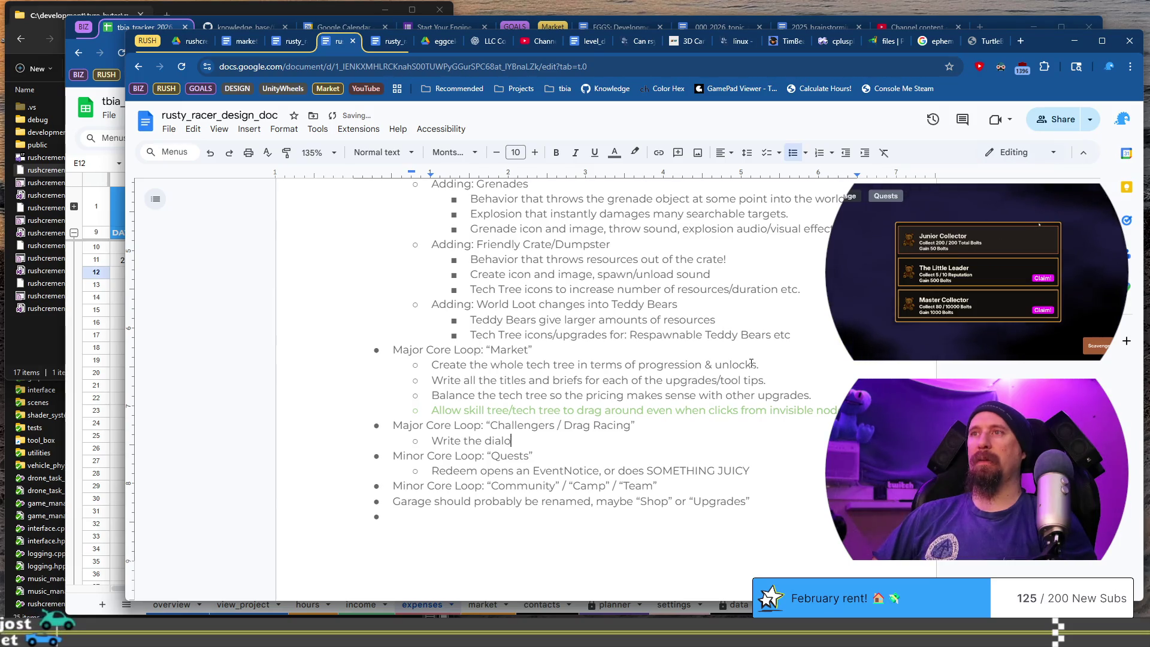
text(g for each of th)
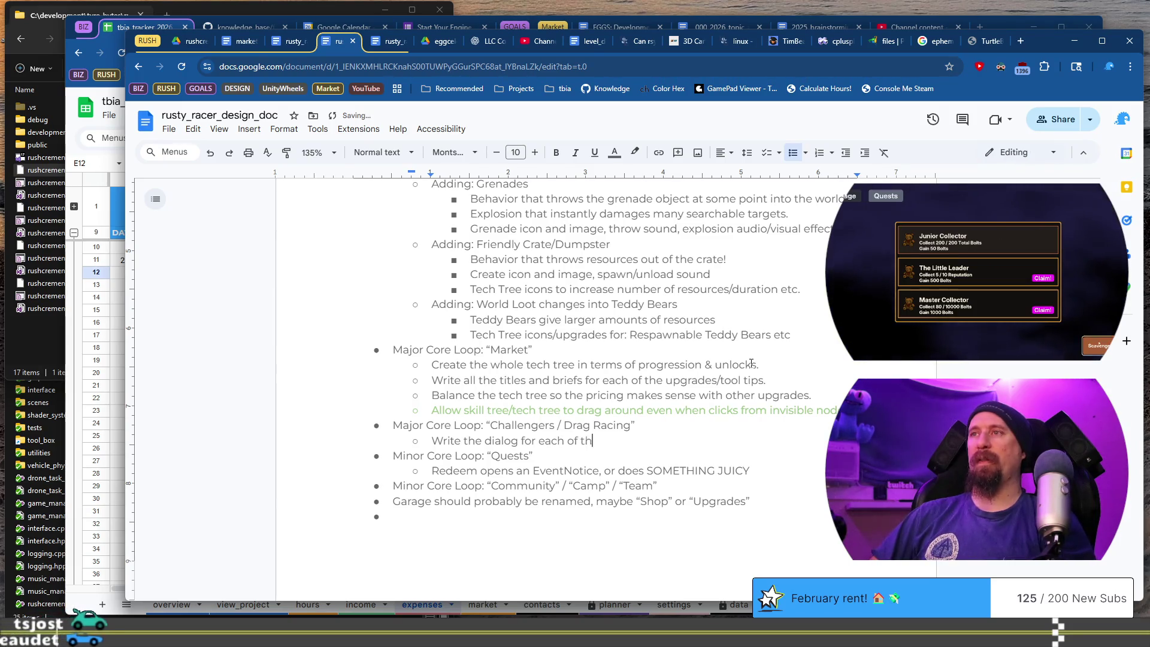
text(e bosses & )
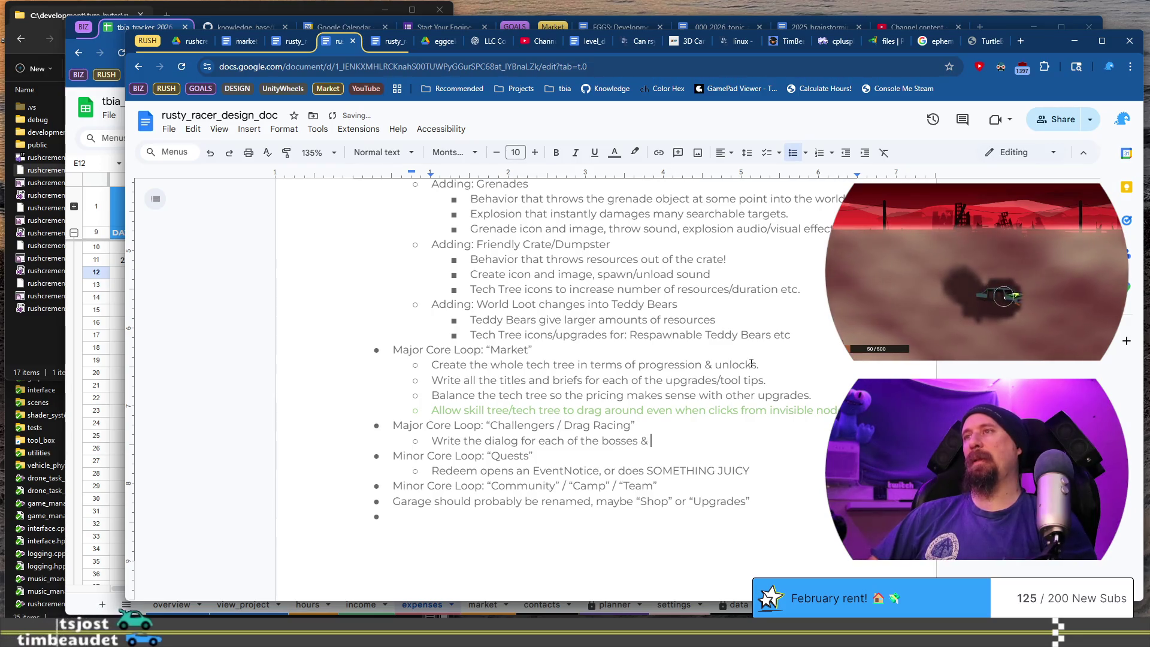
text(the minion races. )
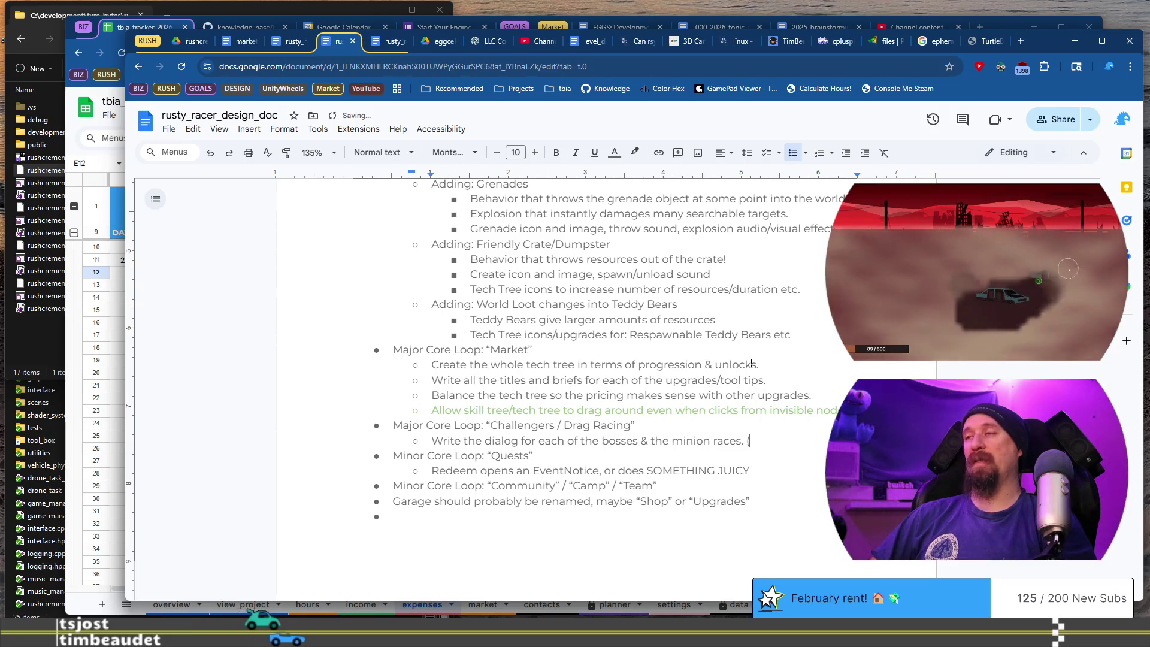
text(()
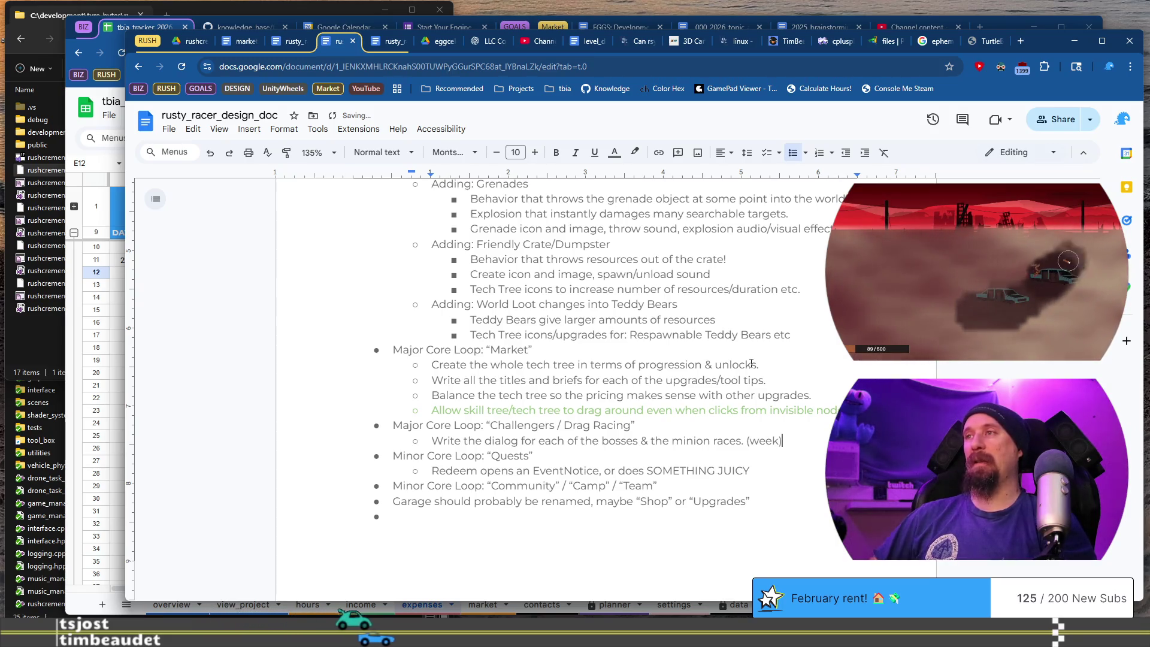
key(Left)
key(ctrl+shift+Left)
text(3-4)
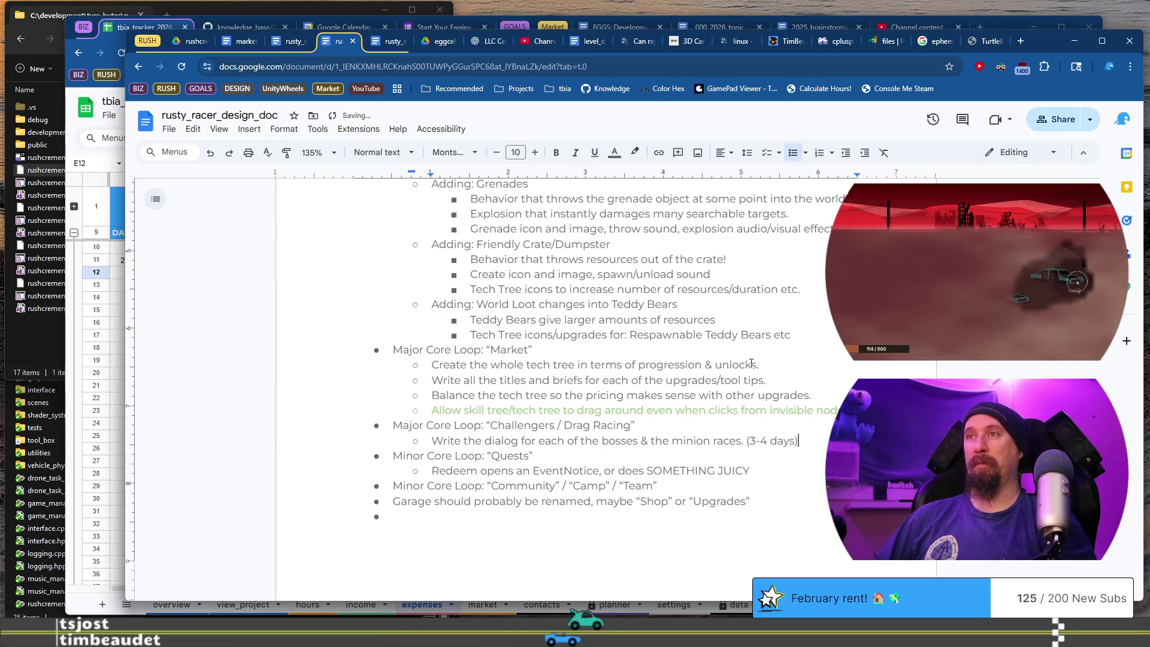
Append '(3-4 days)' to the whole tech tree task.
key(Return)
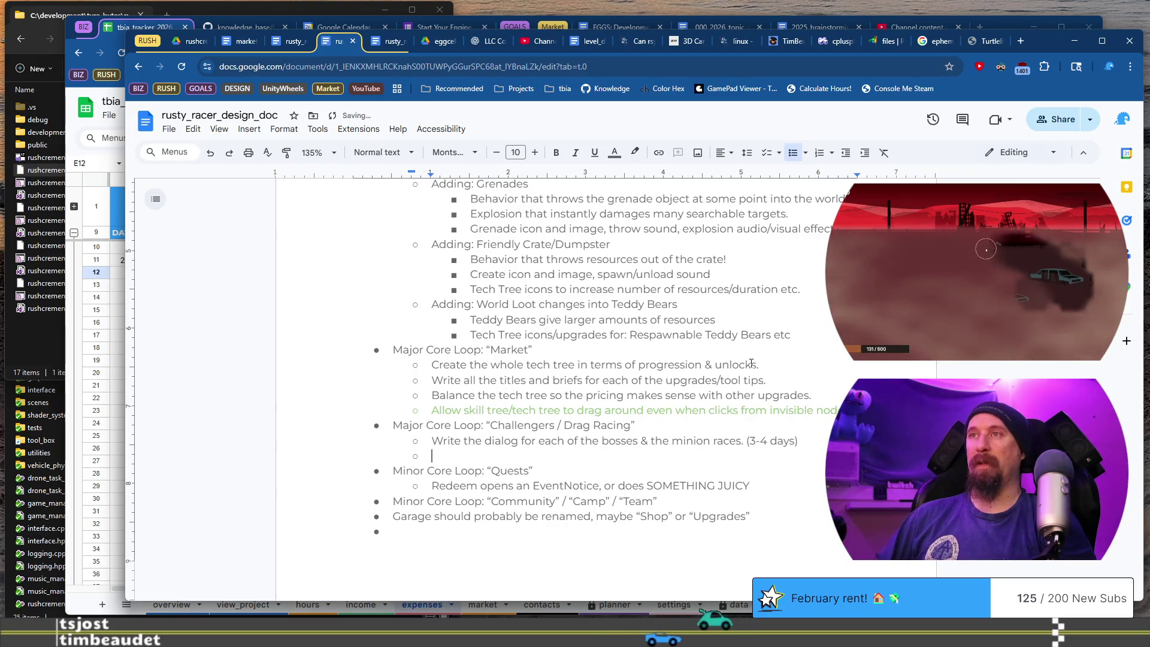
key(Up)
key(Up)
key(Up)
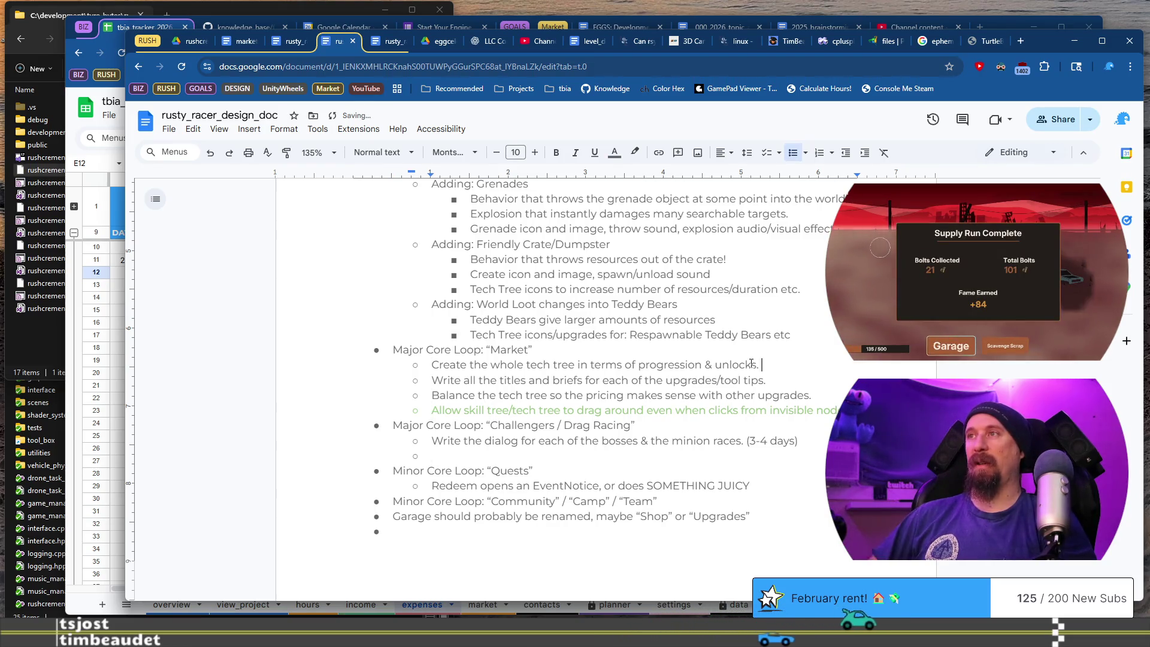
text((3-4 days))
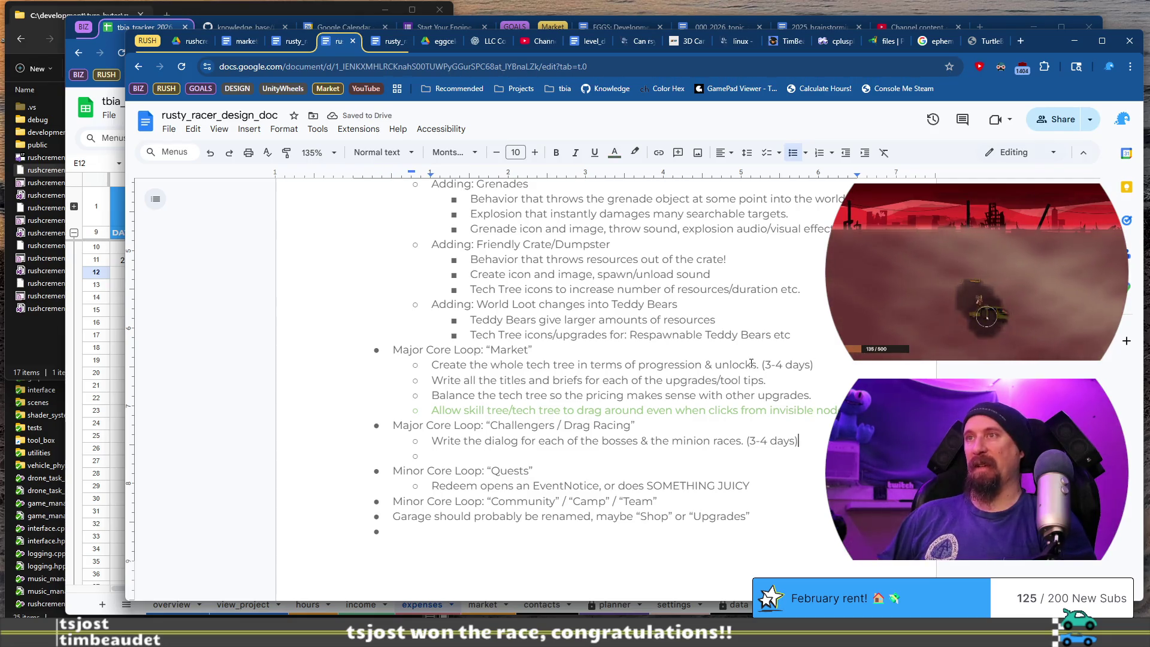
Type the task 'Create the rewards for each of the minions and bosses'.
scroll(751, 363, down, 2)
text(Create the rewards)
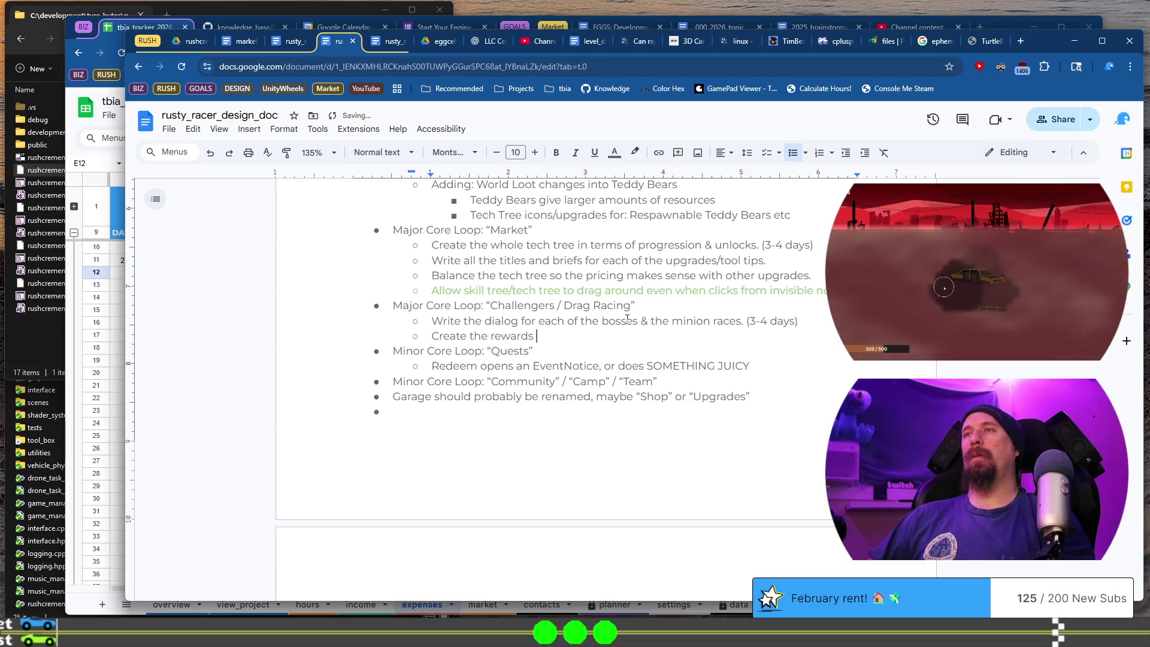
text(for each )
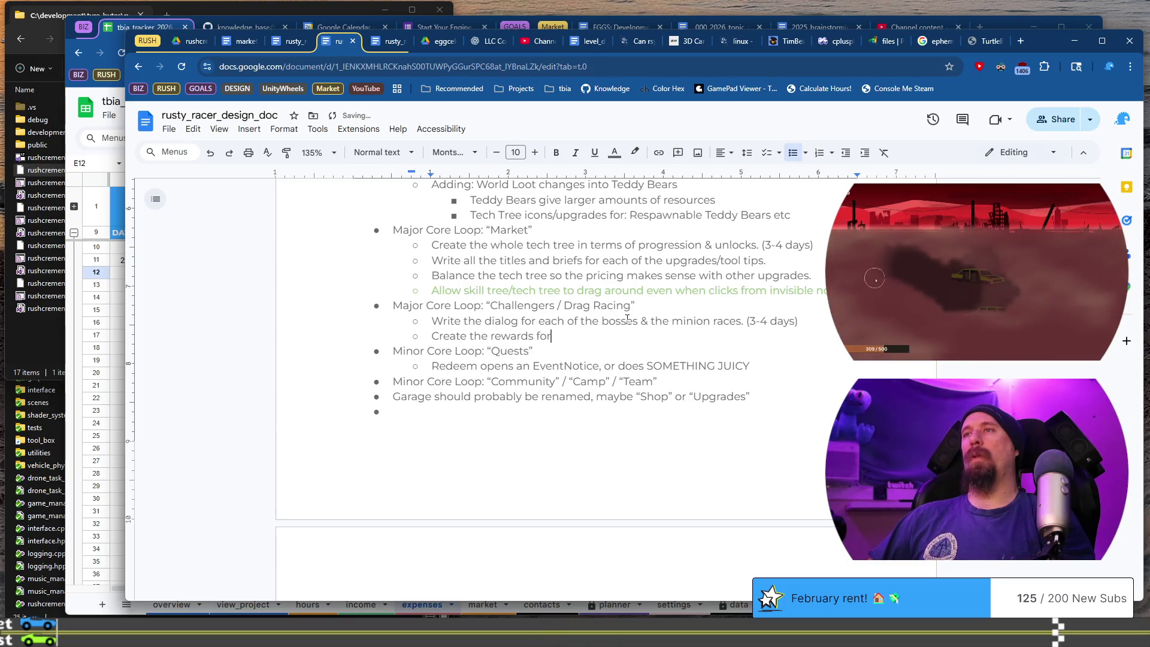
text(of the minions na)
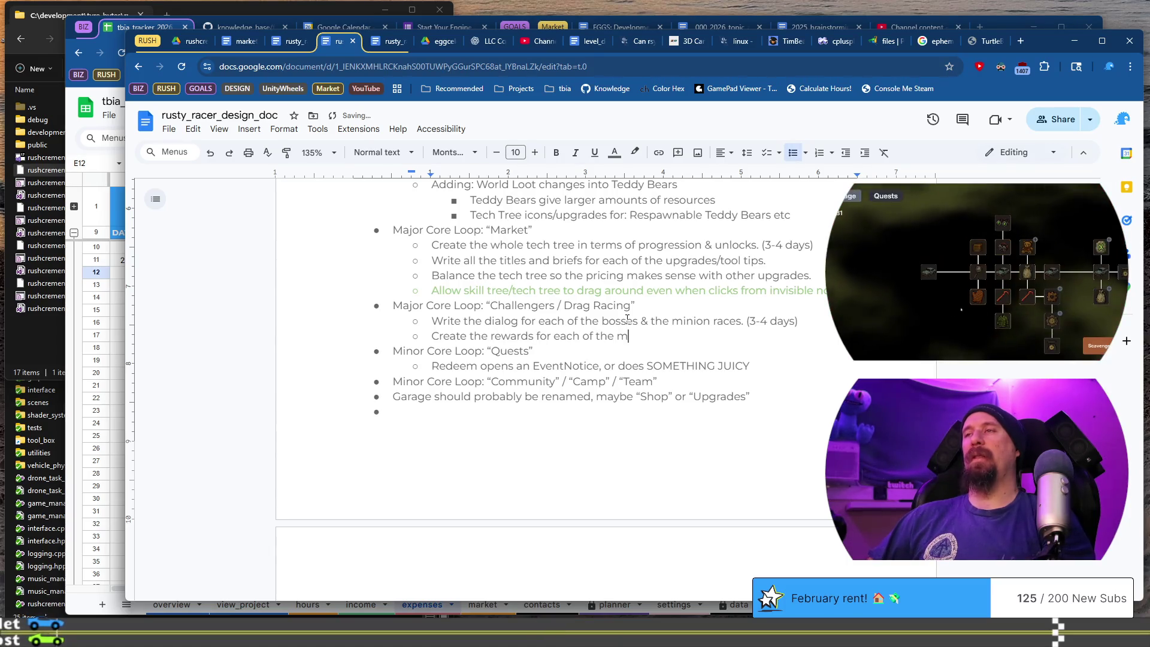
key(BackSpace)
key(BackSpace)
text(and bosses)
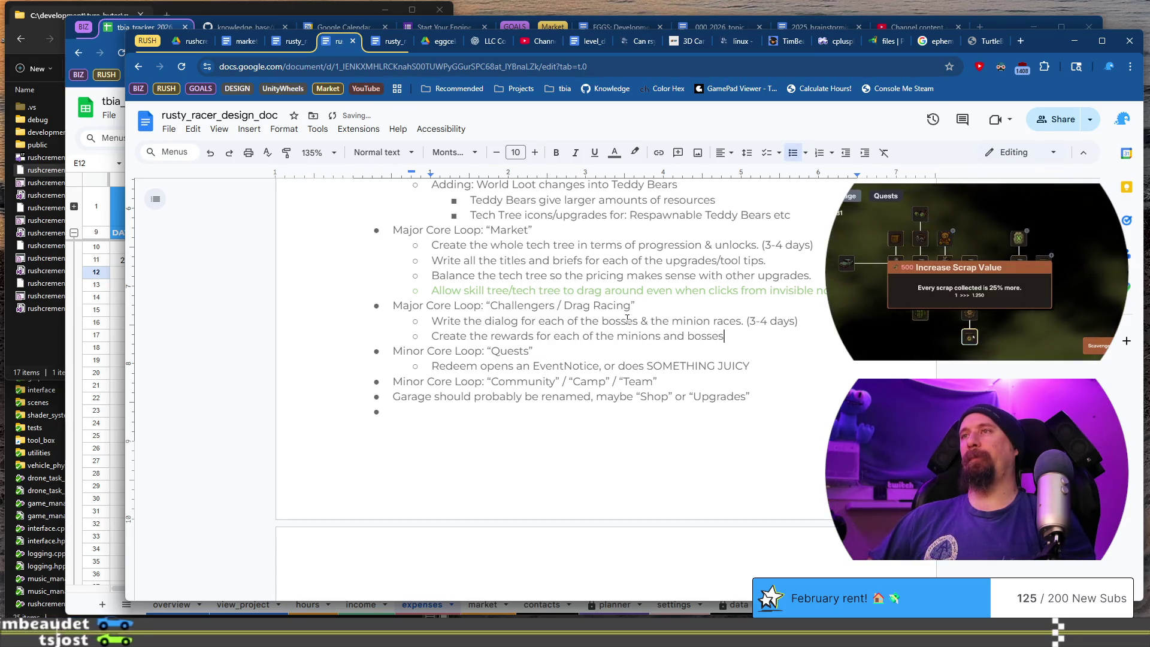
Move the rewards task above the dialog task and end it with a period.
key(shift+Home)
key(BackSpace)
key(Up)
key(Home)
key(Return)
key(Up)
text(Create the rewards for each of the minions and bosses)
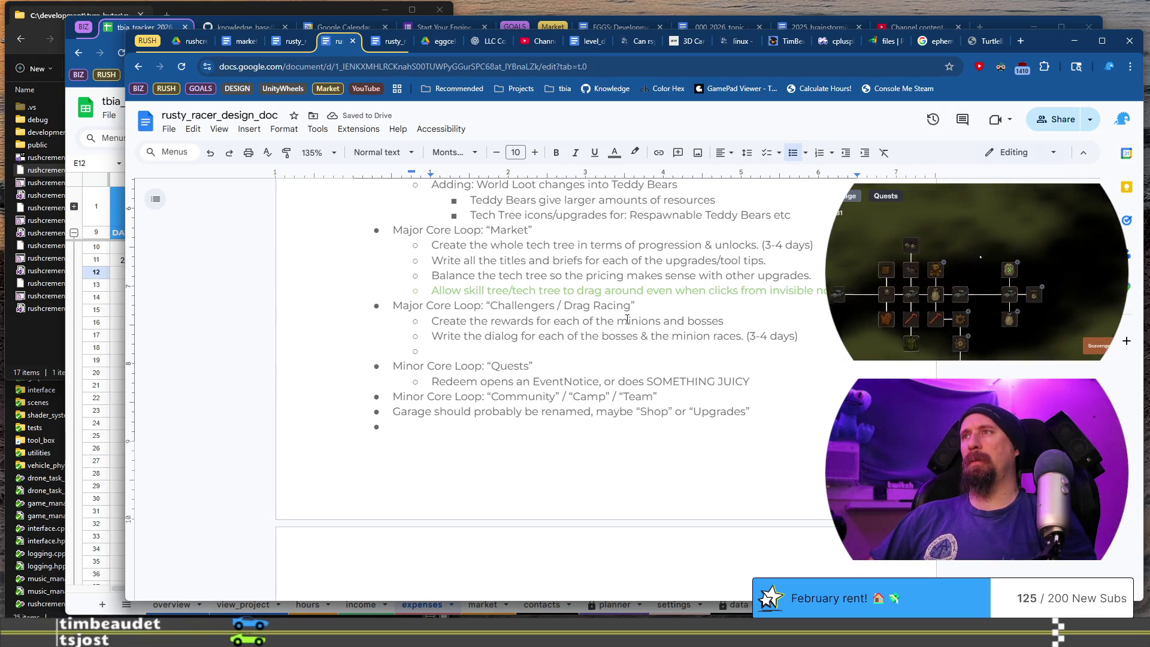
text(.)
key(Return)
Add the task 'Create and give the Charms' under Challengers / Drag Racing.
text(Give the)
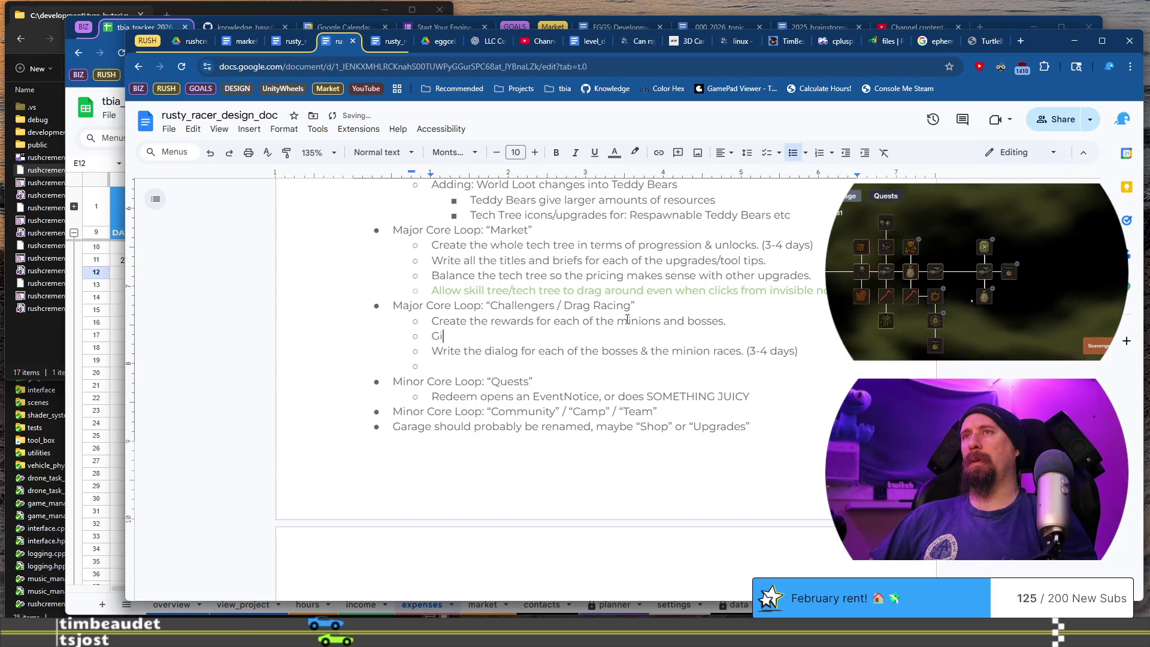
key(BackSpace)
key(BackSpace)
key(BackSpace)
text(Create and give the “C)
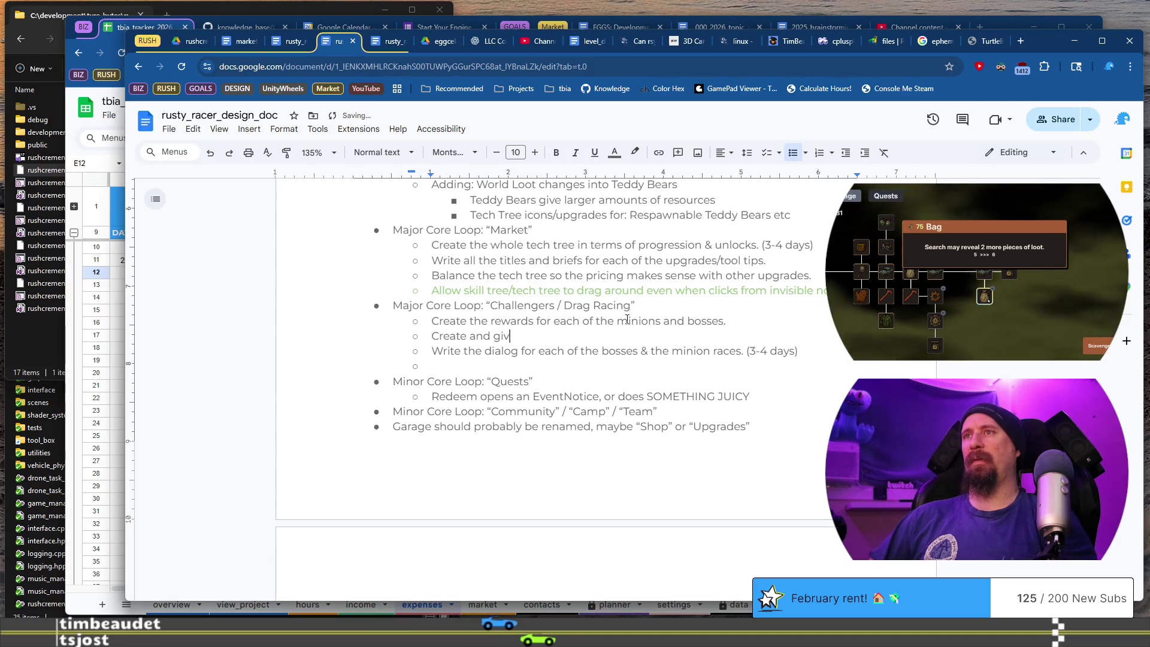
text(harms")
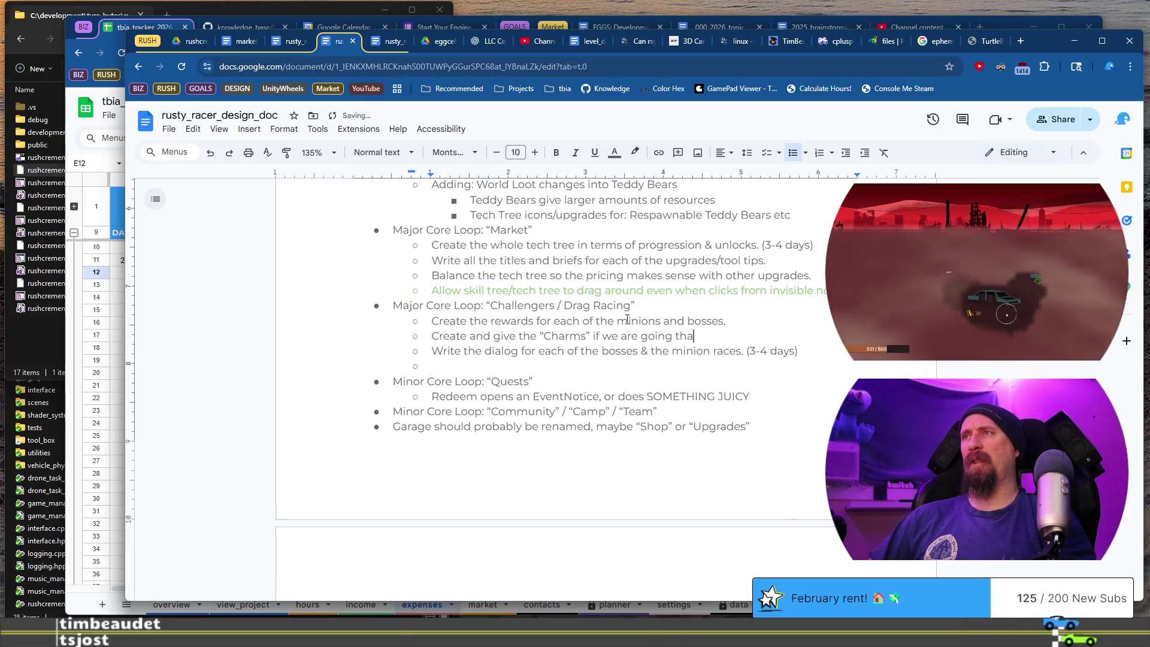
text(t direction.)
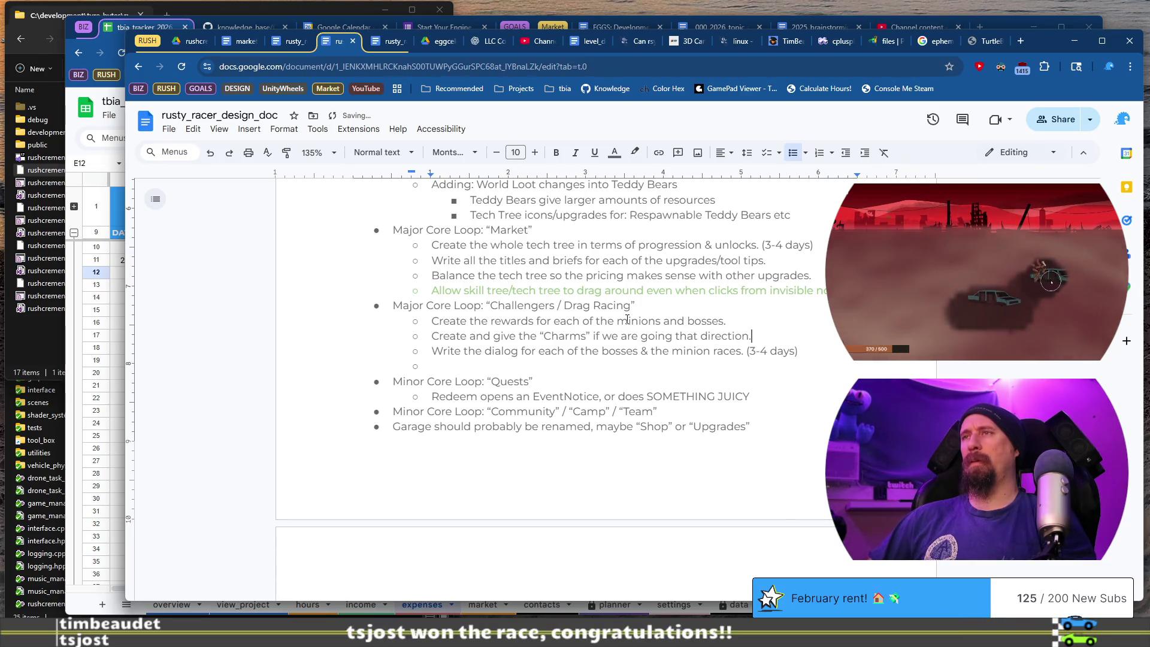
Add an indented note under it: 'before balancing the tech tree to ensure they exist.'.
key(Return)
key(Tab)
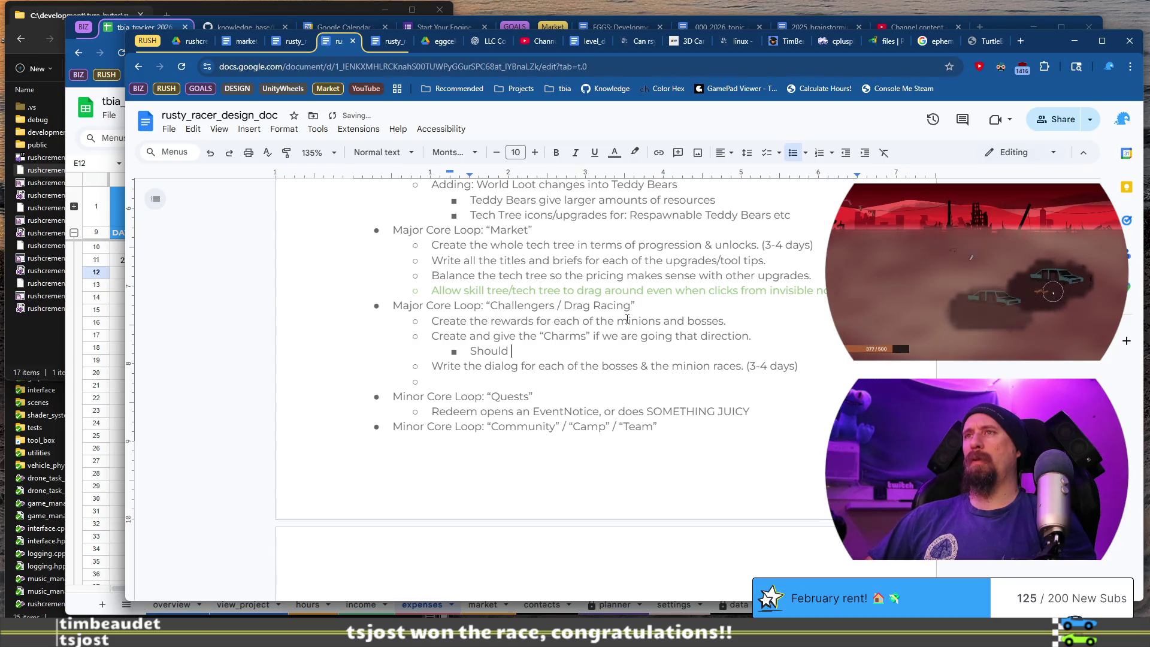
text(happen before balancin)
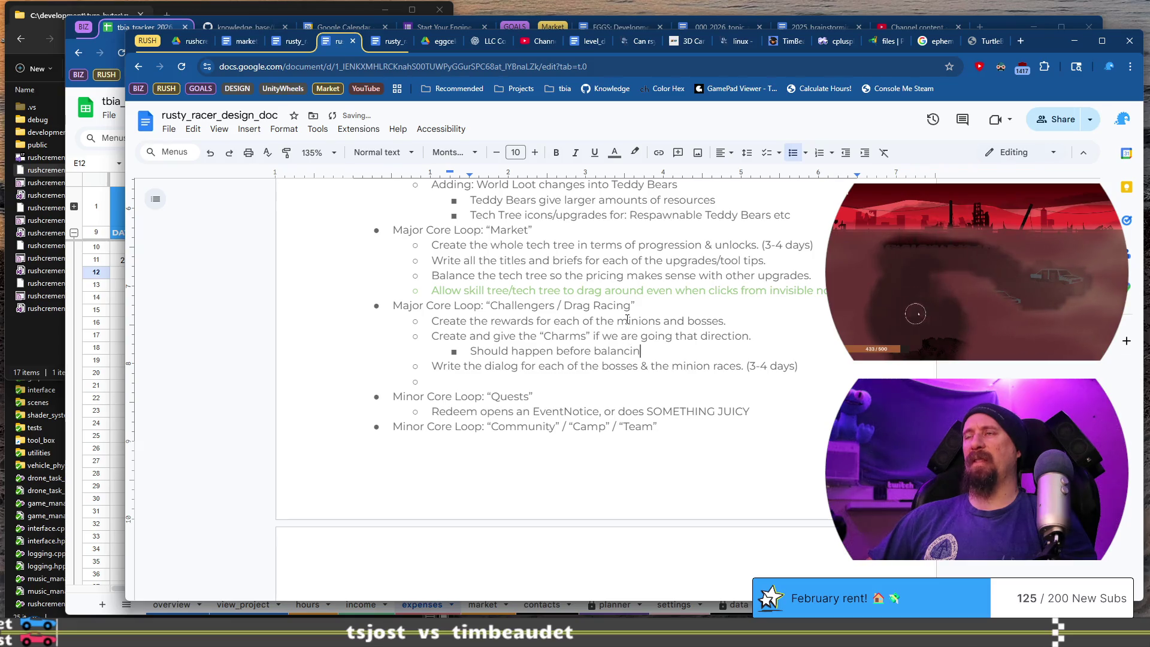
text(g the tech tree to ensure)
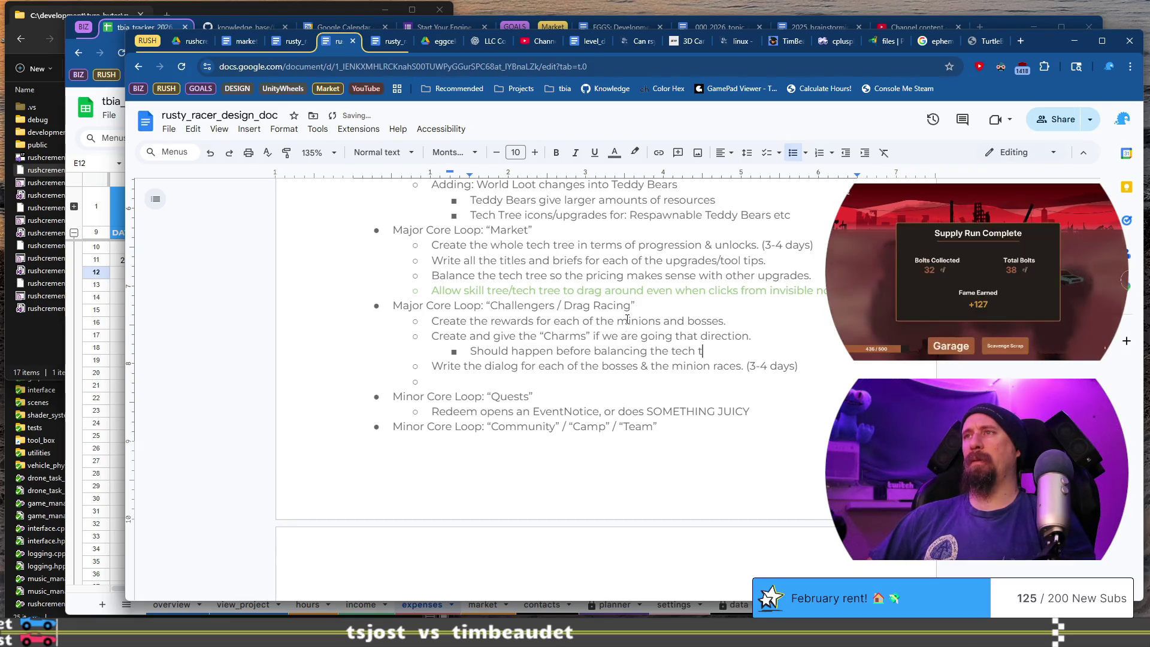
text( they exi)
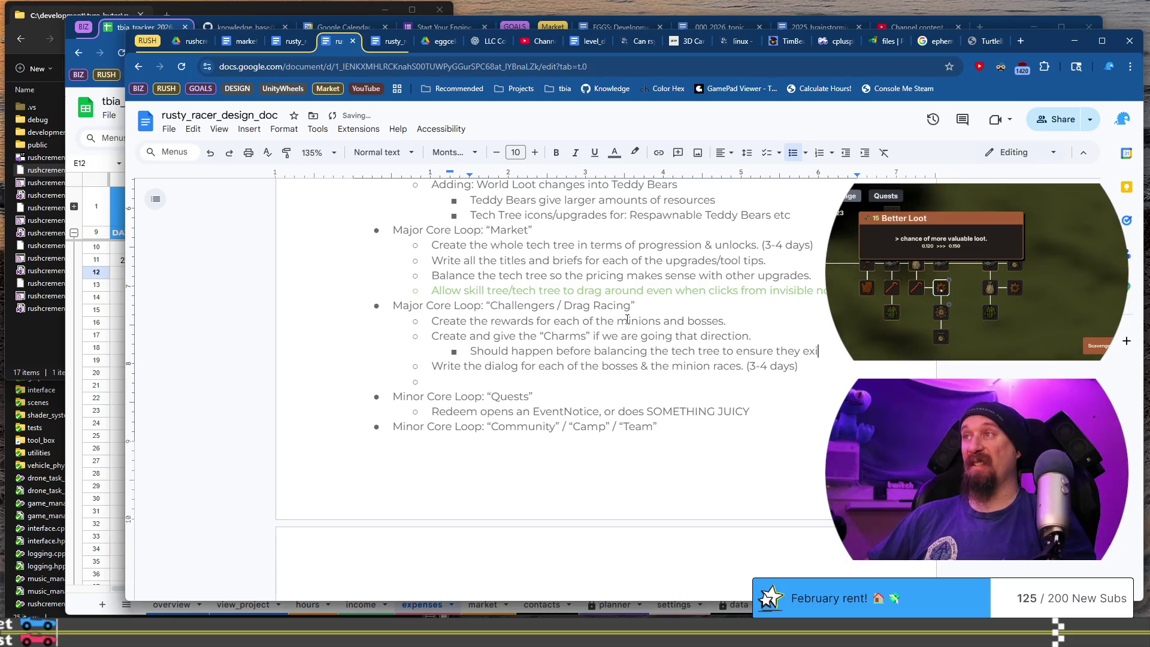
text(st.)
key(shift+Home)
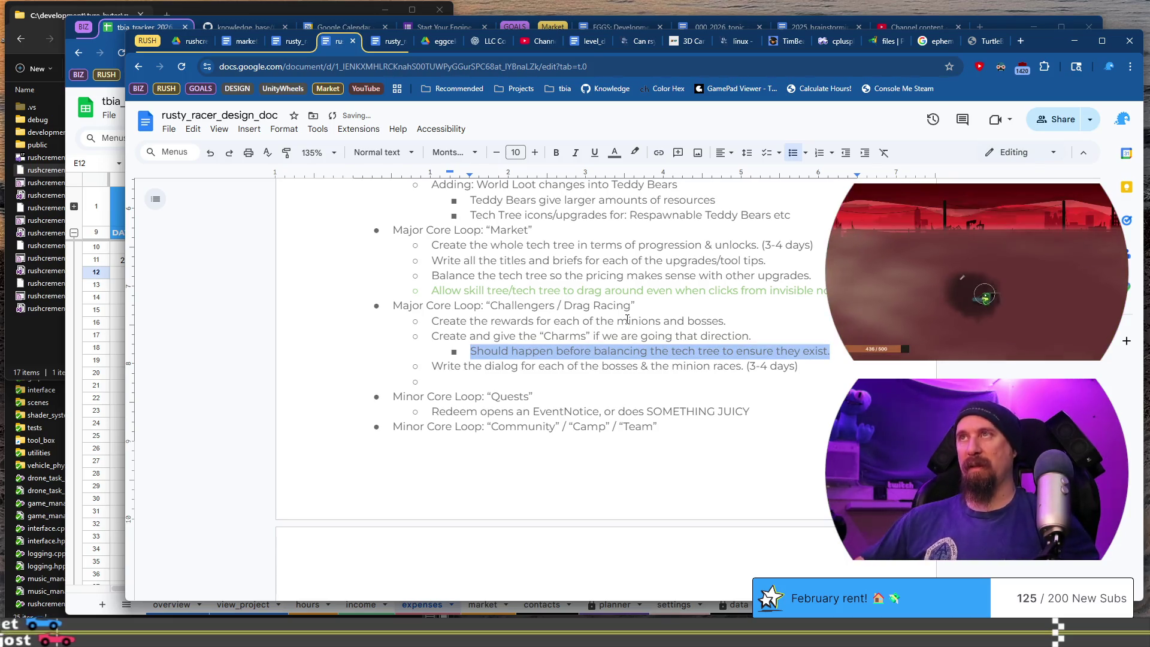
key(Down)
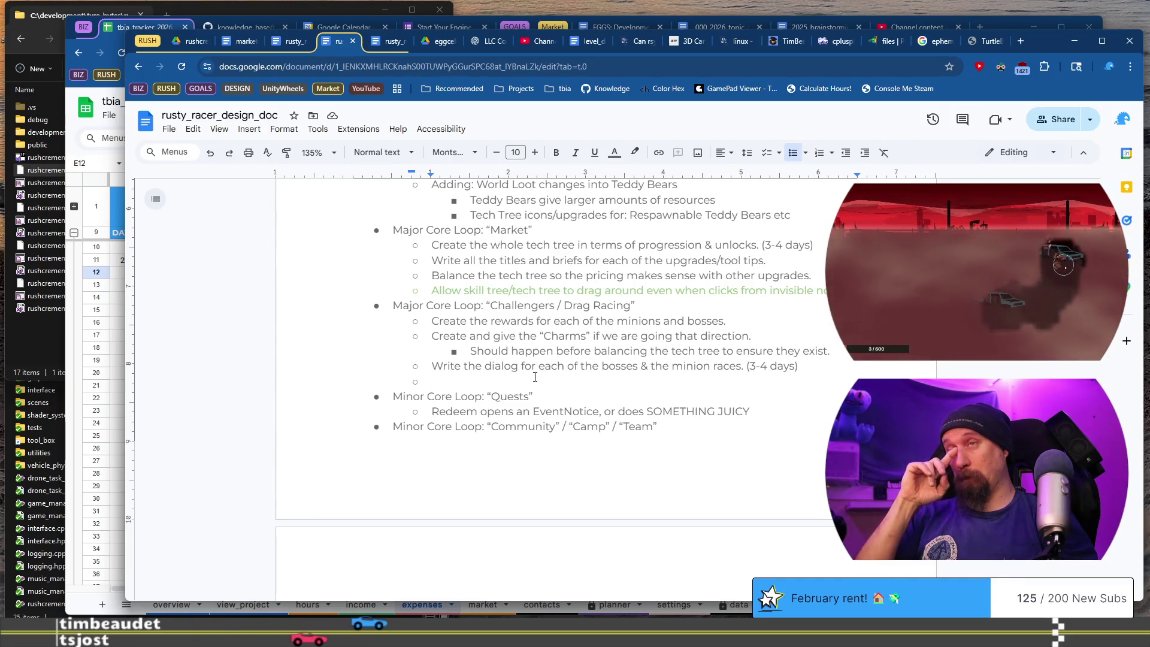
key(Up)
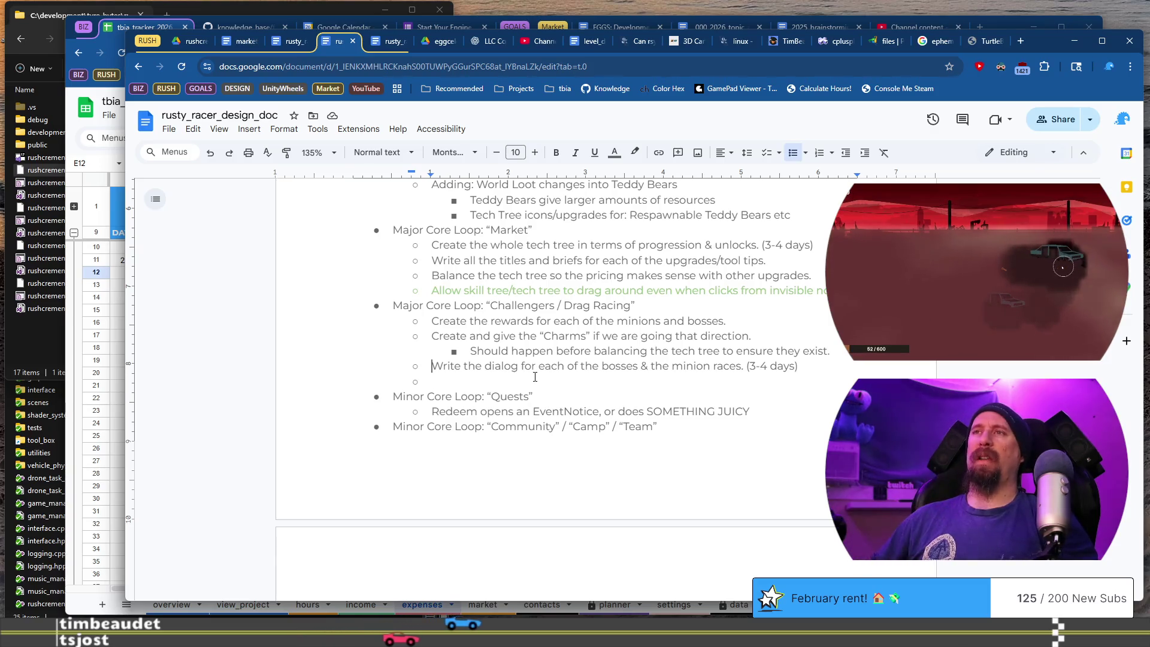
Insert a player car upgrades task above the dialog task, referring to Mechanic Garage.
key(shift+End)
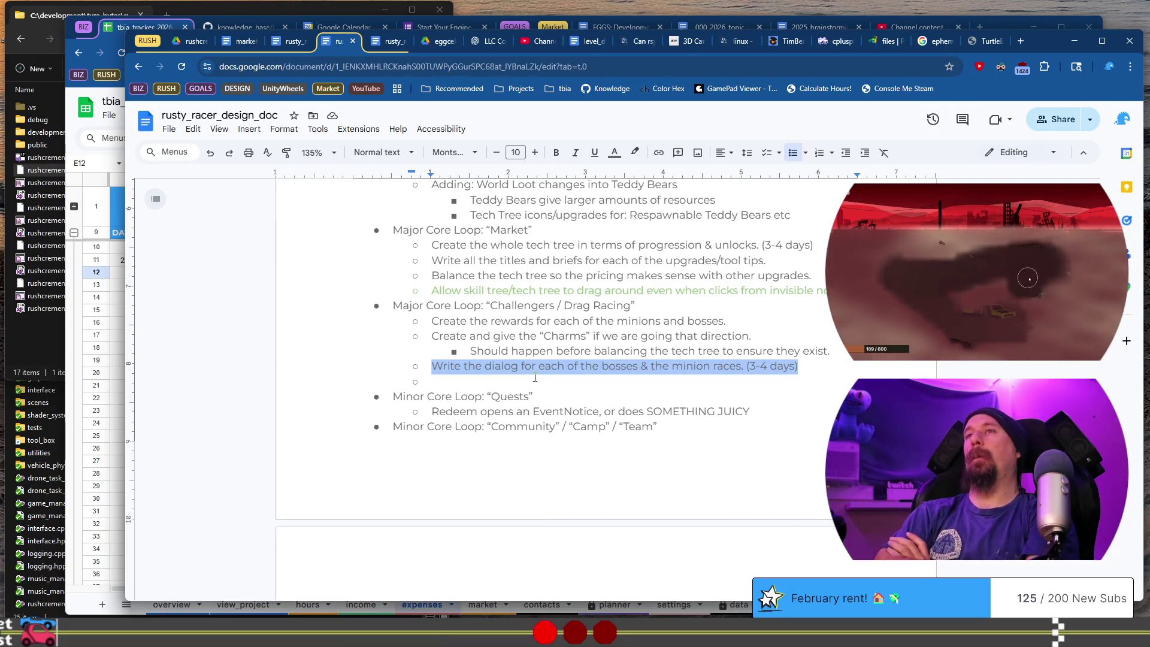
key(Left)
key(Return)
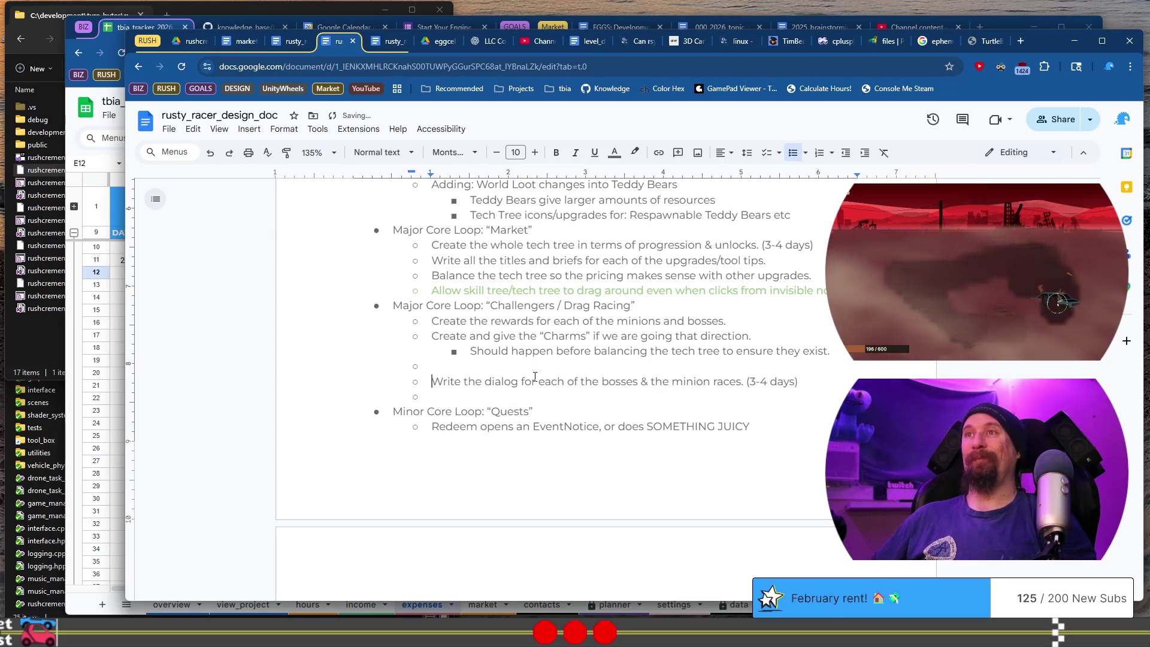
text(Create the player car rewo)
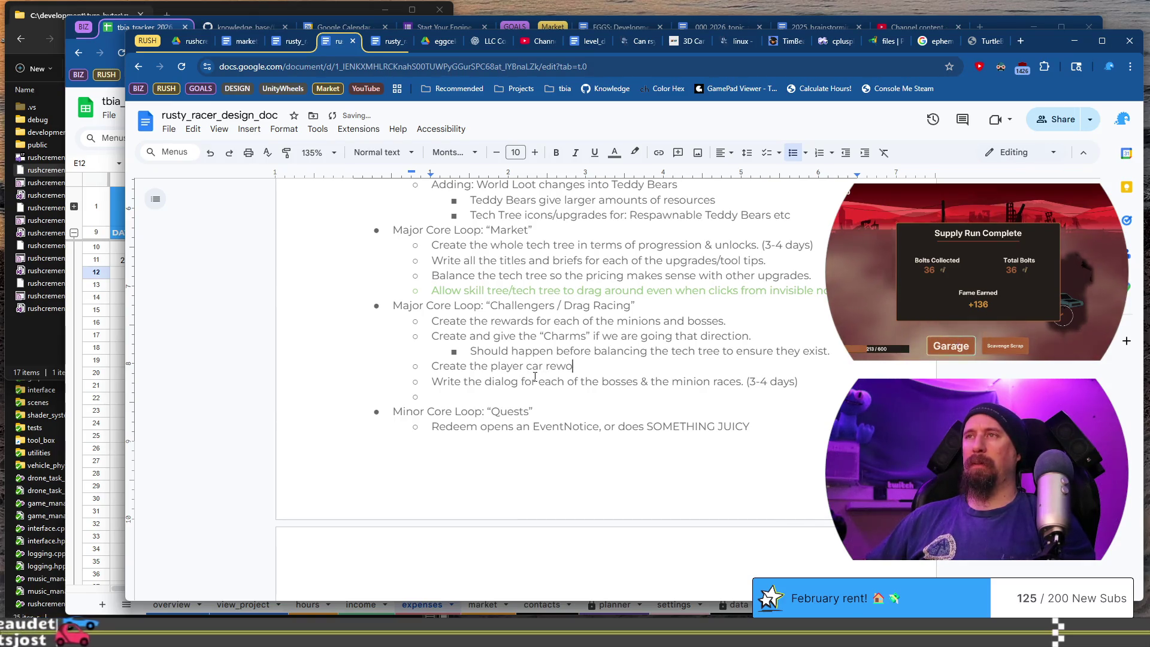
key(BackSpace)
key(BackSpace)
key(BackSpace)
text(upgd)
key(BackSpace)
text(rades, s)
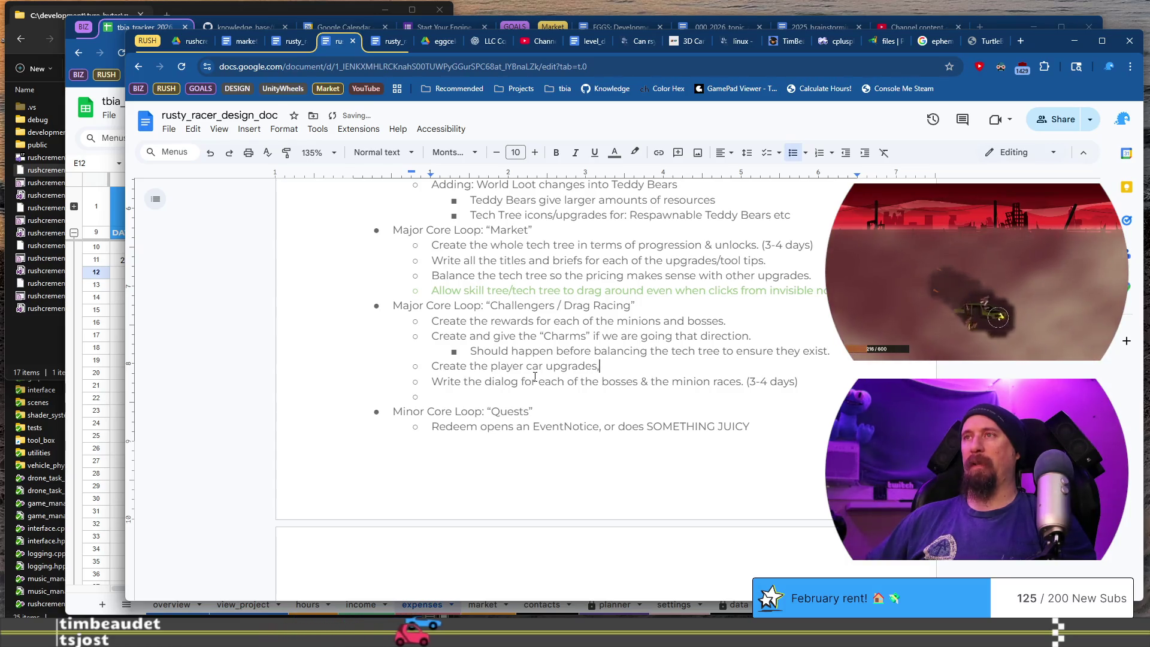
text(ee Minor)
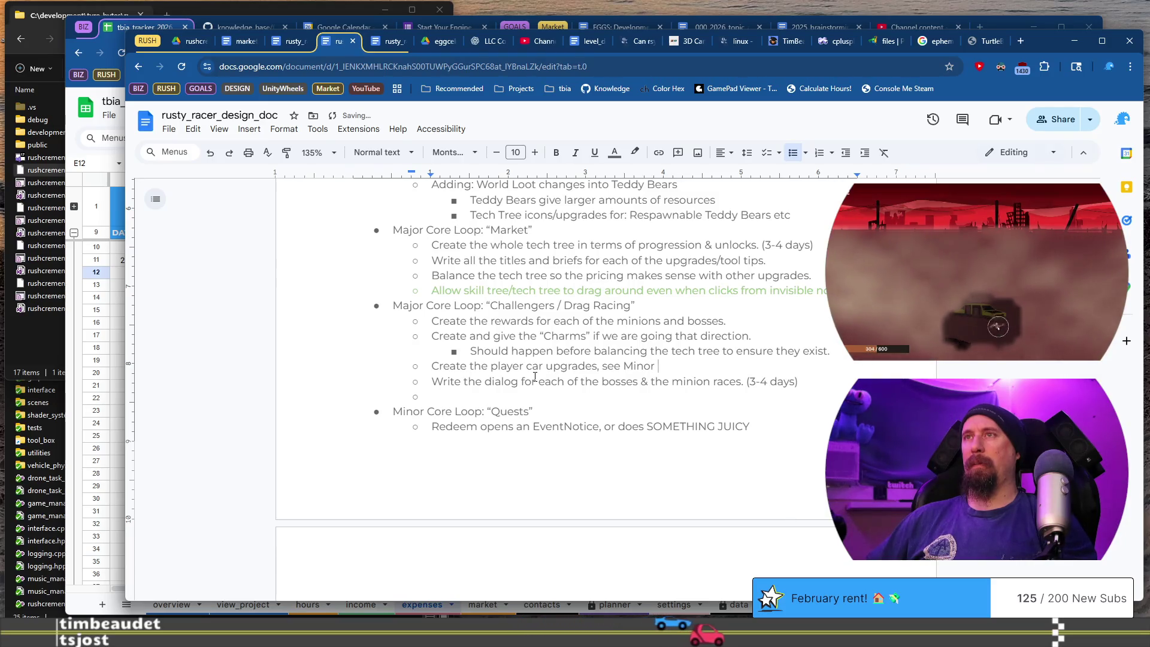
key(BackSpace)
key(BackSpace)
key(BackSpace)
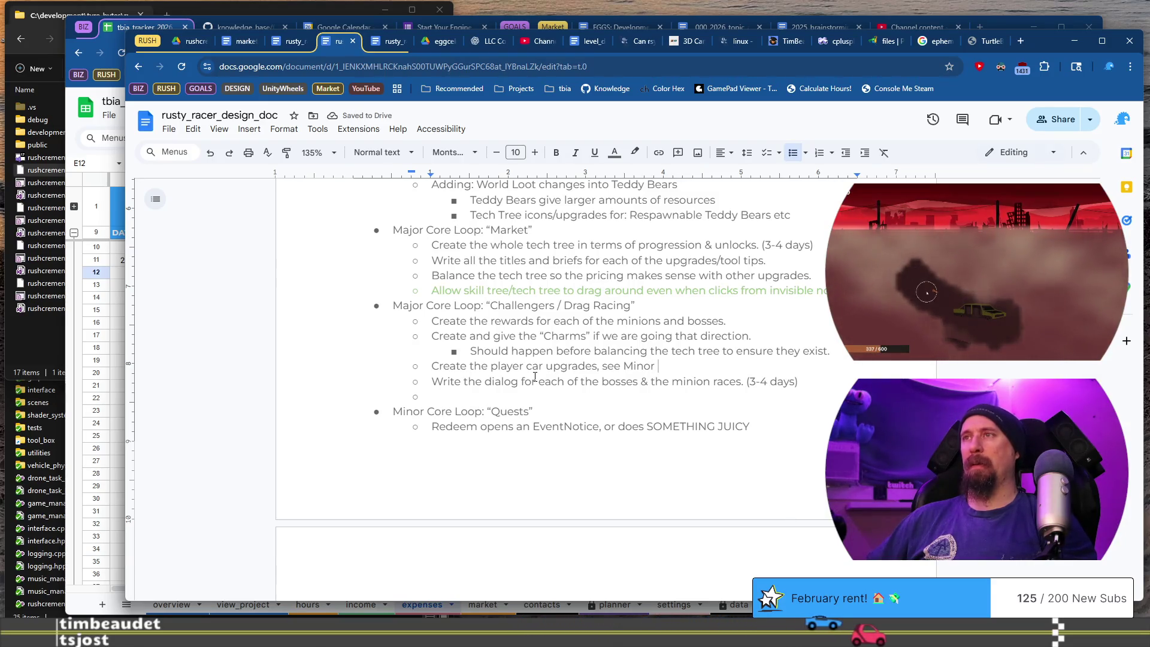
text(als)
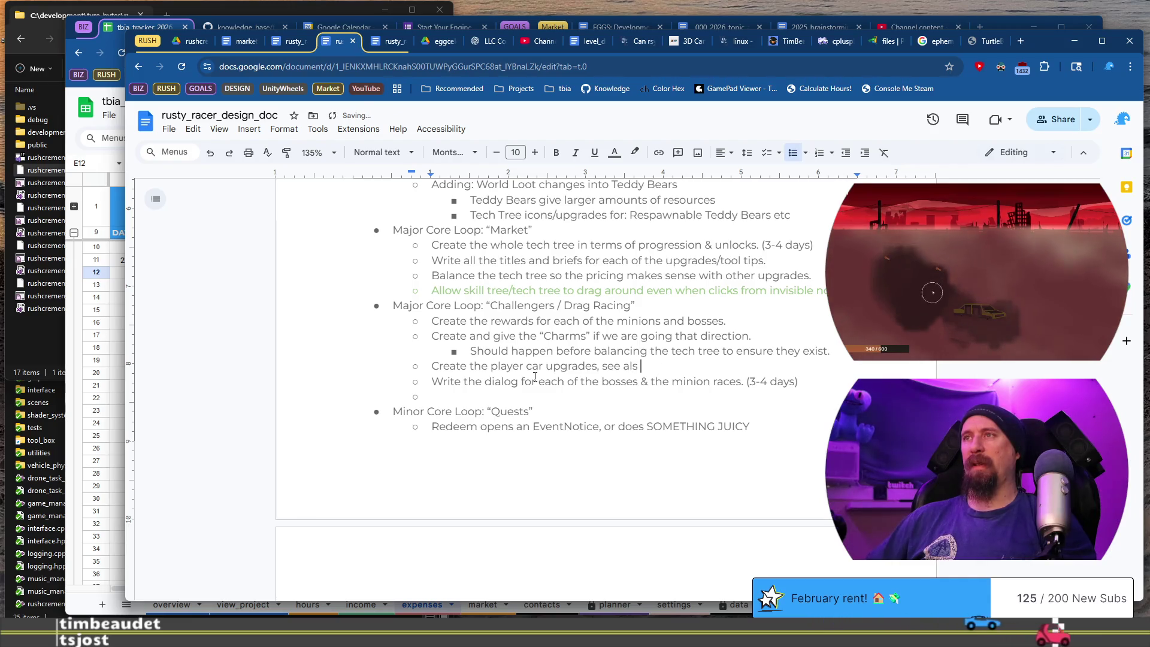
text(o Mechan)
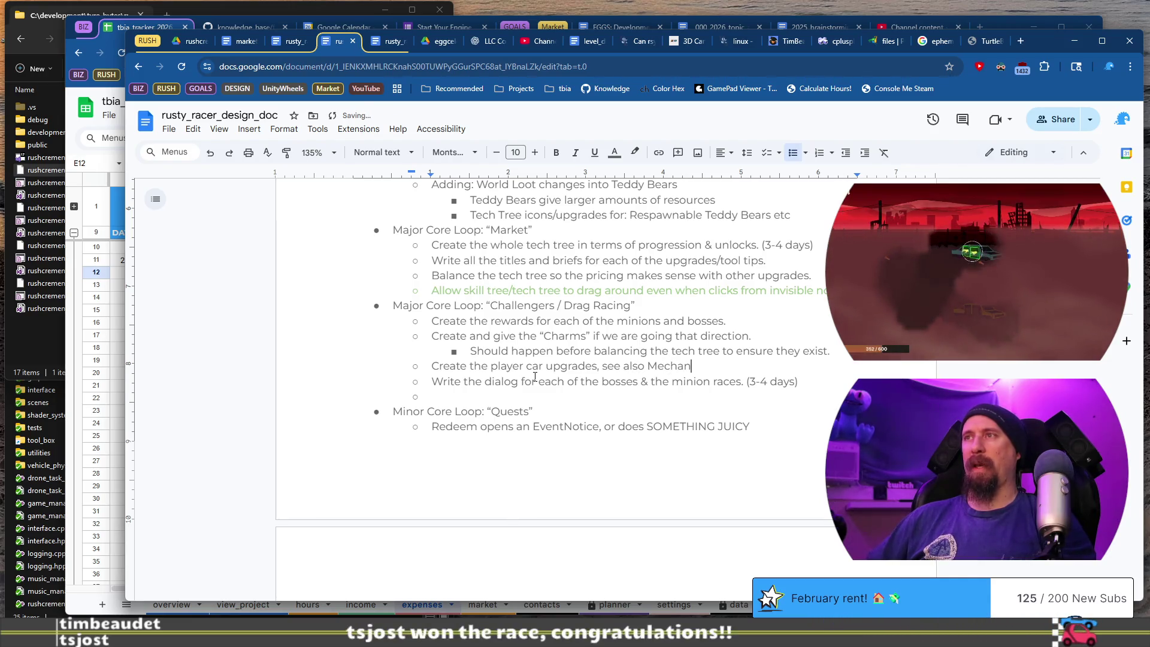
text(ic Garage)
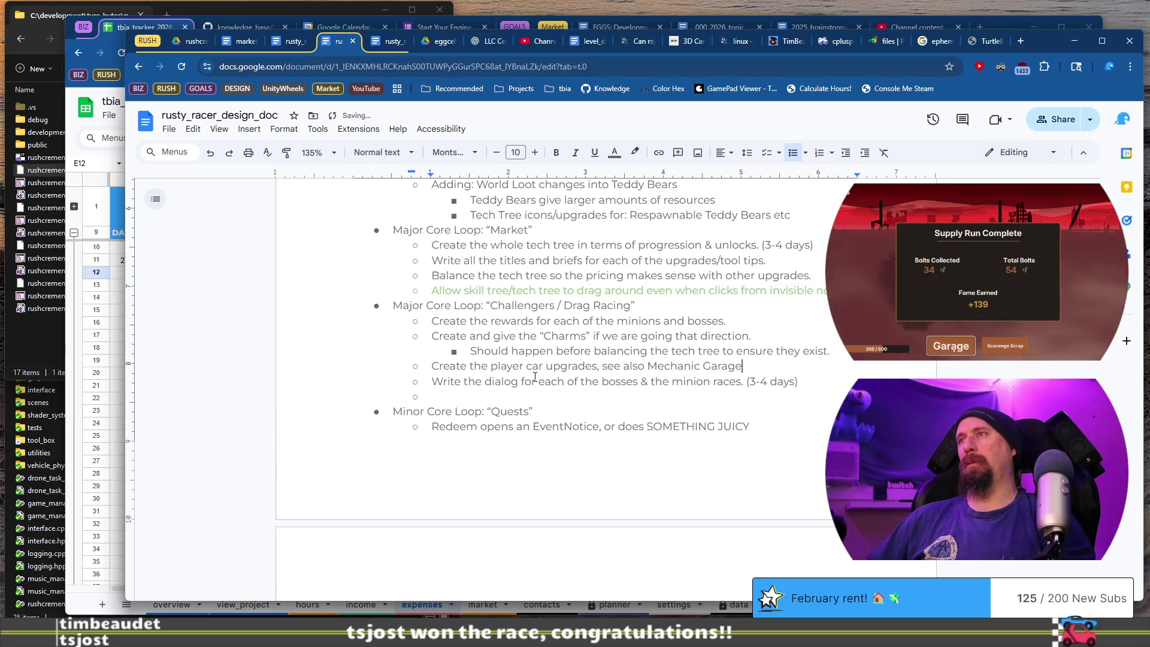
text(.)
key(Down)
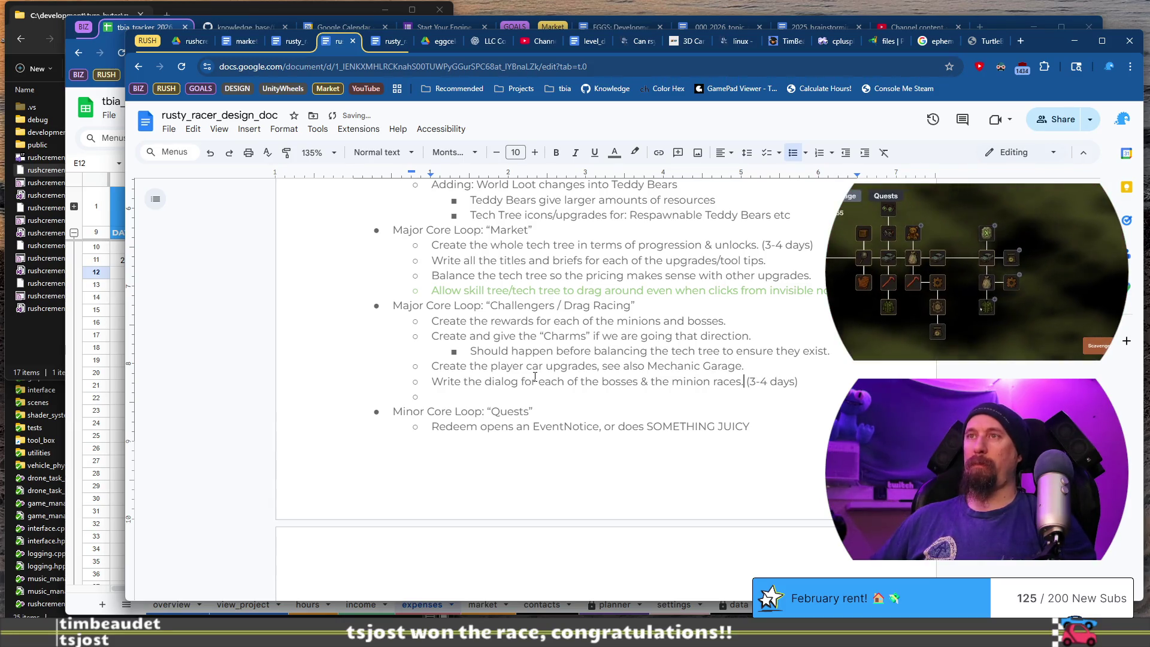
key(Down)
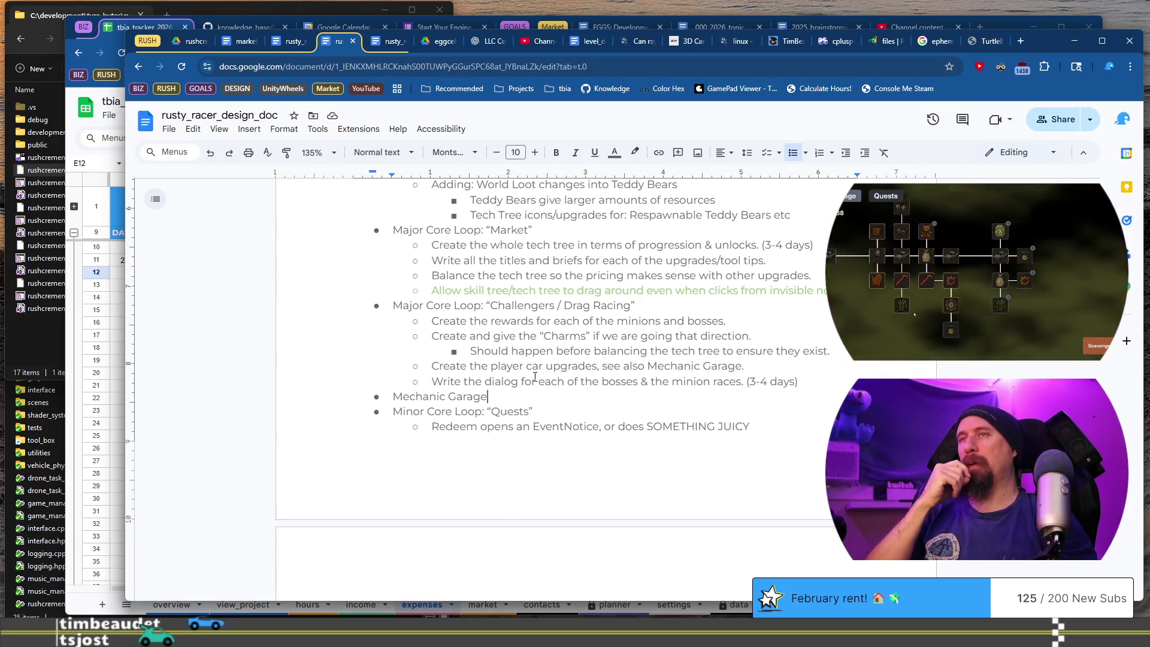
Keep Mechanic Garage as a top-level bullet, add a colon and start a sub-item.
key(Home)
key(Tab)
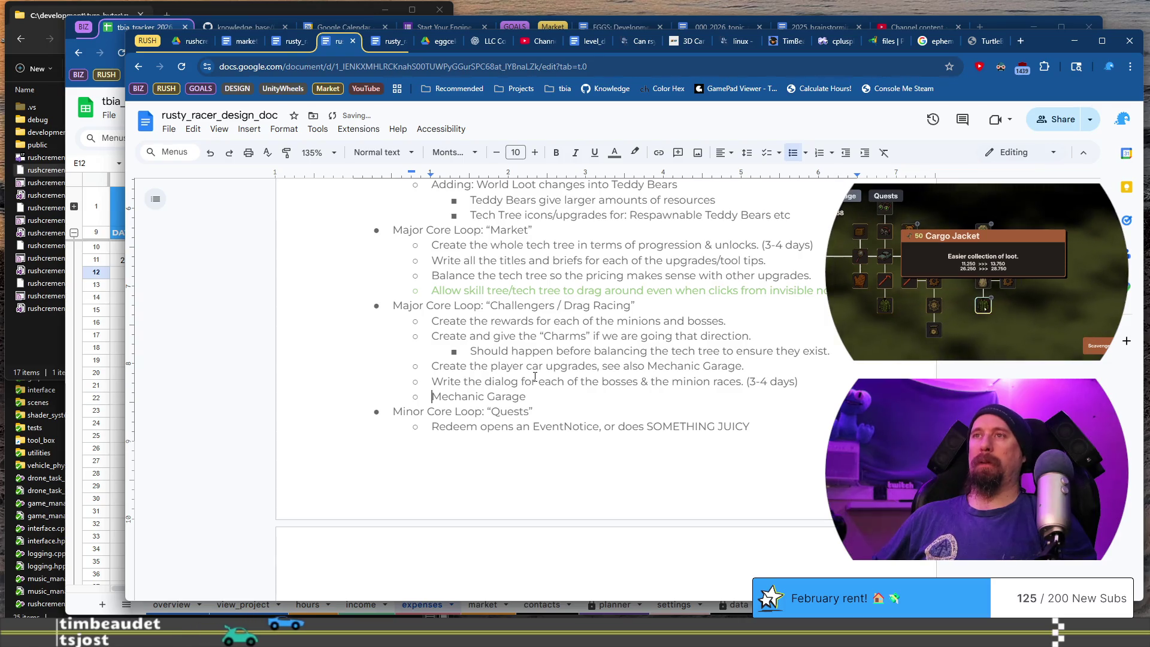
key(shift+Tab)
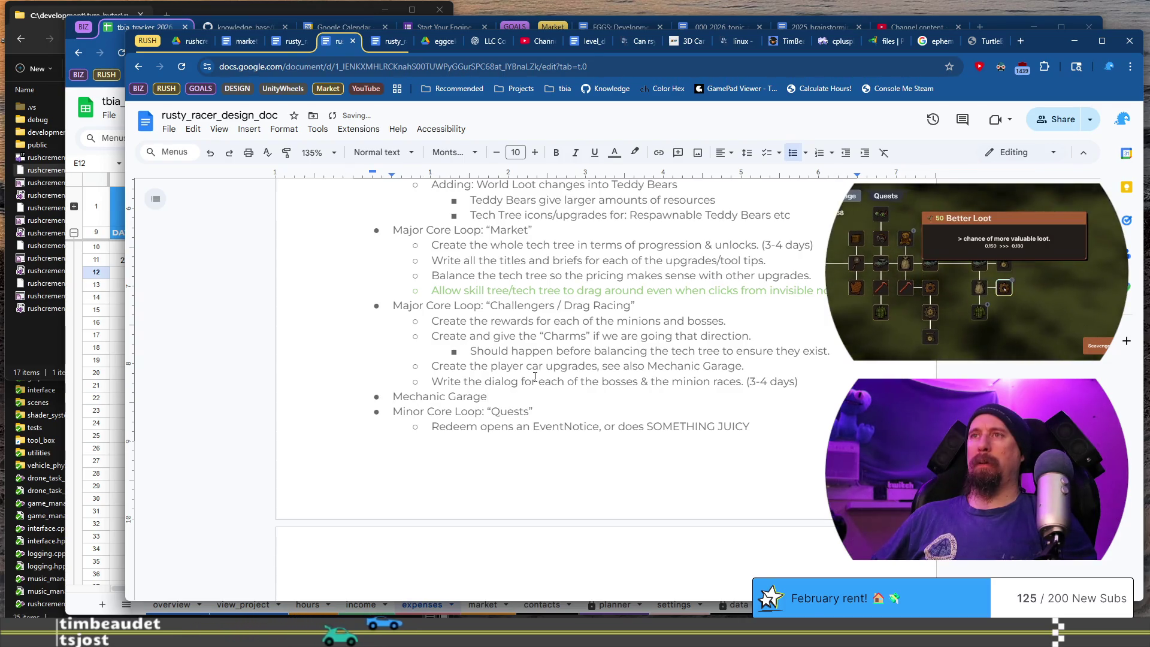
key(End)
text(:)
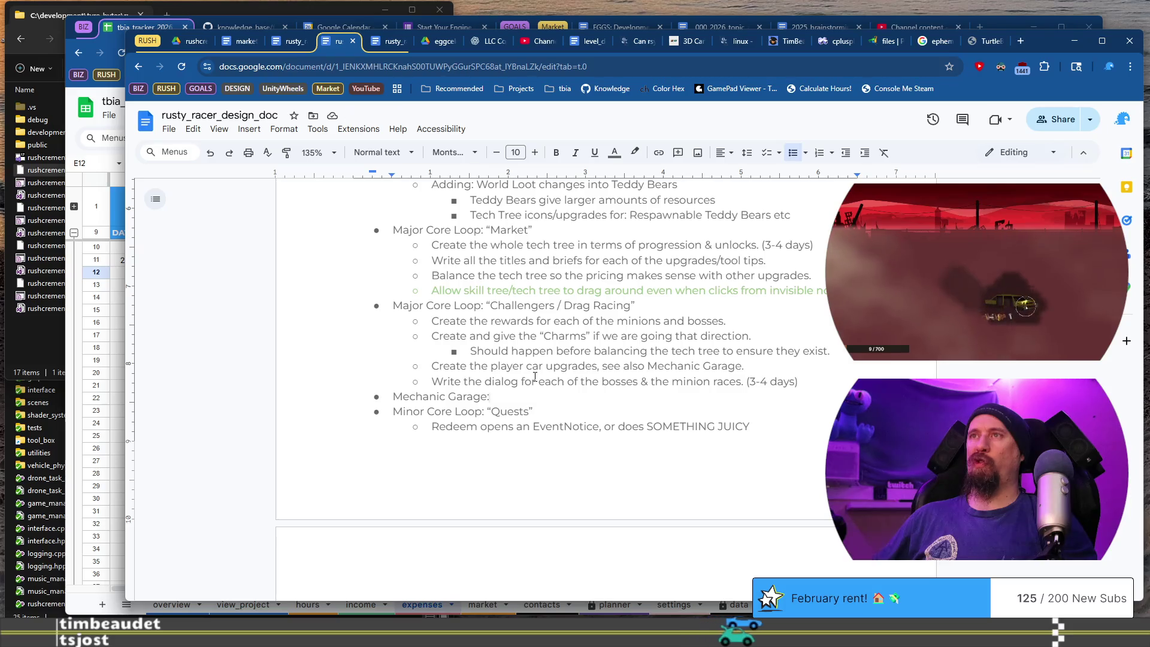
key(Return)
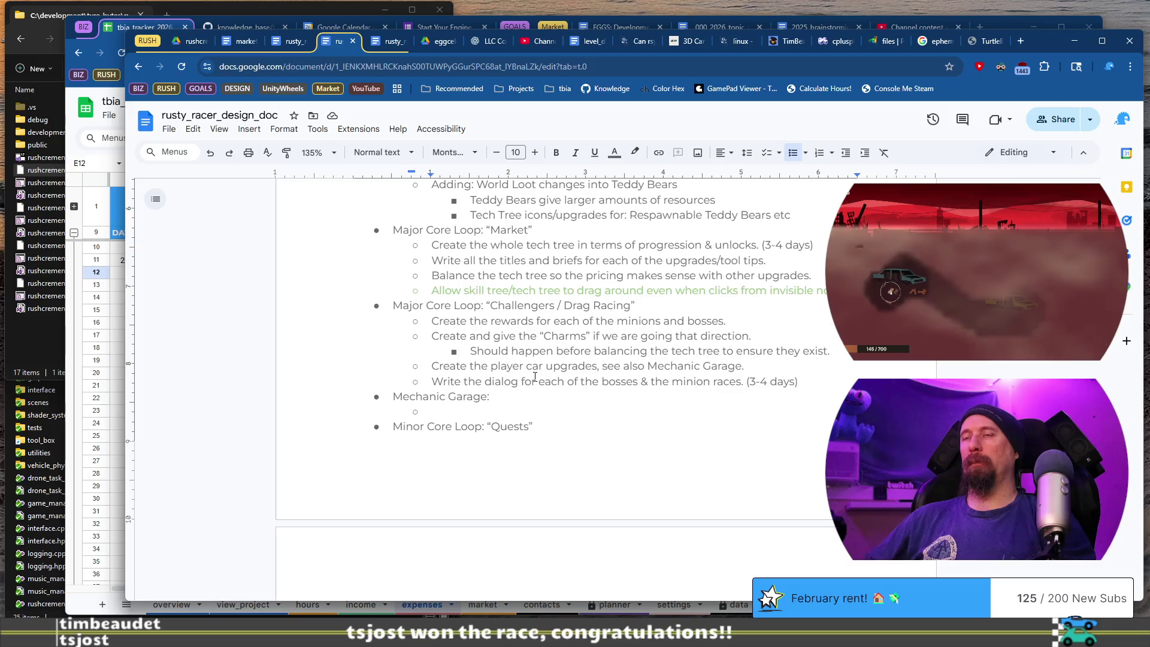
Add a sub-item about setting up the garage screen and its upgrades.
text(Need tosetup th)
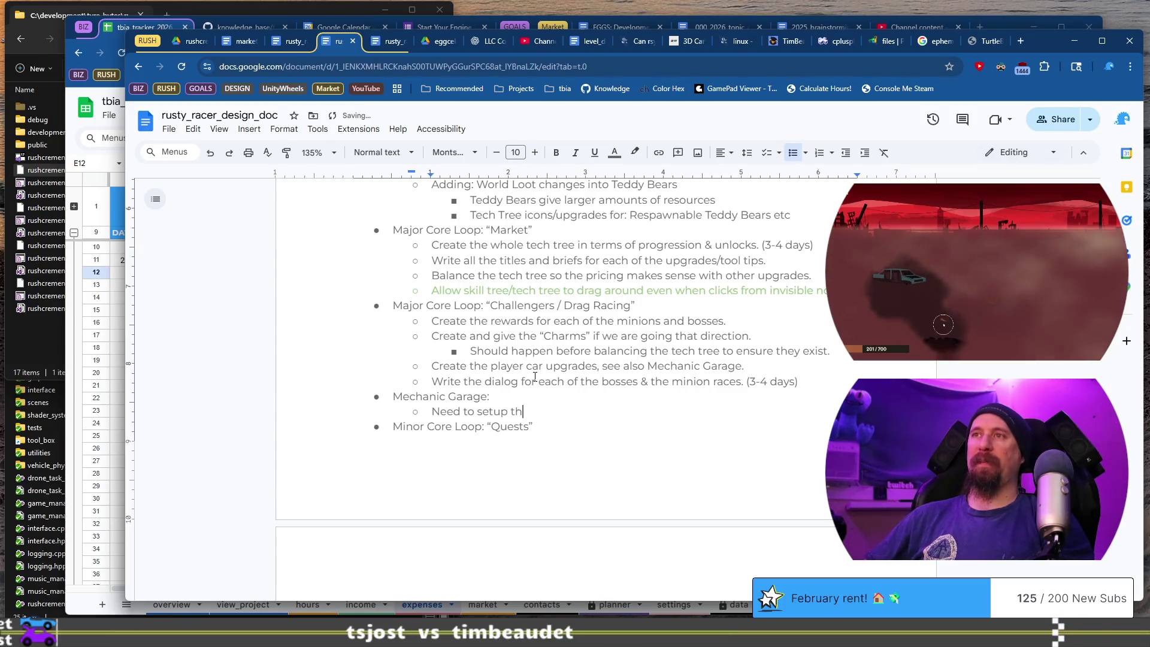
text(reen)
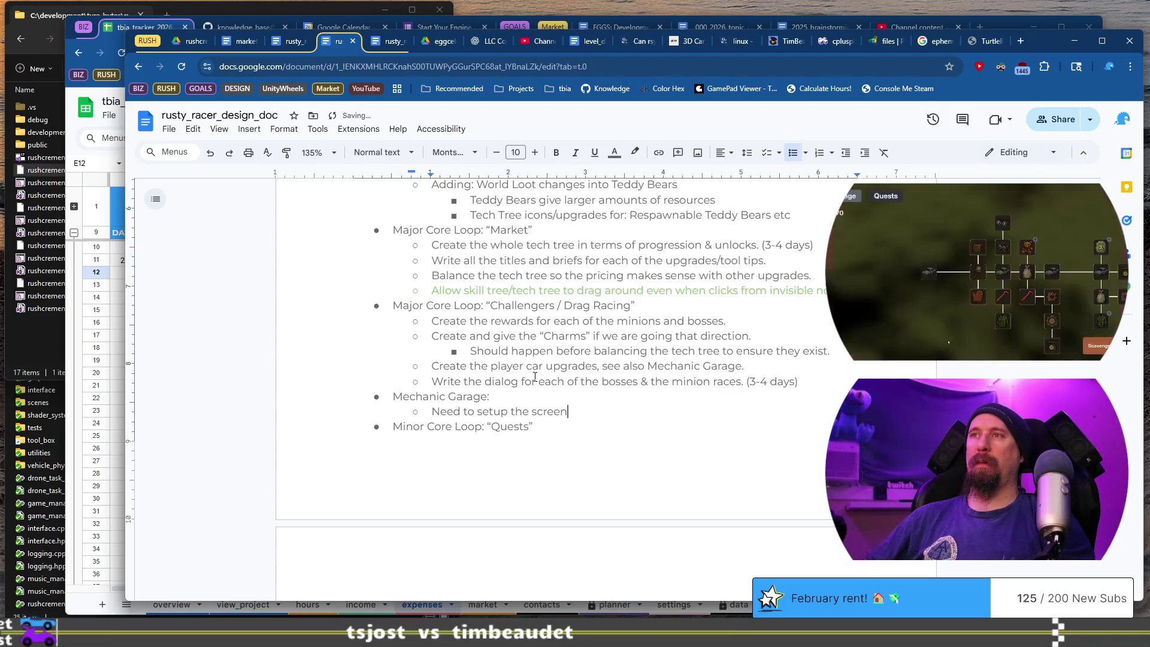
key(BackSpace)
text(, let the player)
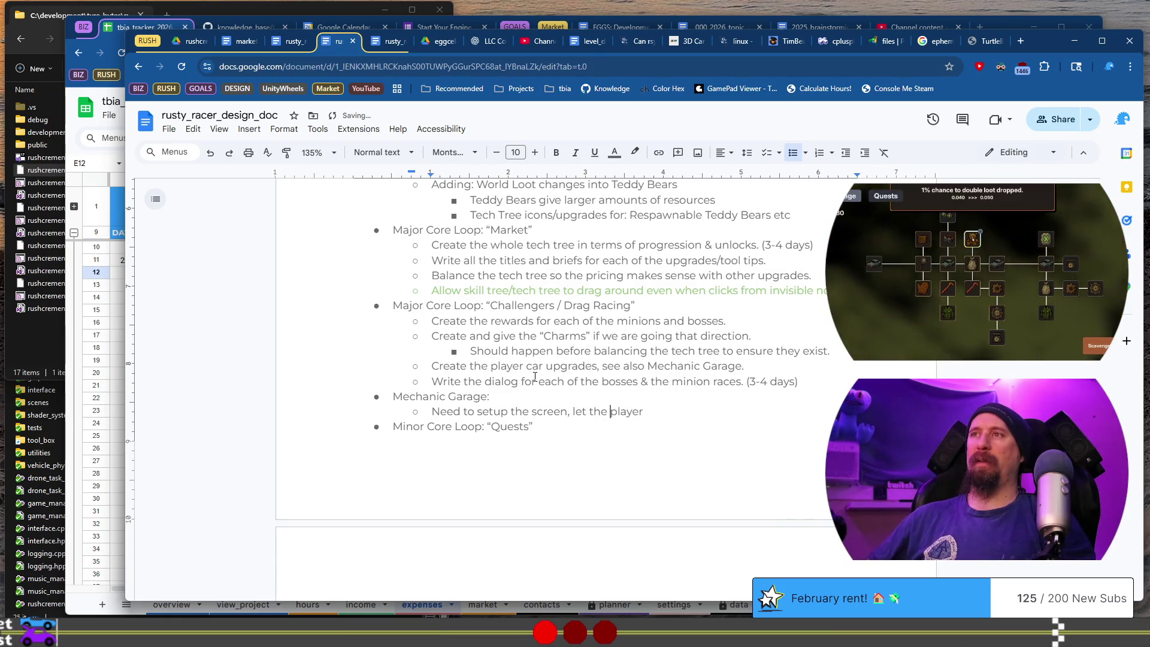
key(ctrl+Left)
key(ctrl+Left)
key(ctrl+BackSpace)
text(tease )
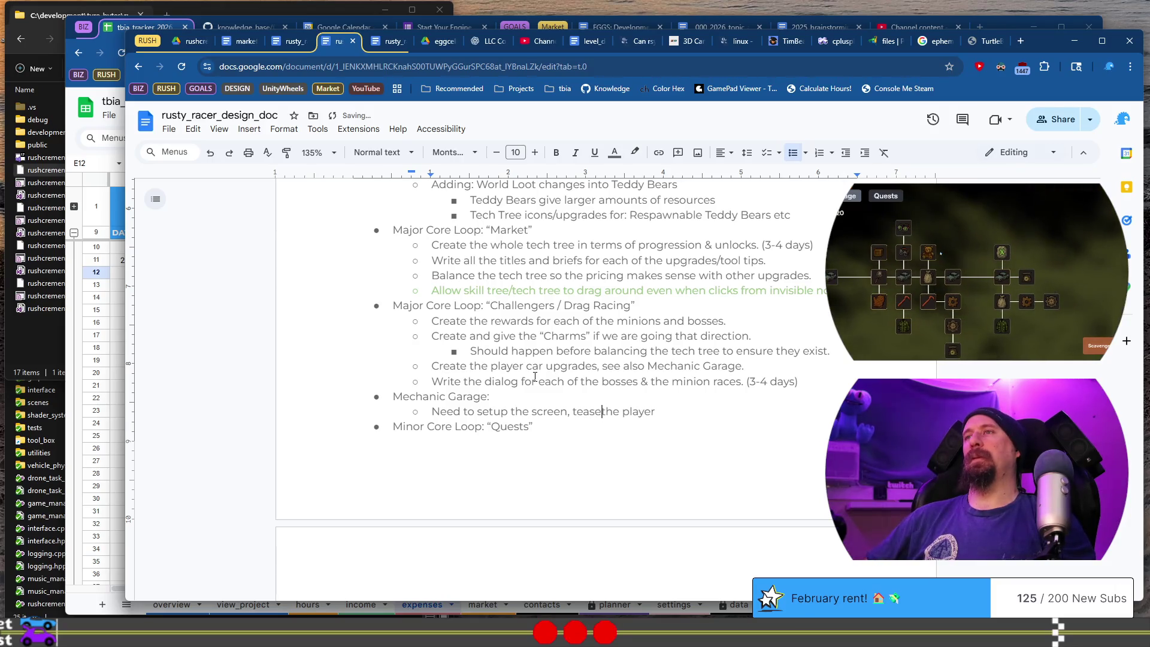
text( about future car)
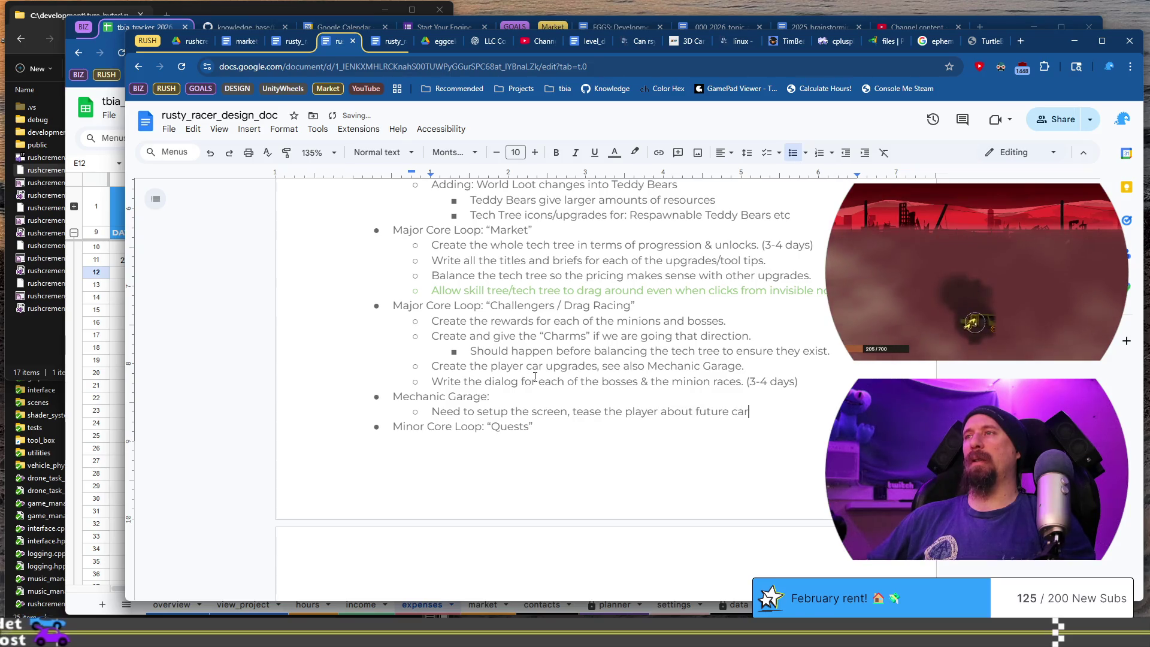
text(s & up)
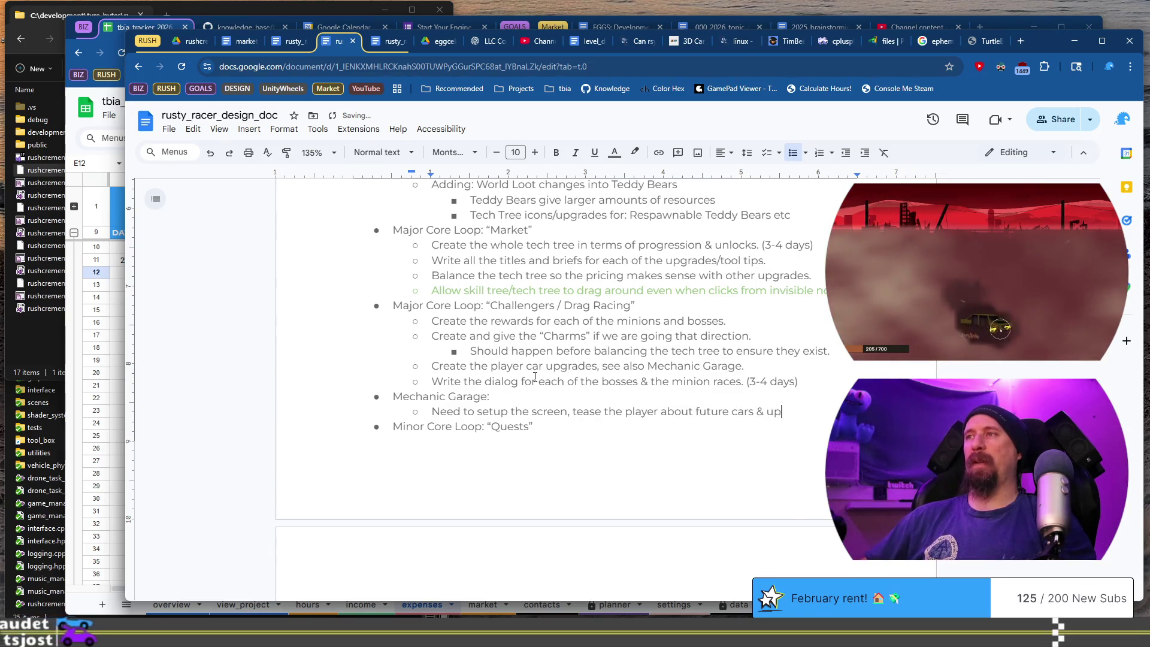
text(gra.)
Add a sub-item saying each car will have 5 upgrade slots.
key(Return)
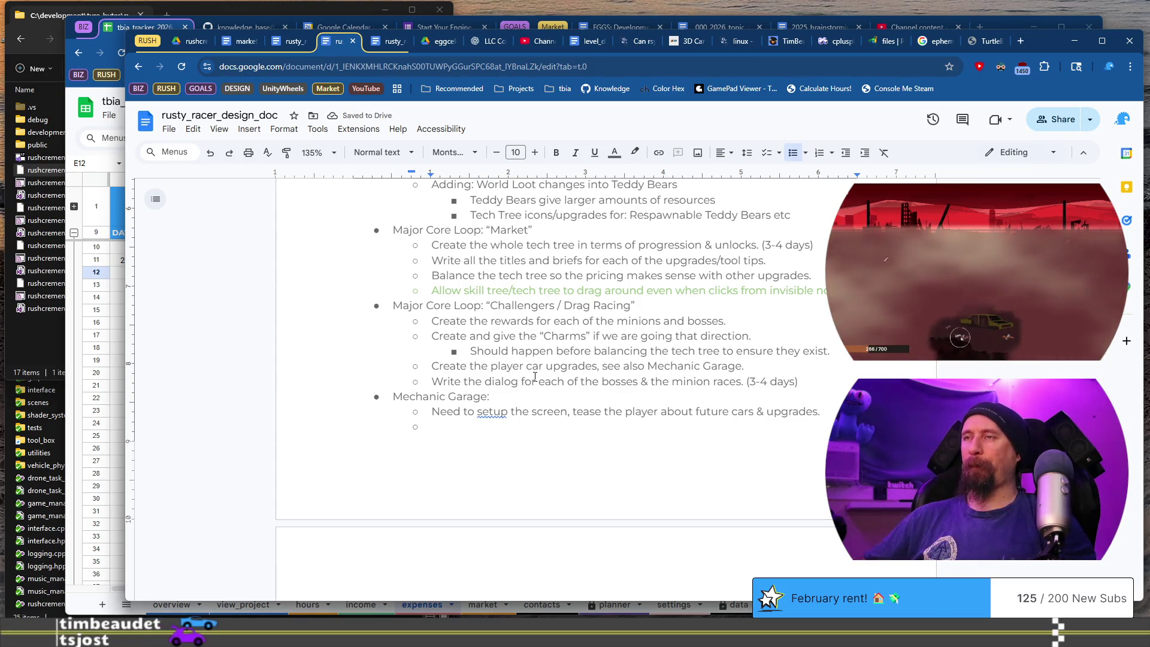
text(Each)
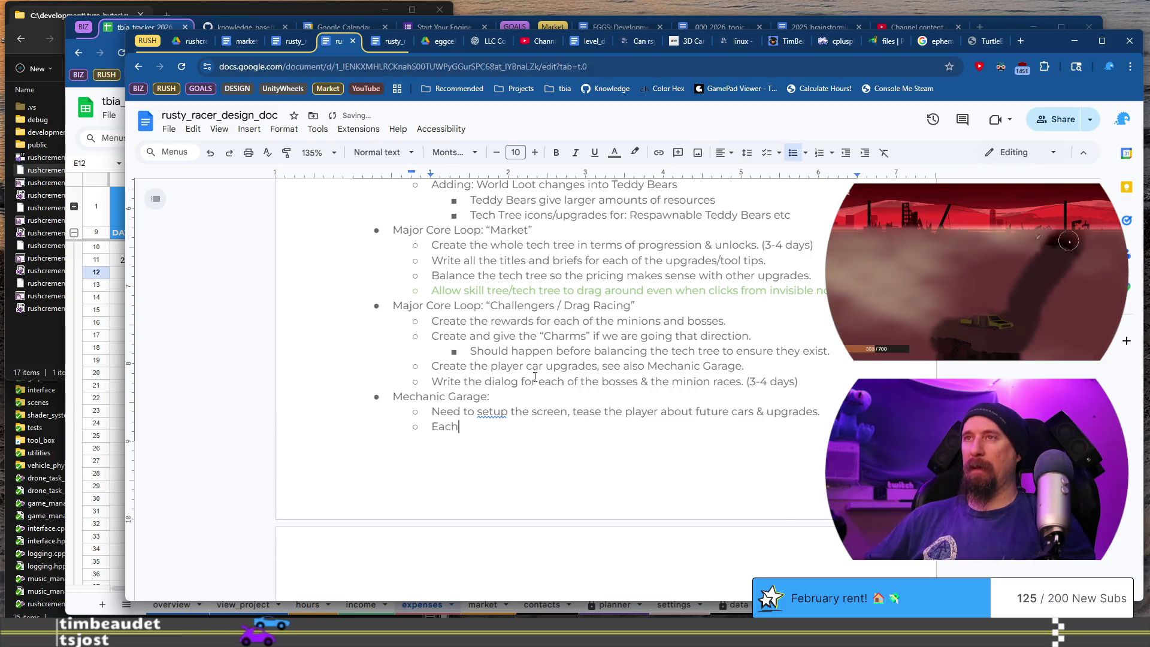
text( car will have 5 upg)
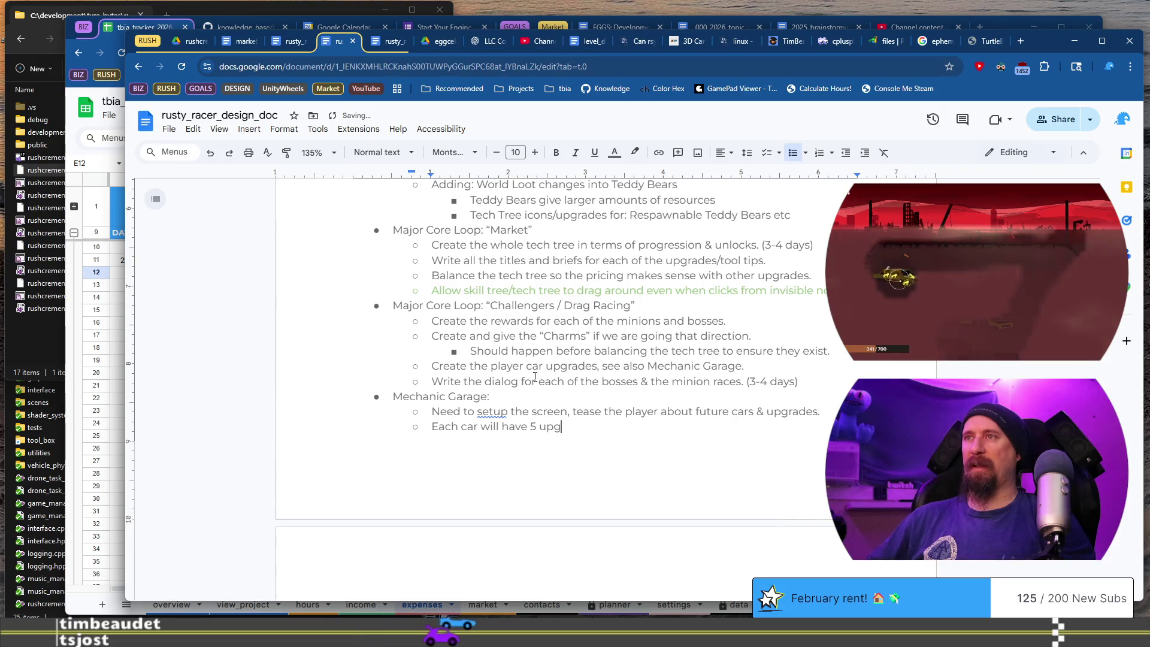
text(rade slots)
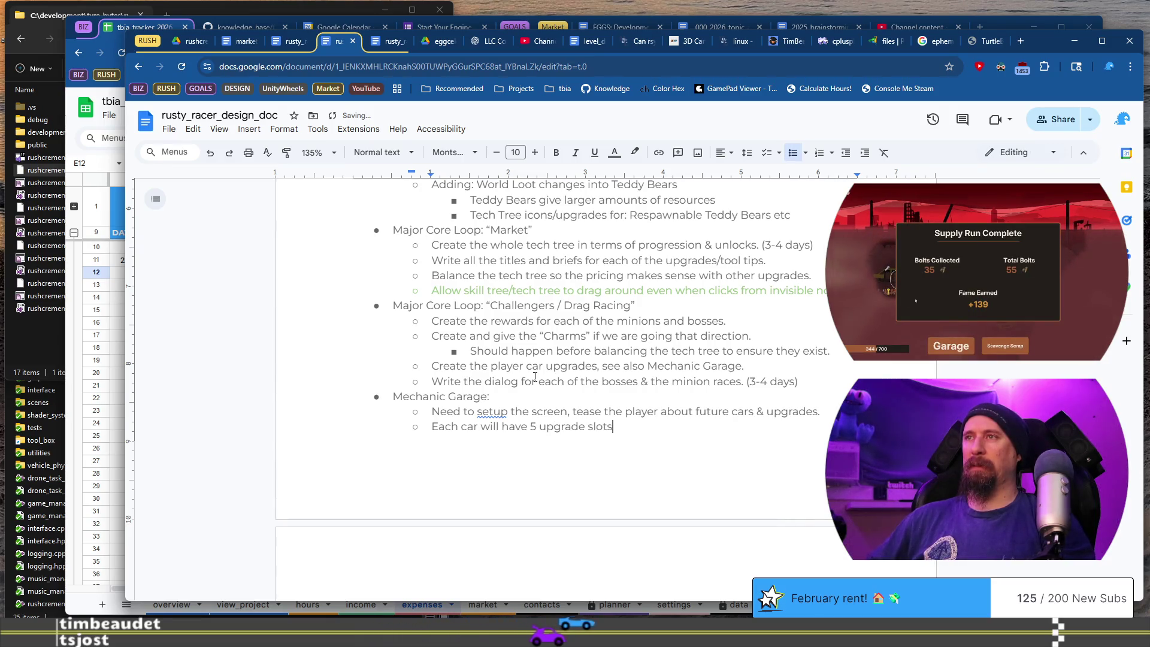
Add a sub-item saying the player can choose which upgrades to use, without the price note.
key(Return)
text(Player can)
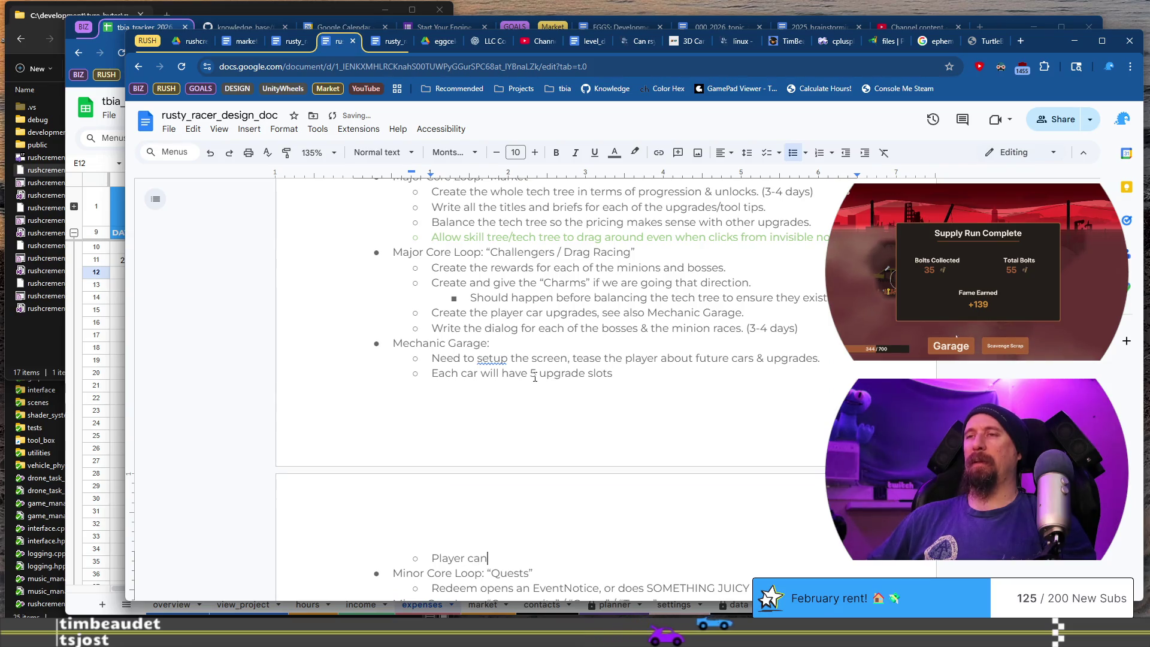
text( choose which of the upg)
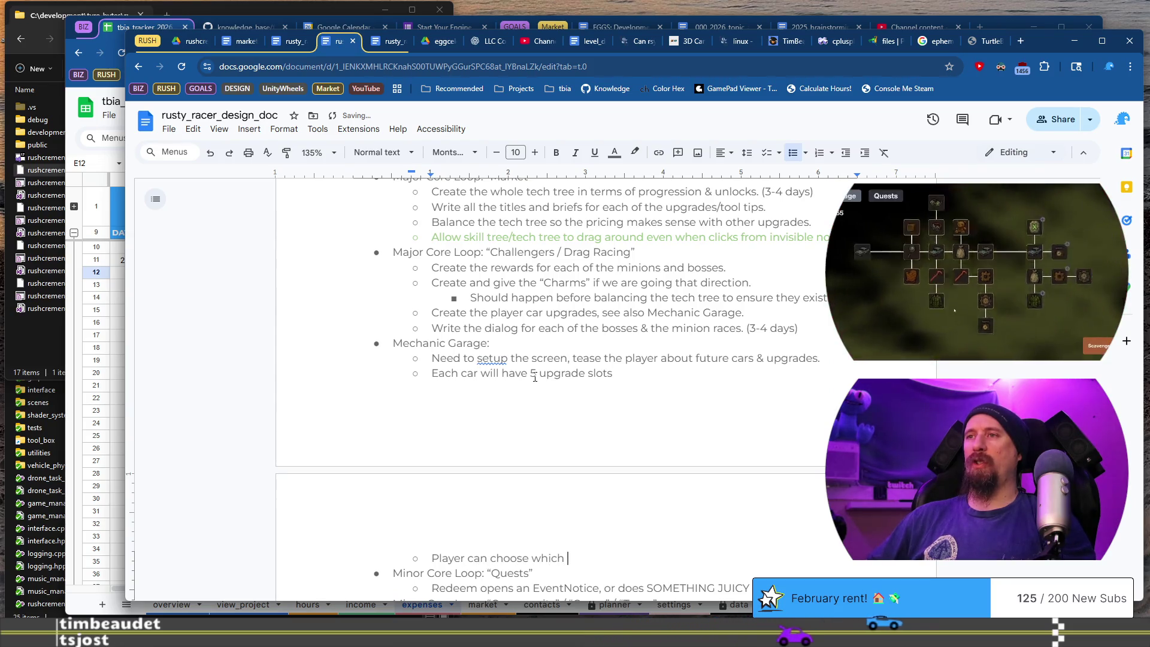
text(rades to)
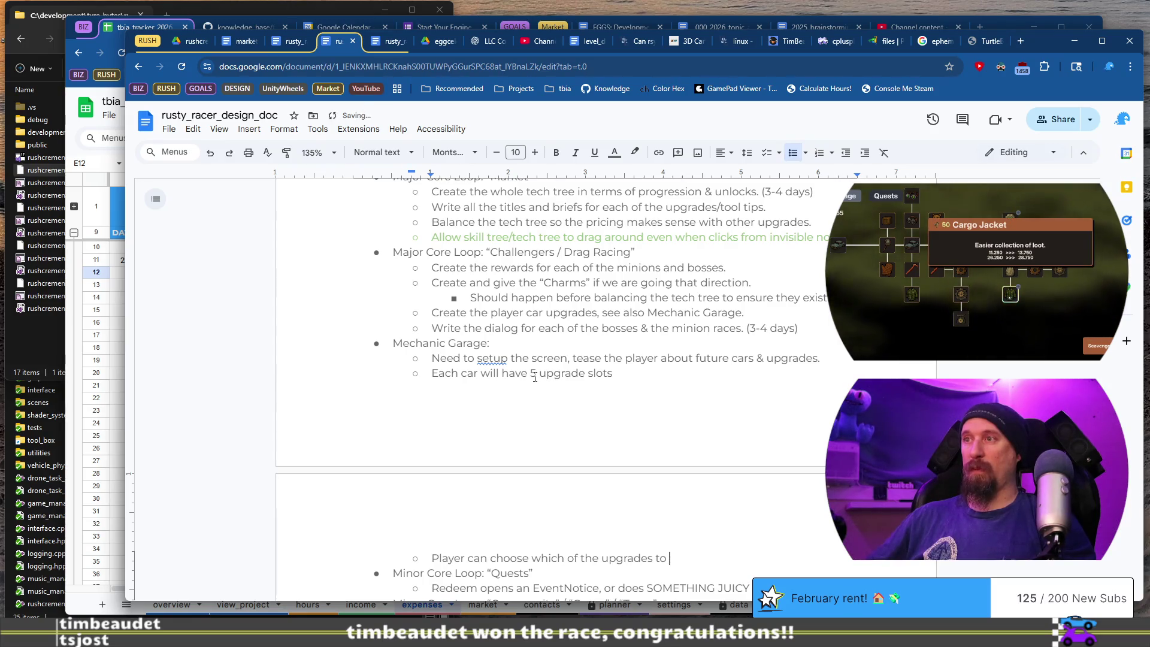
text(choose ()
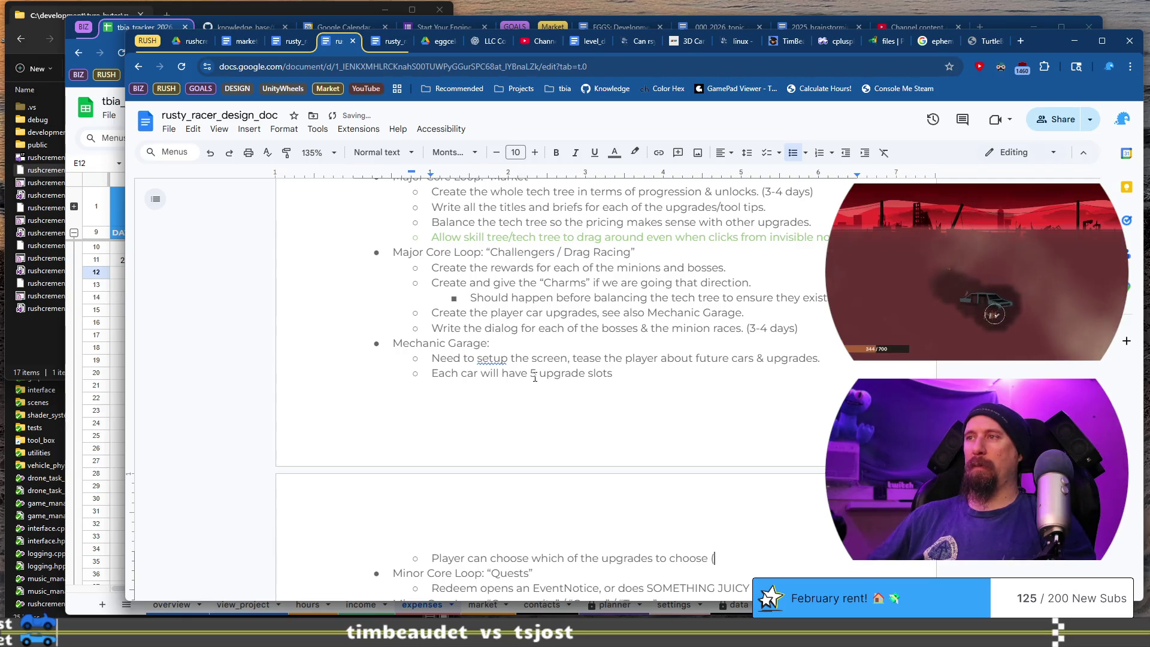
text(price remai)
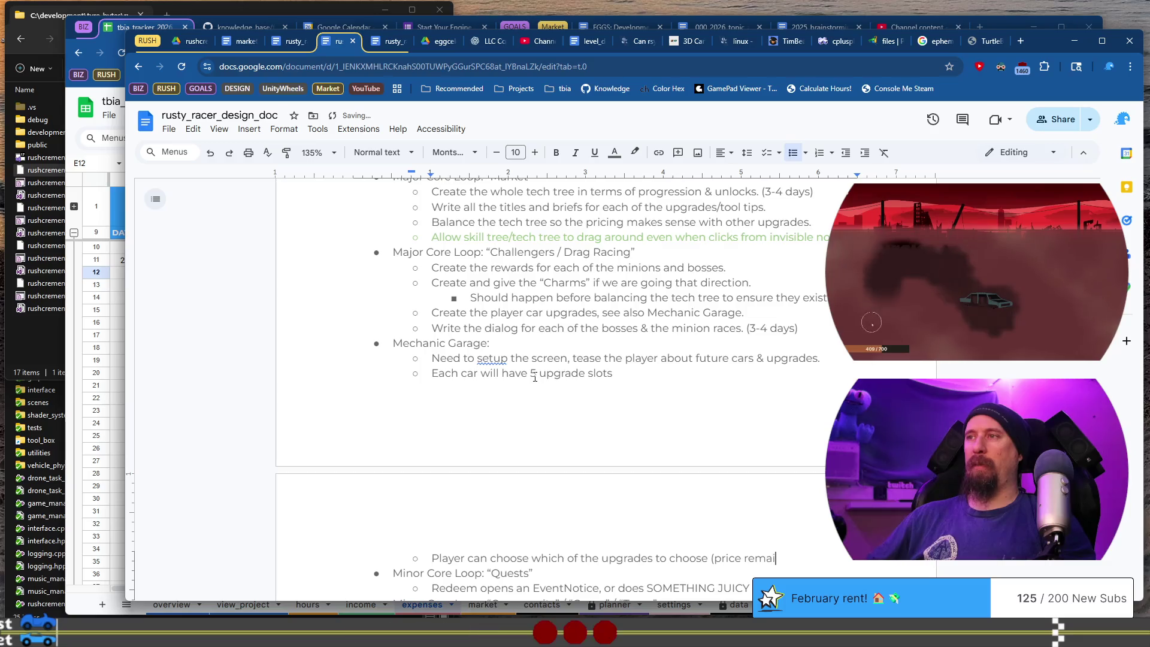
text(ns the same))
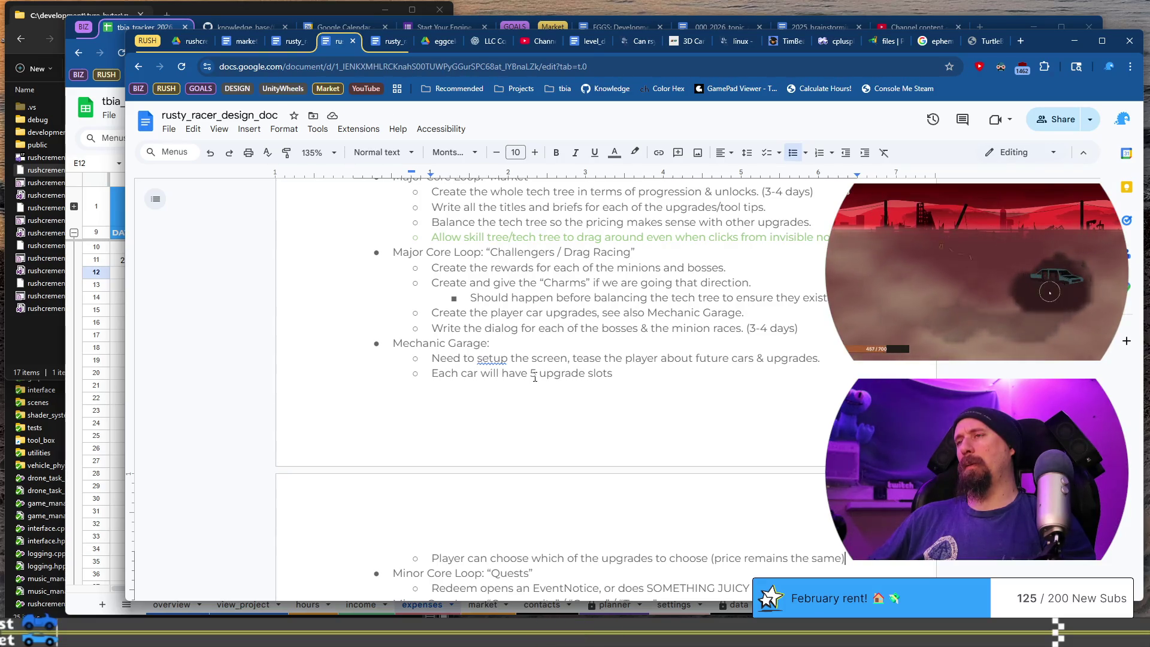
key(ctrl+shift+Left)
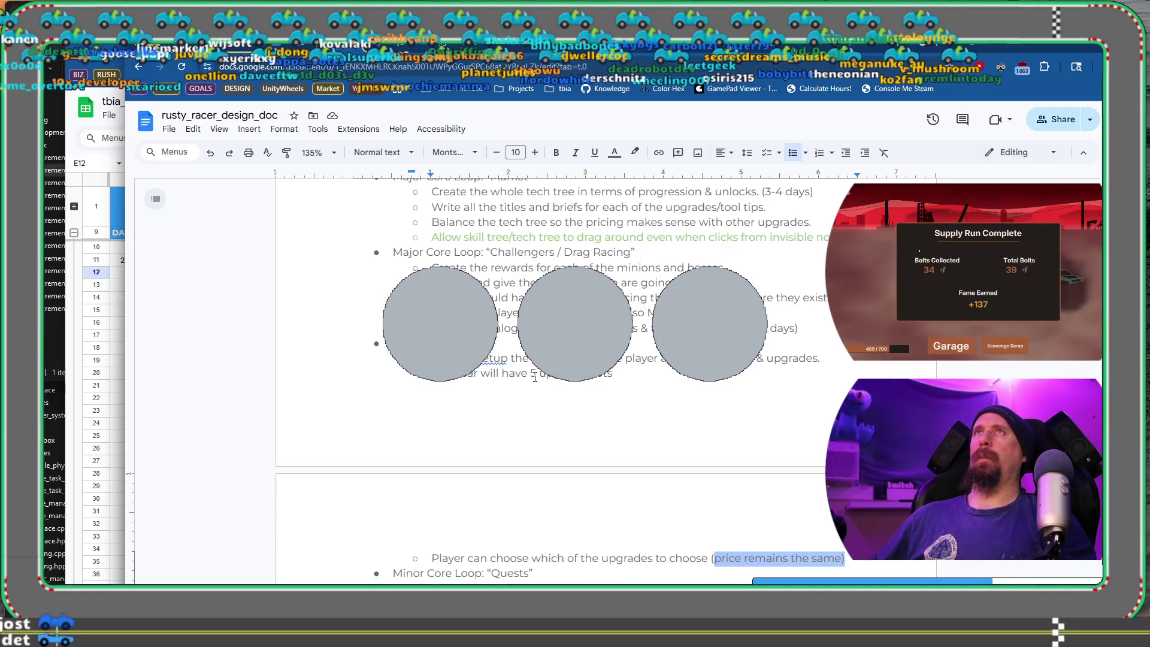
key(BackSpace)
key(BackSpace)
key(BackSpace)
text(.)
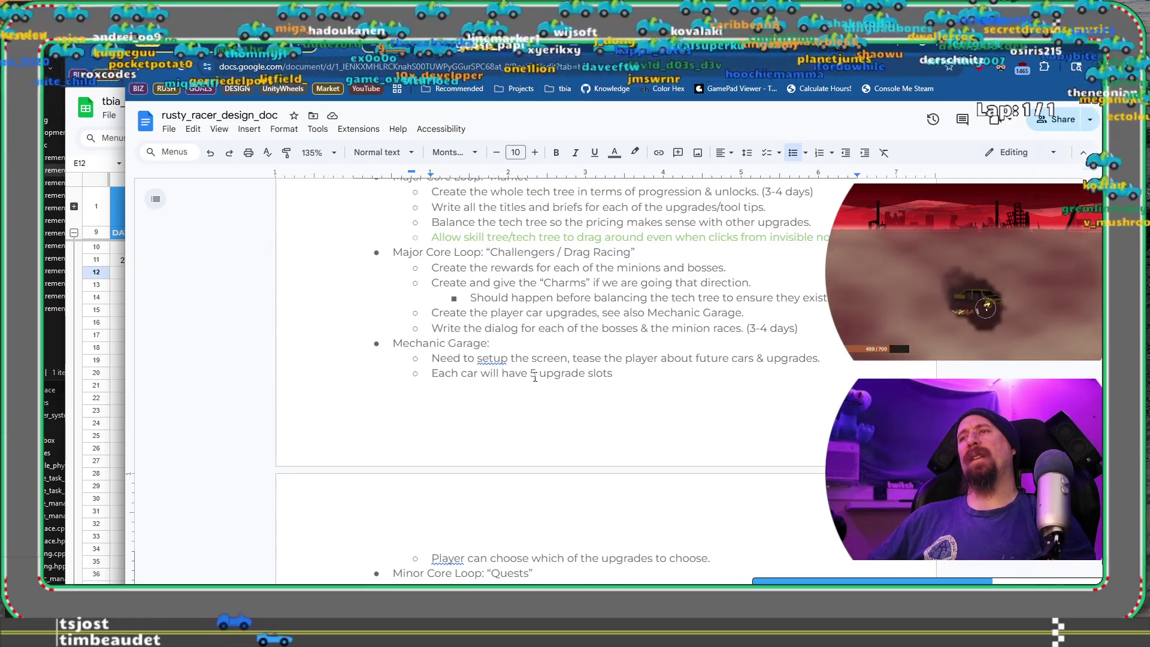
Correct 'Player' to 'Players' and remove 'can' in the upgrade-choice bullet.
scroll(534, 377, down, 3)
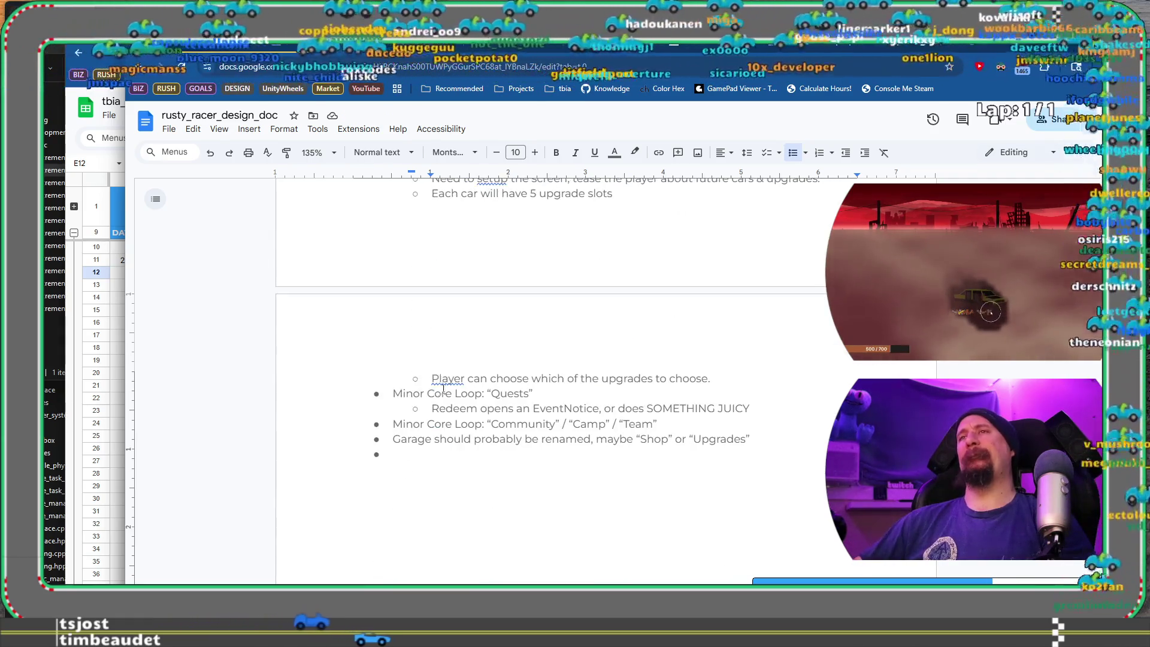
right_click(441, 379)
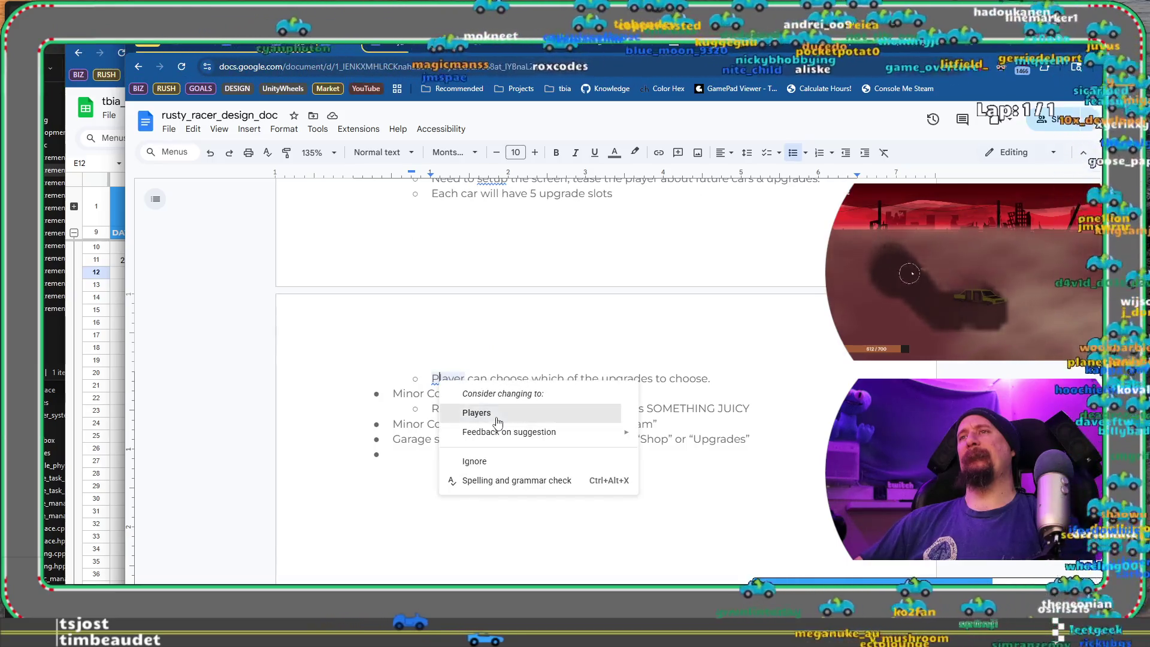
click(492, 412)
key(Right)
key(Delete)
key(Delete)
key(Delete)
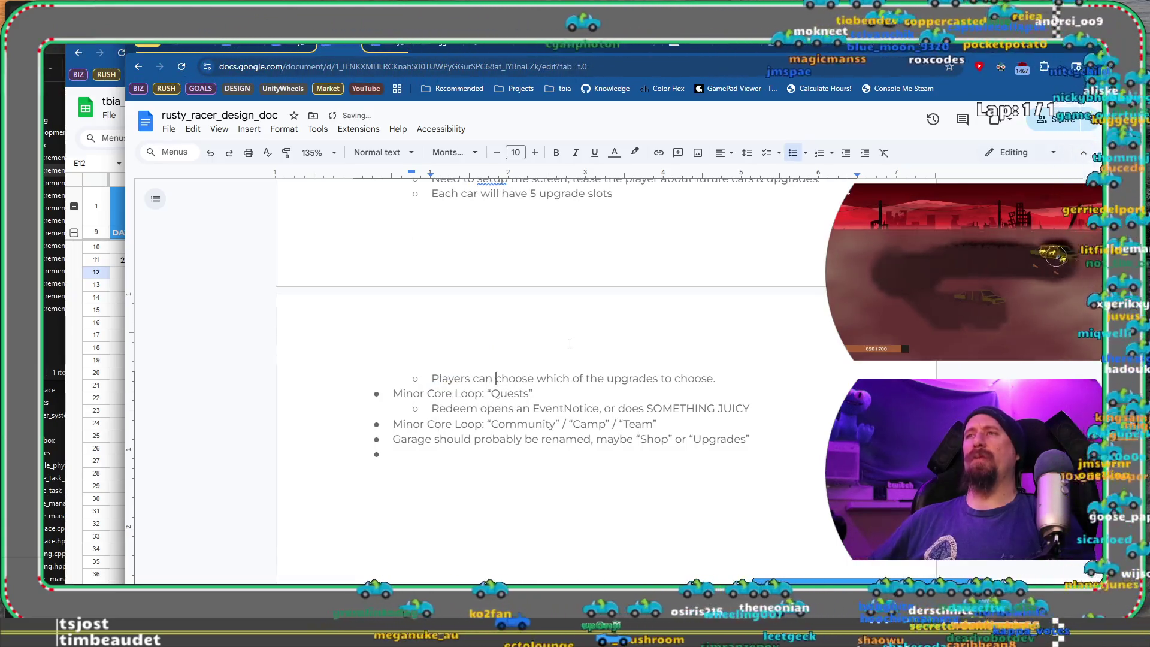
Extend it with 'install... though price & upgrade is fixed', 'Smoke & Mirrors', and reduced balancing need.
key(End)
key(ctrl+shift+Left)
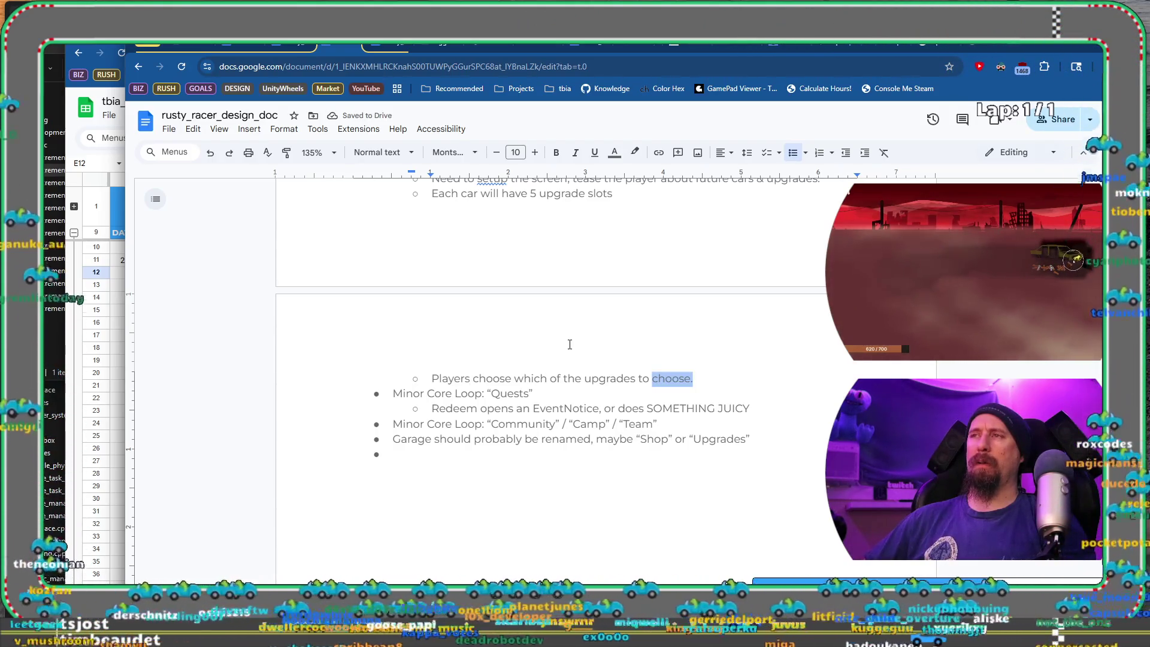
text(instal)
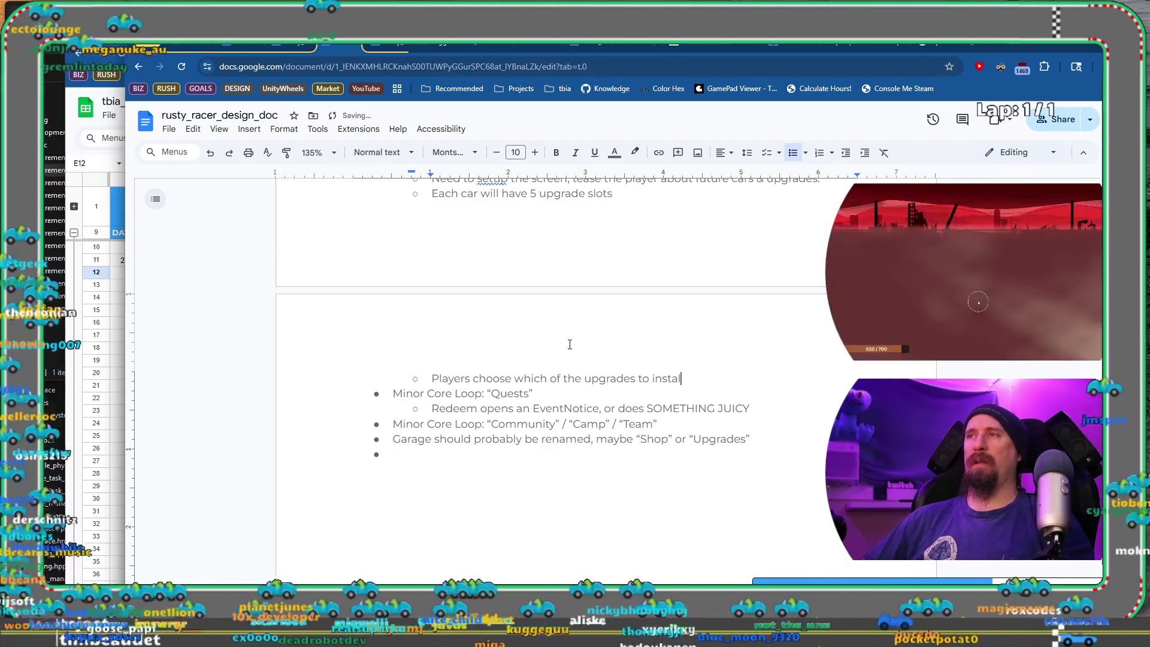
text(l... )
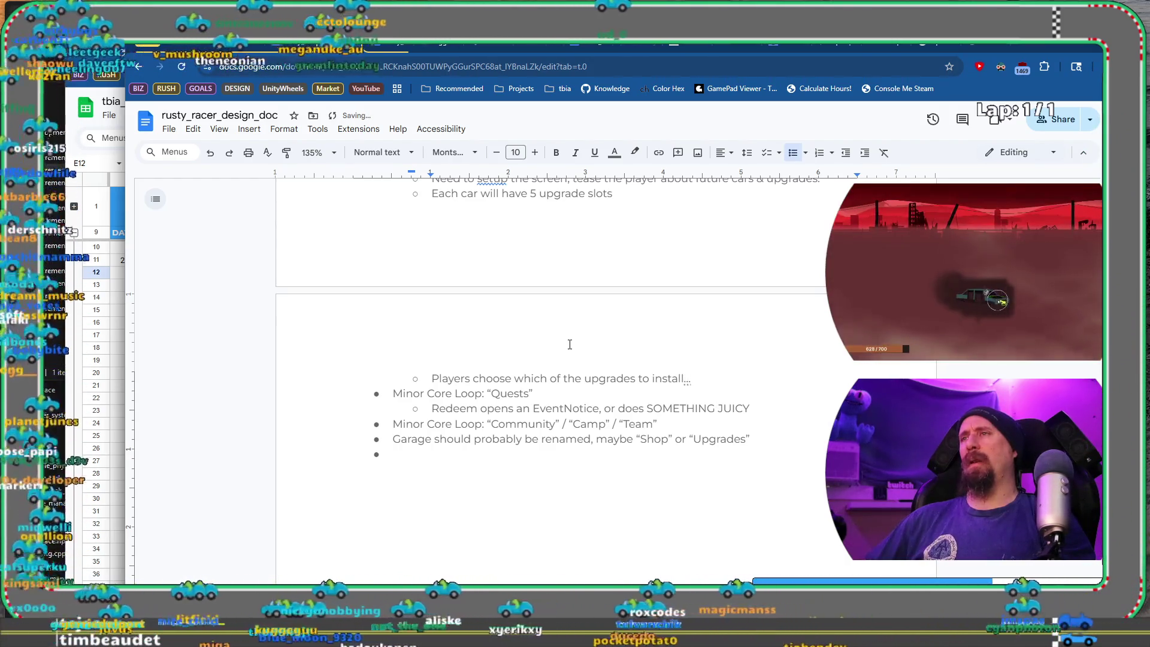
text(though)
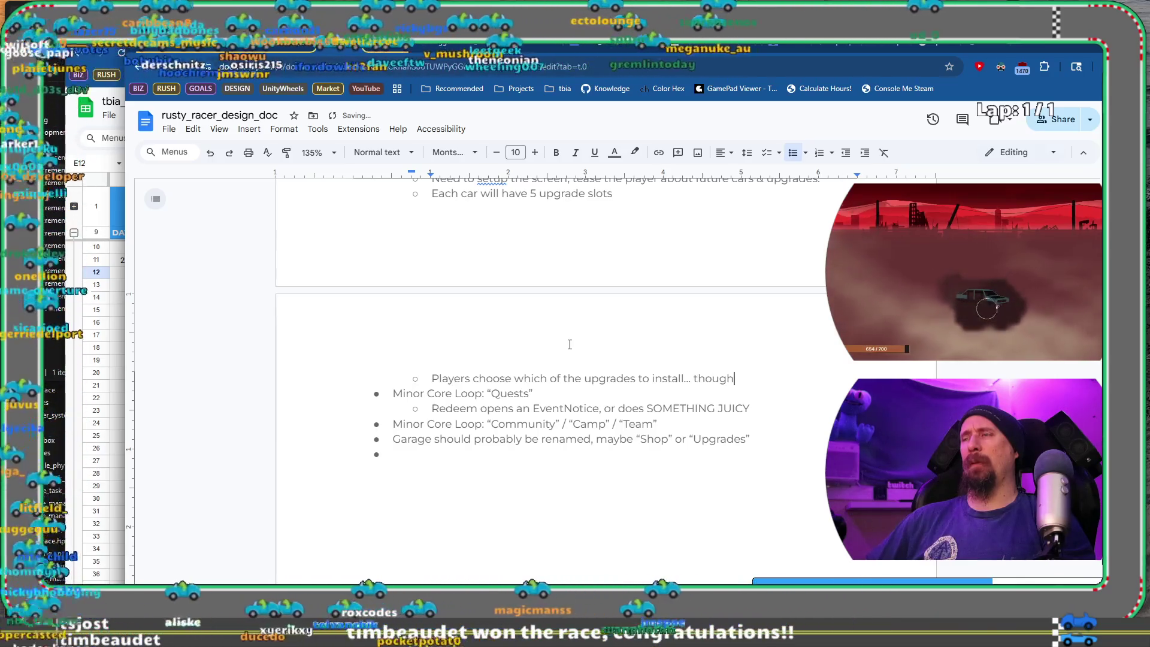
text( pr)
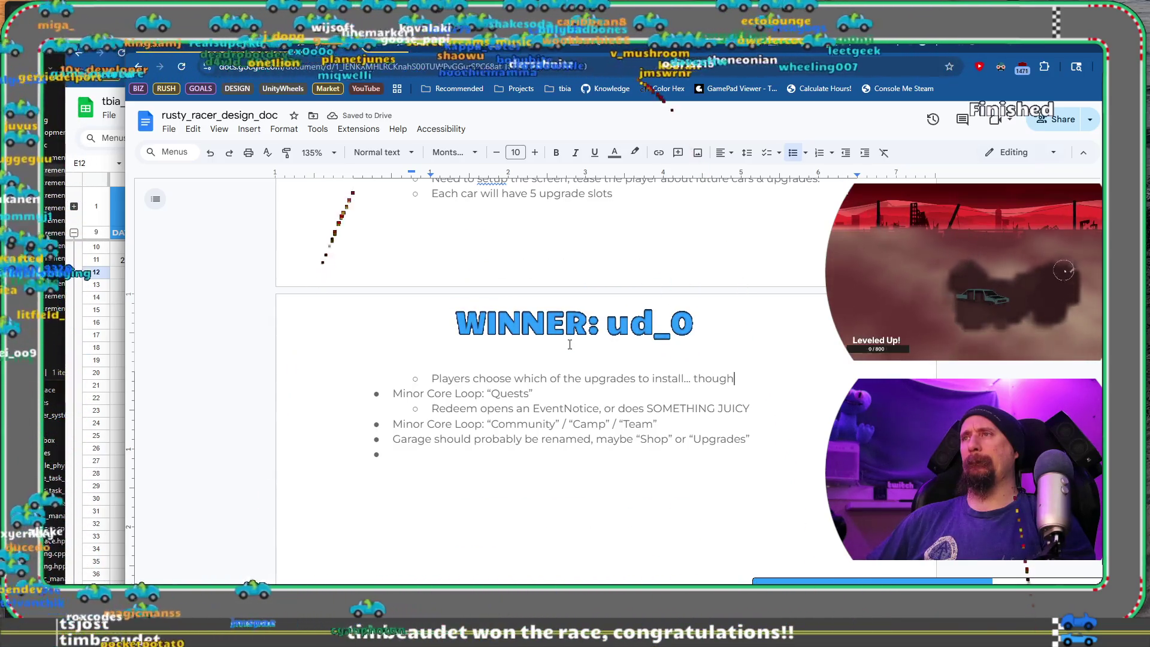
text(ice & up)
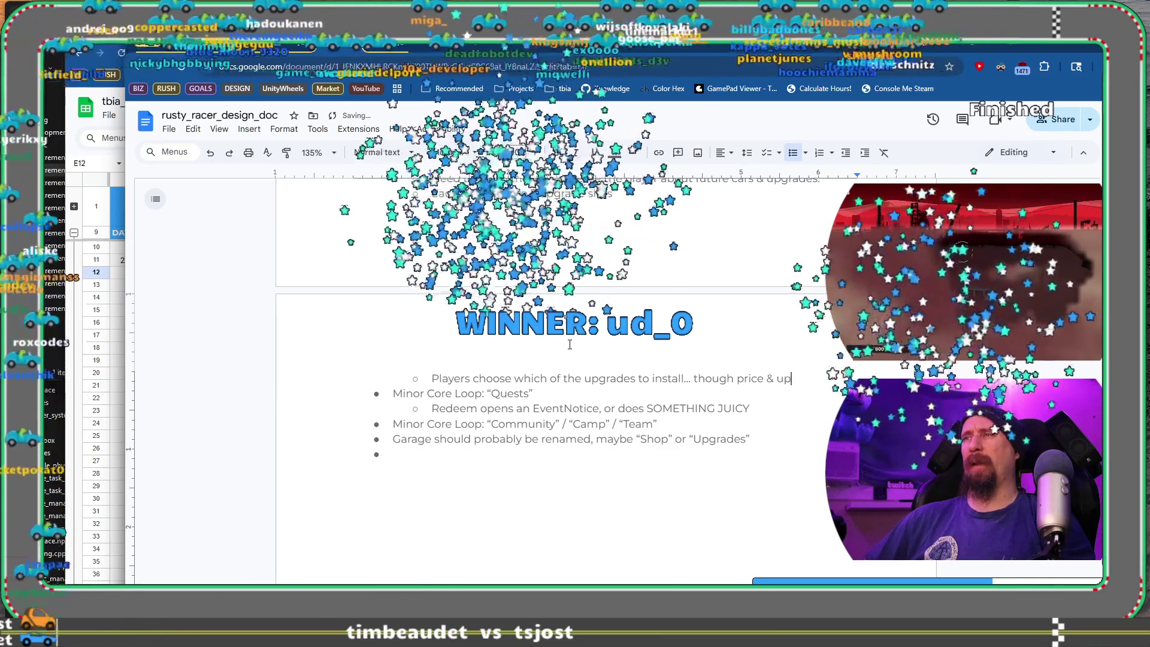
text(grade is 'fix)
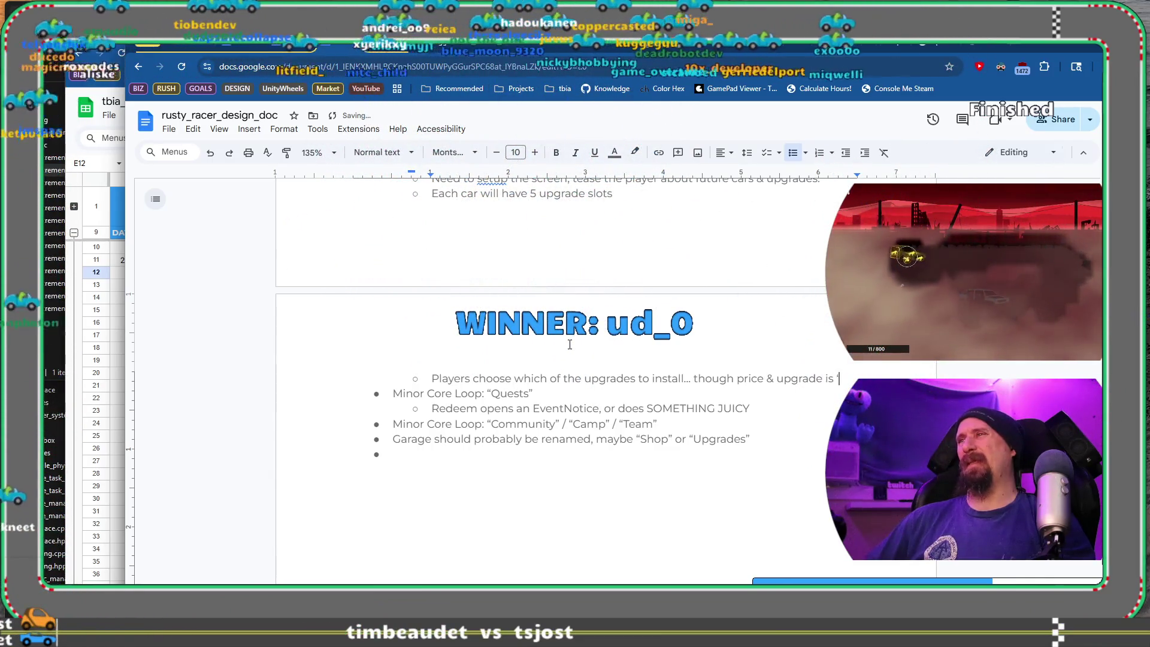
text(ed'. )
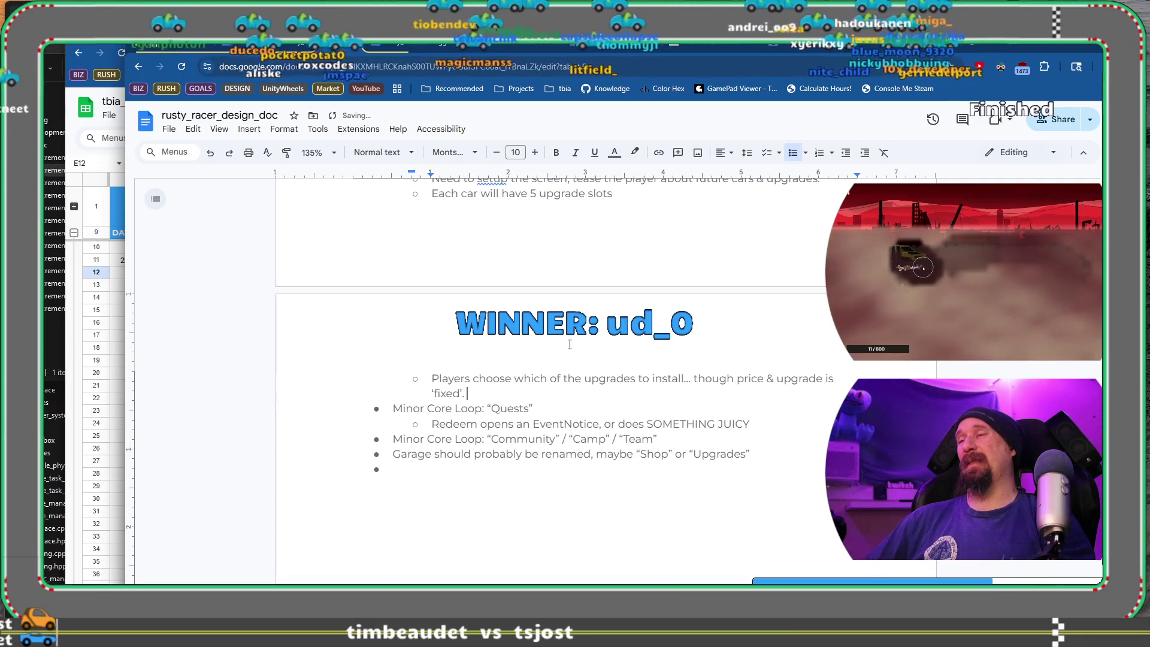
text("Sm)
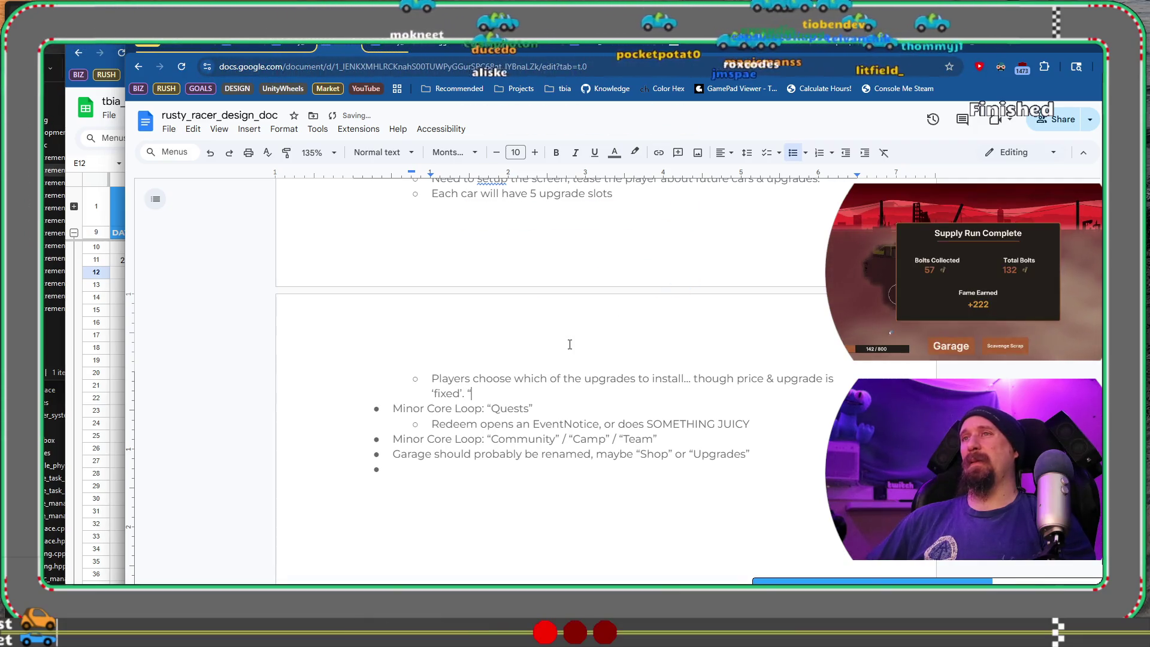
text(o)
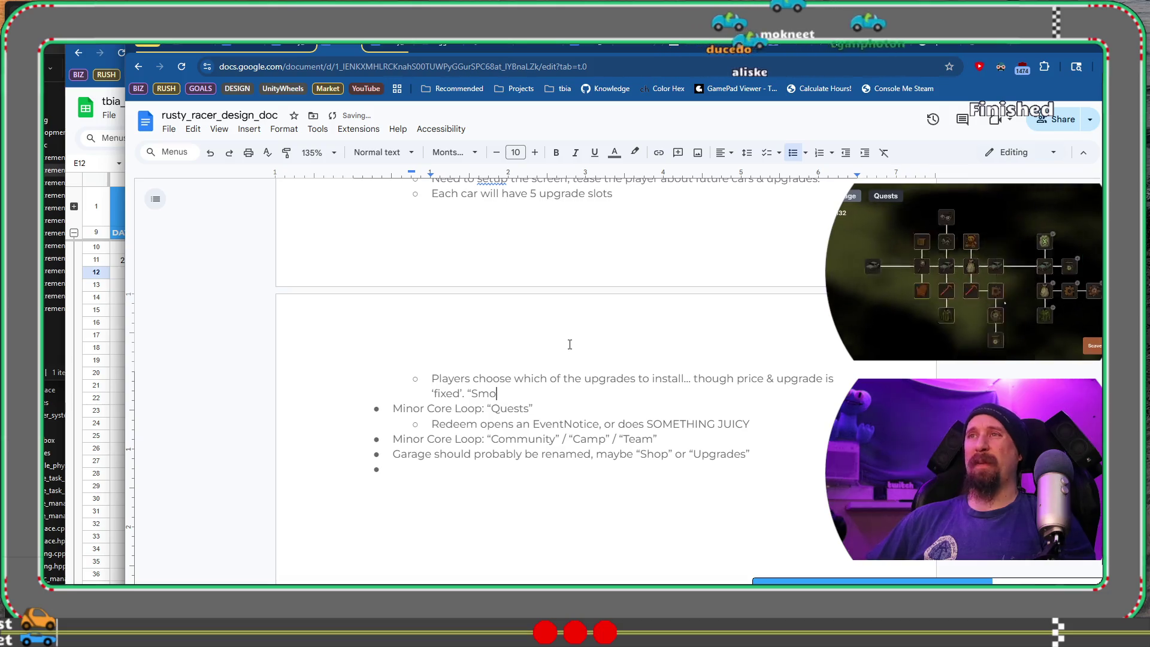
text(ke & Mirros)
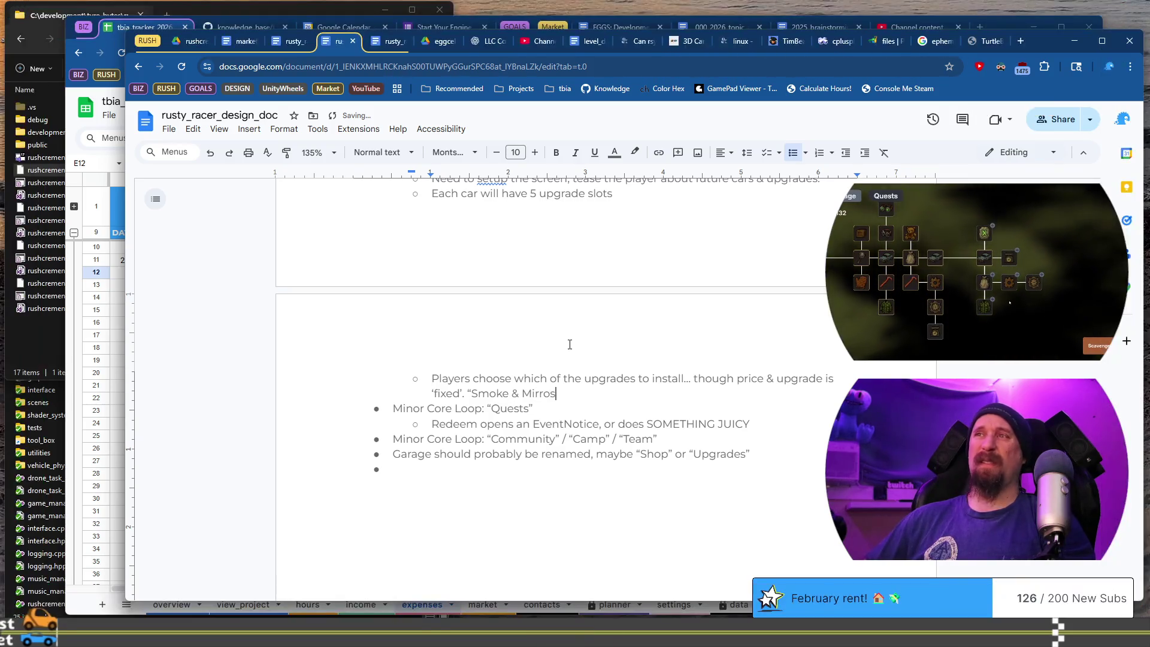
text(... don't )
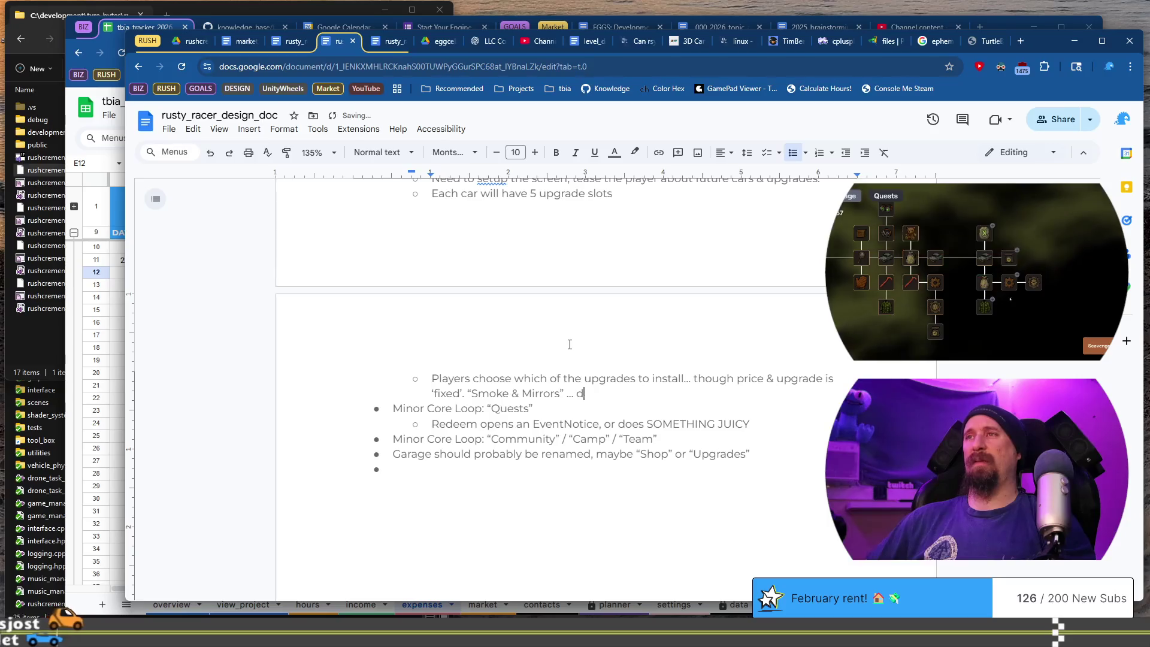
text(veit, don't)
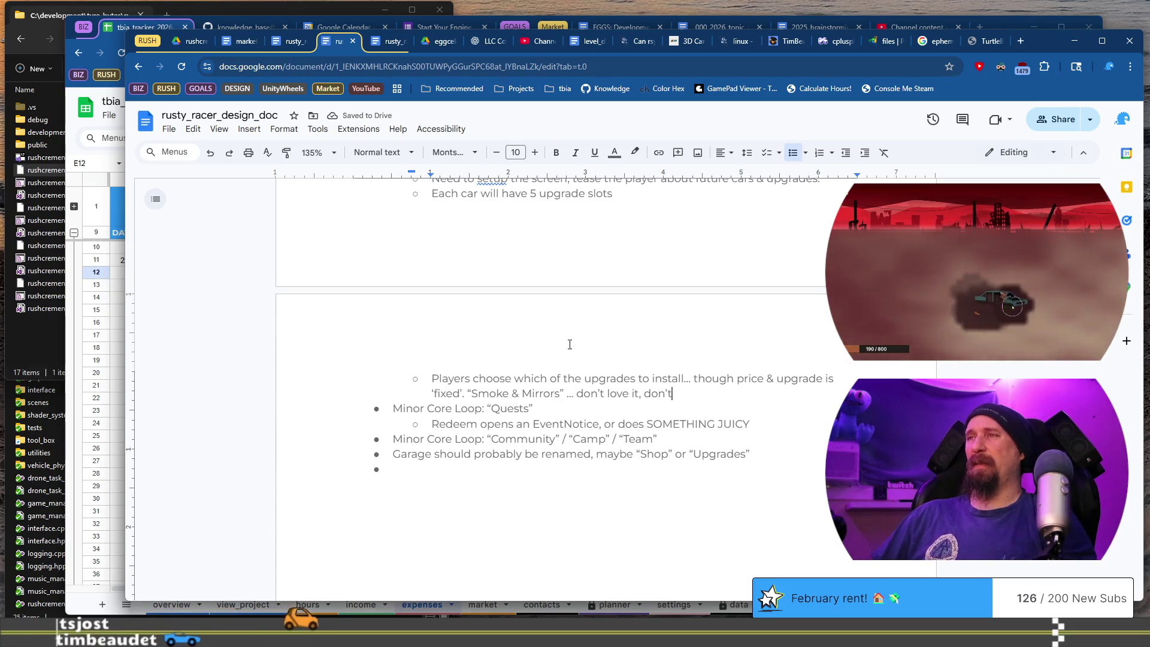
key(BackSpace)
key(BackSpace)
key(BackSpace)
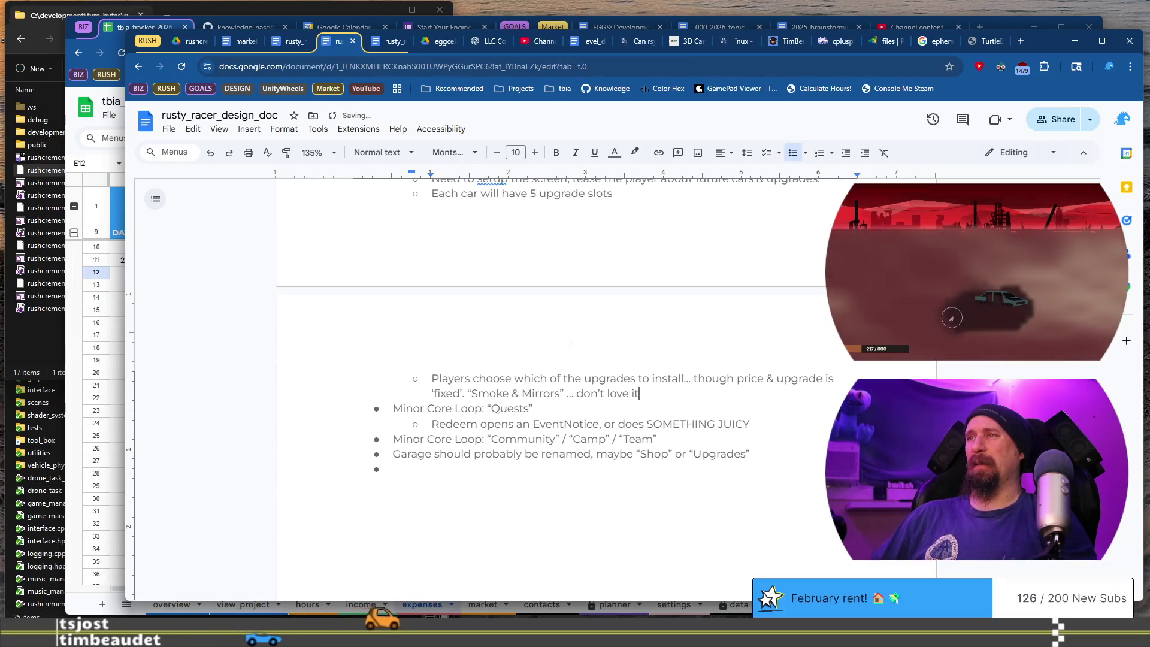
text(;)
key(BackSpace)
text(; but it re)
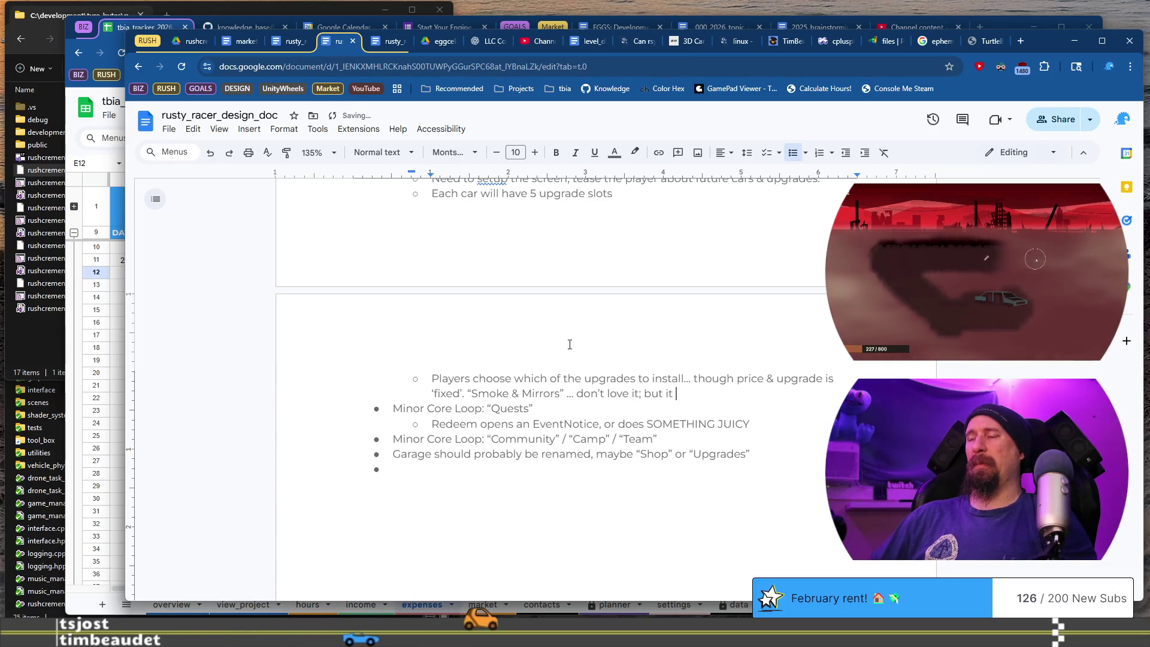
text(duces need)
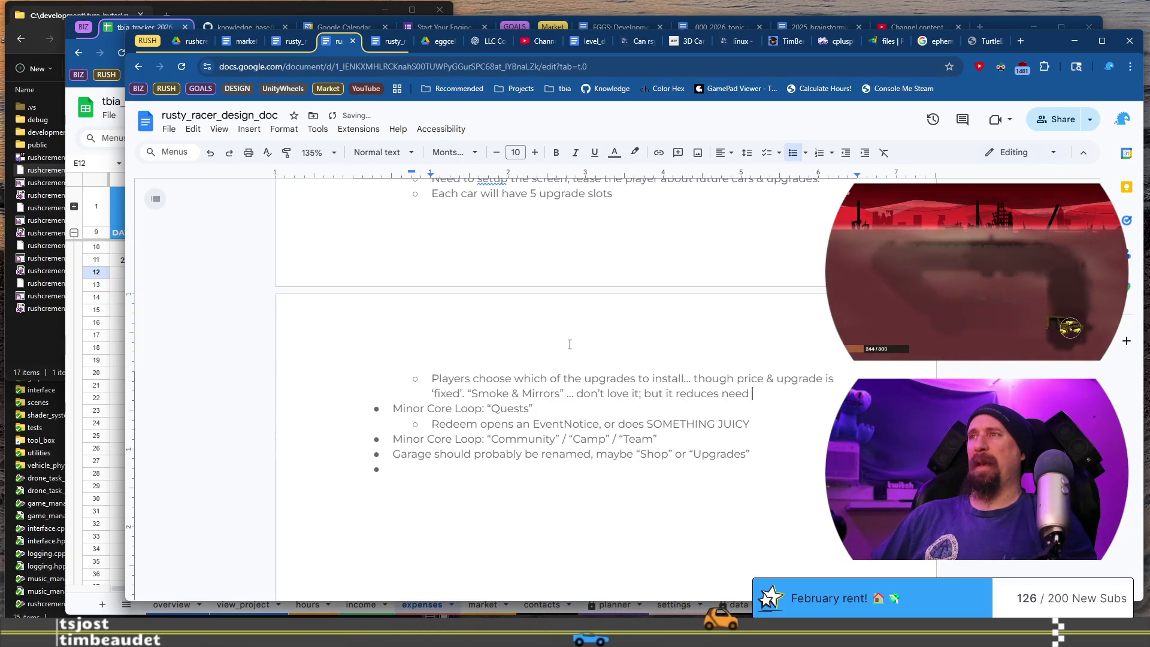
text( of balancine)
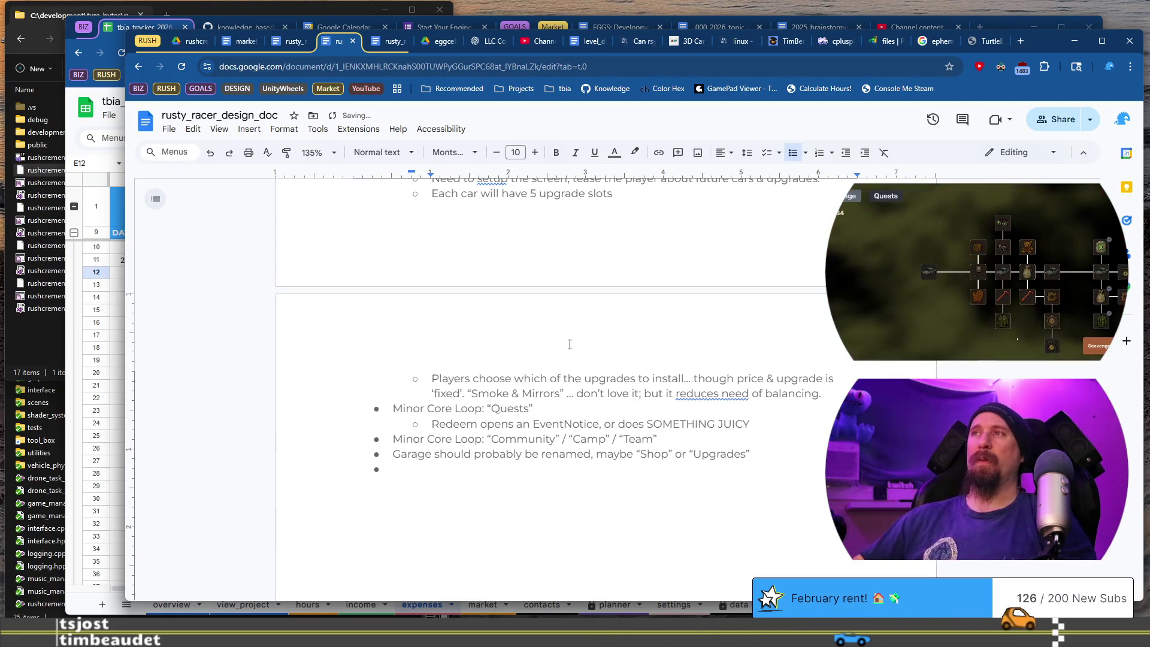
Accept the grammar fix so the bullet reads 'reduces the need of balancing'.
scroll(593, 377, up, 2)
click(715, 512)
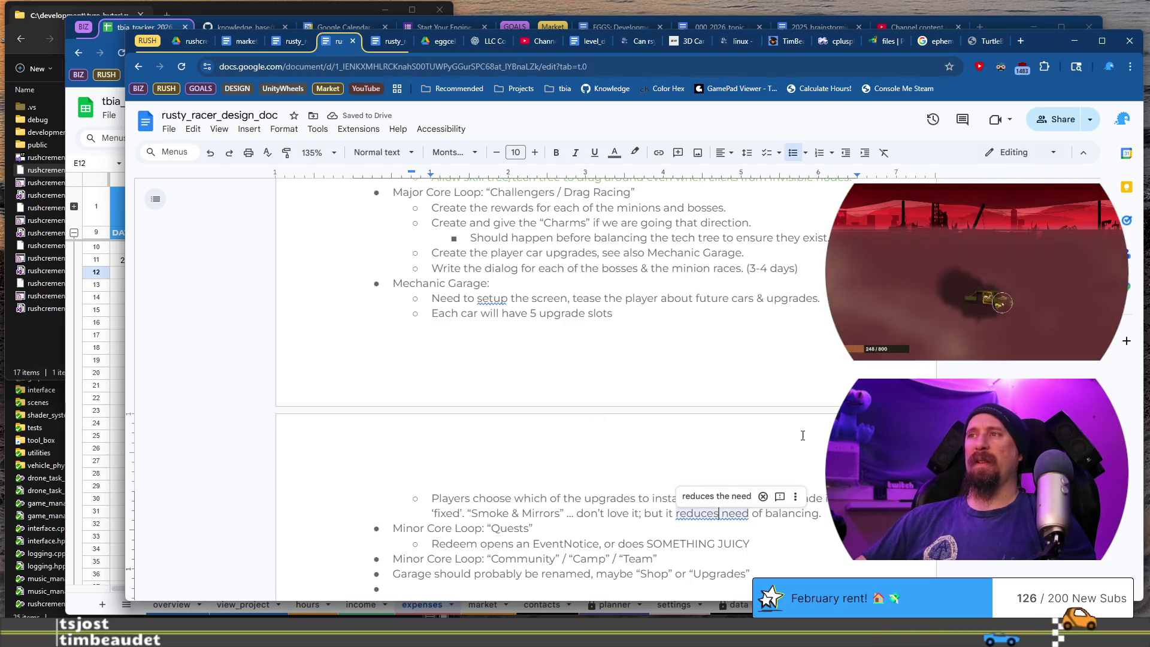
click(716, 496)
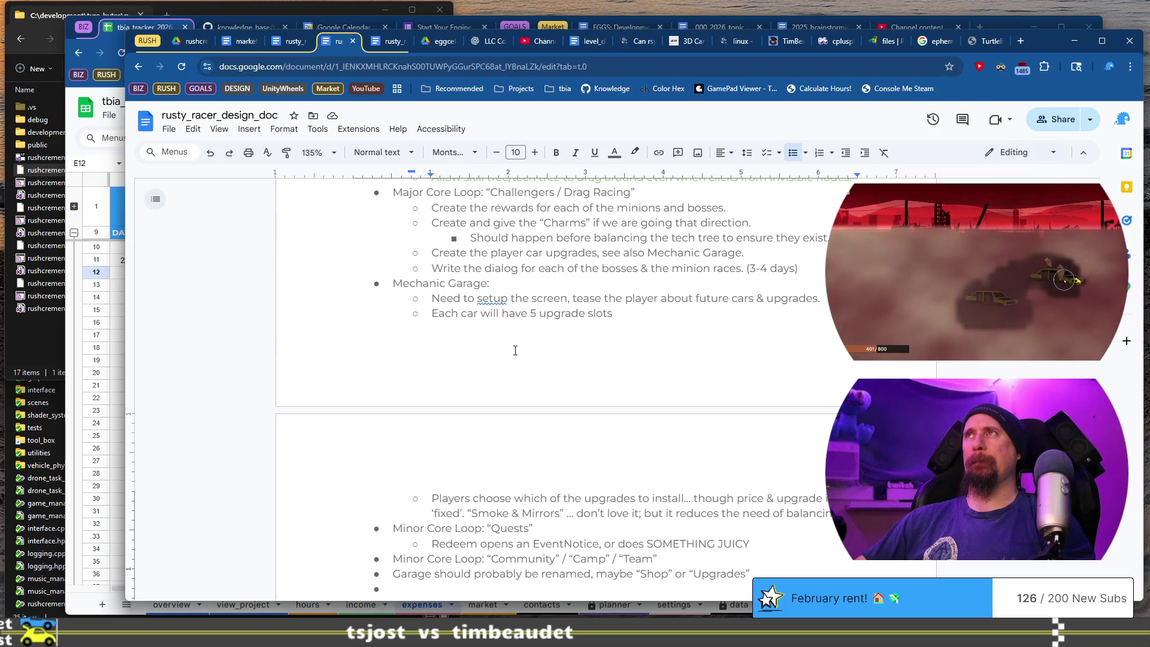
Add the sub-bullet 'Will need to balance the pricing of these as we balance the tech tree.'.
key(Return)
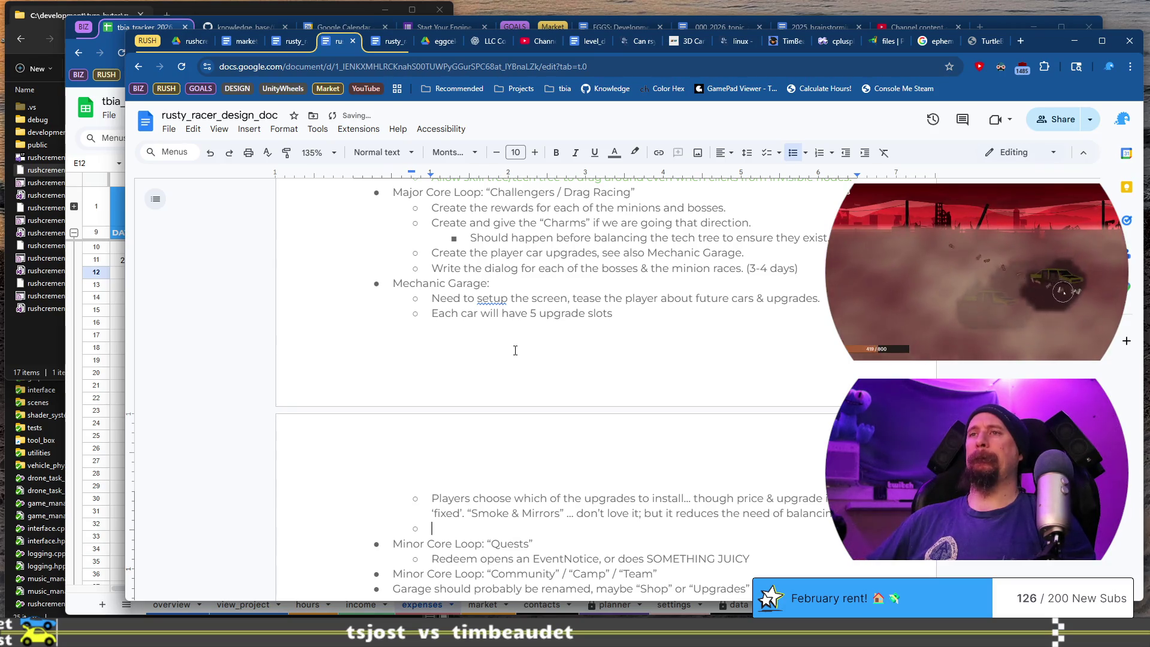
text(Will need to)
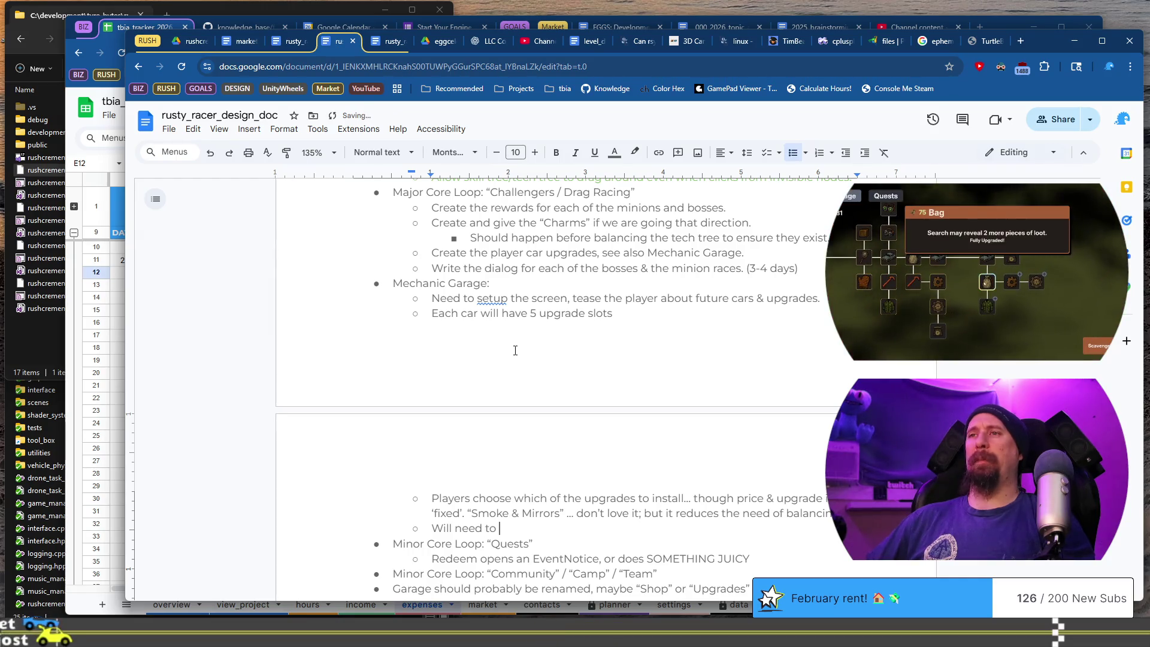
text(balance the pric)
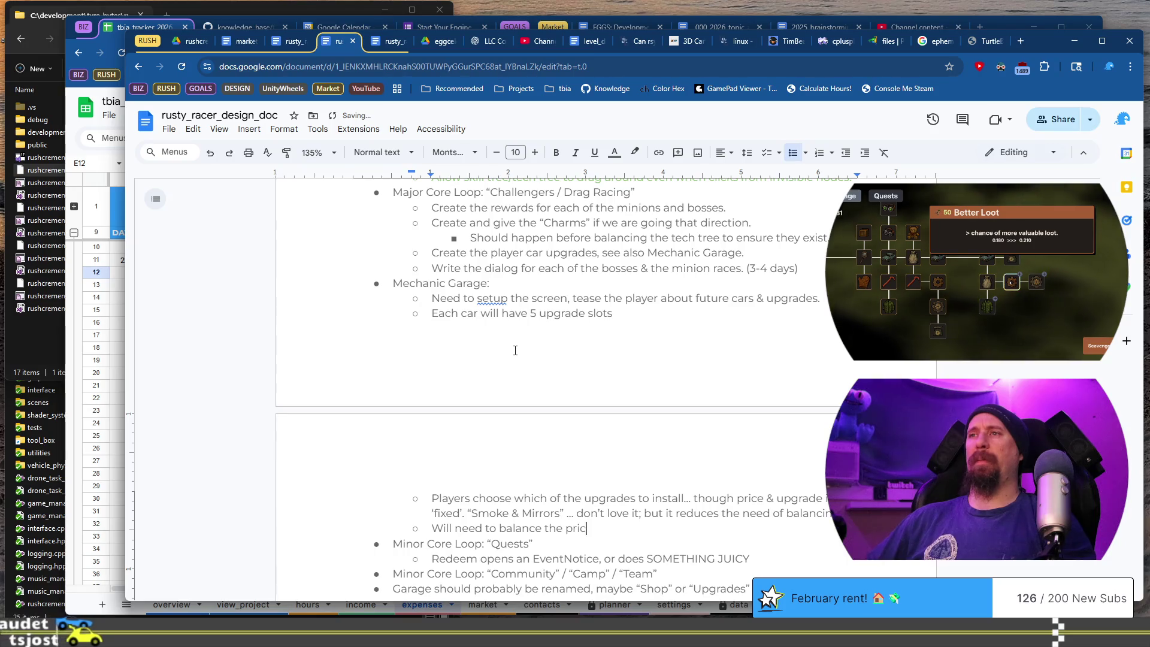
text(ing of these as we baland)
text(e the tech tre)
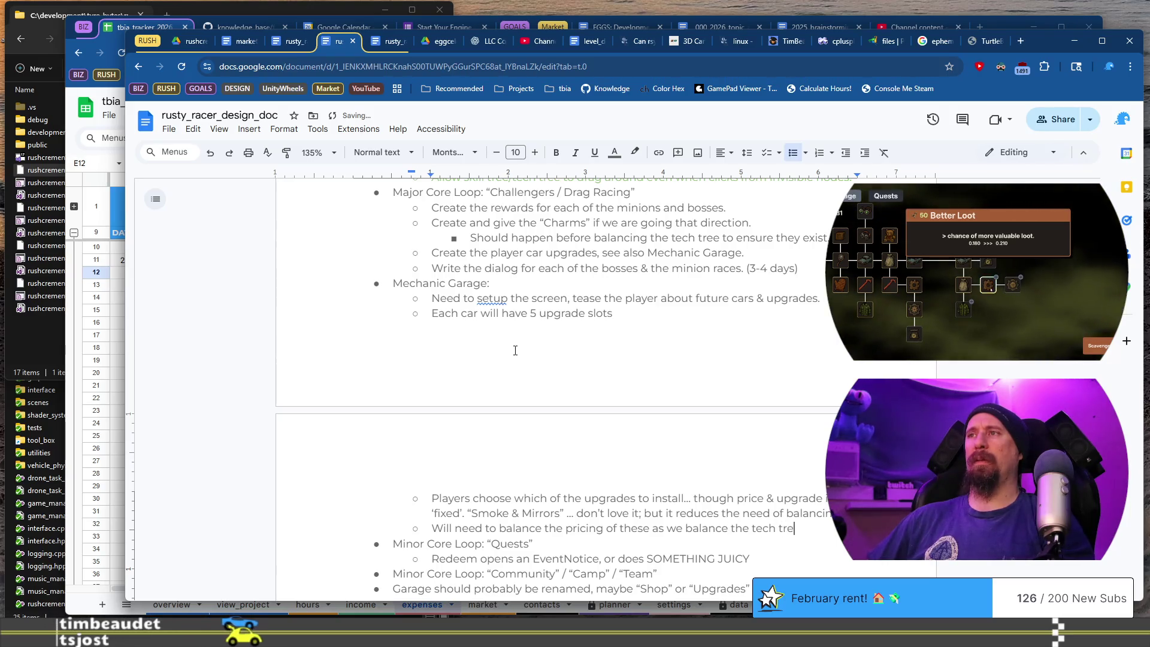
text(e.)
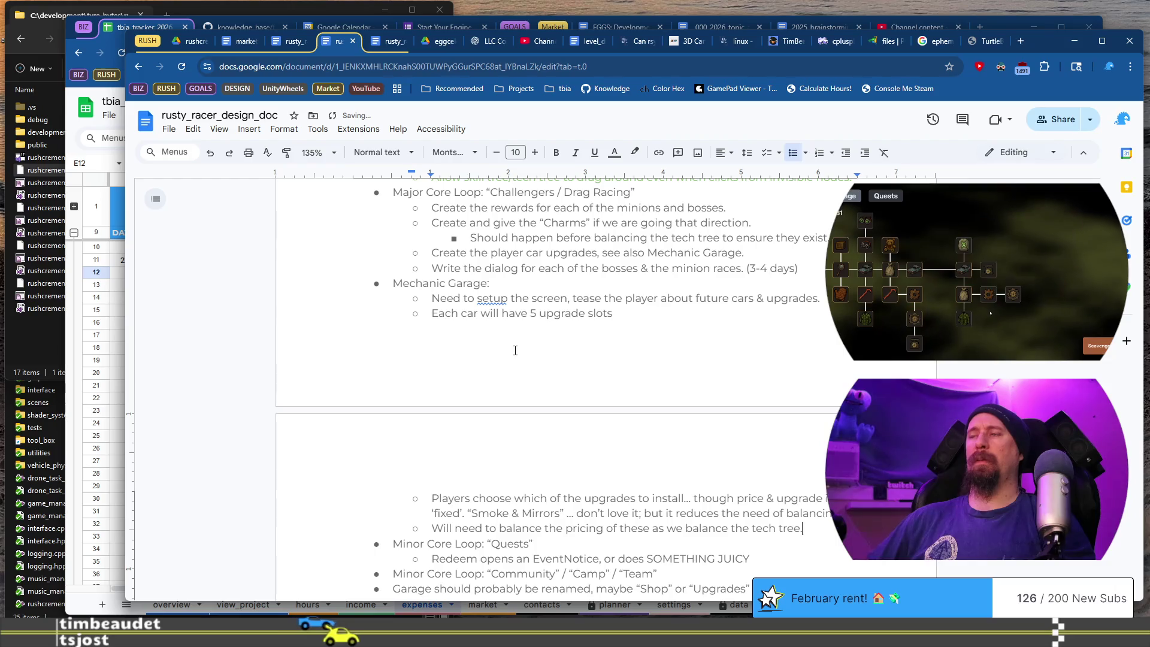
scroll(476, 380, down, 3)
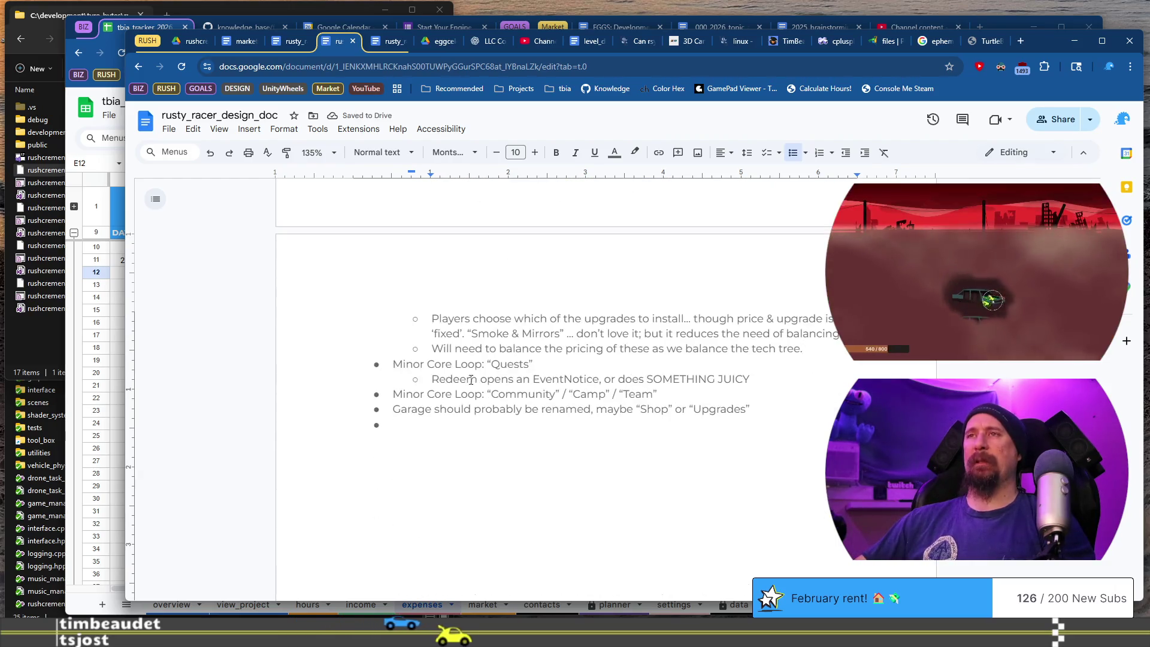
Start a new sub-bullet below the Redeem item in the Quests loop.
click(412, 365)
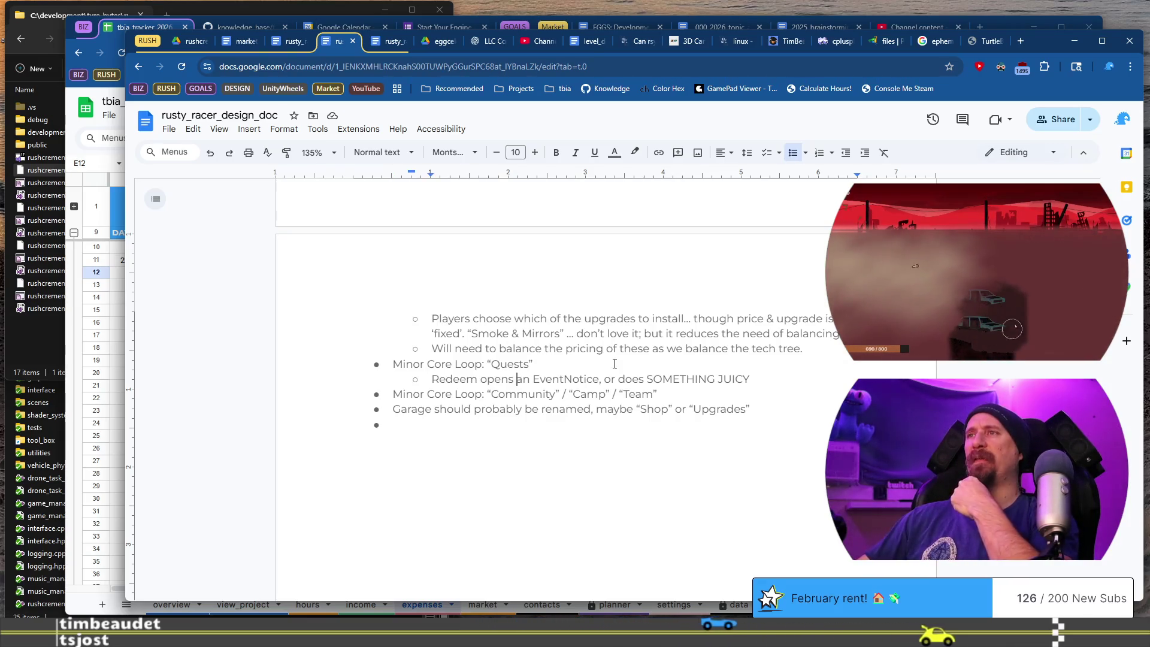
click(716, 358)
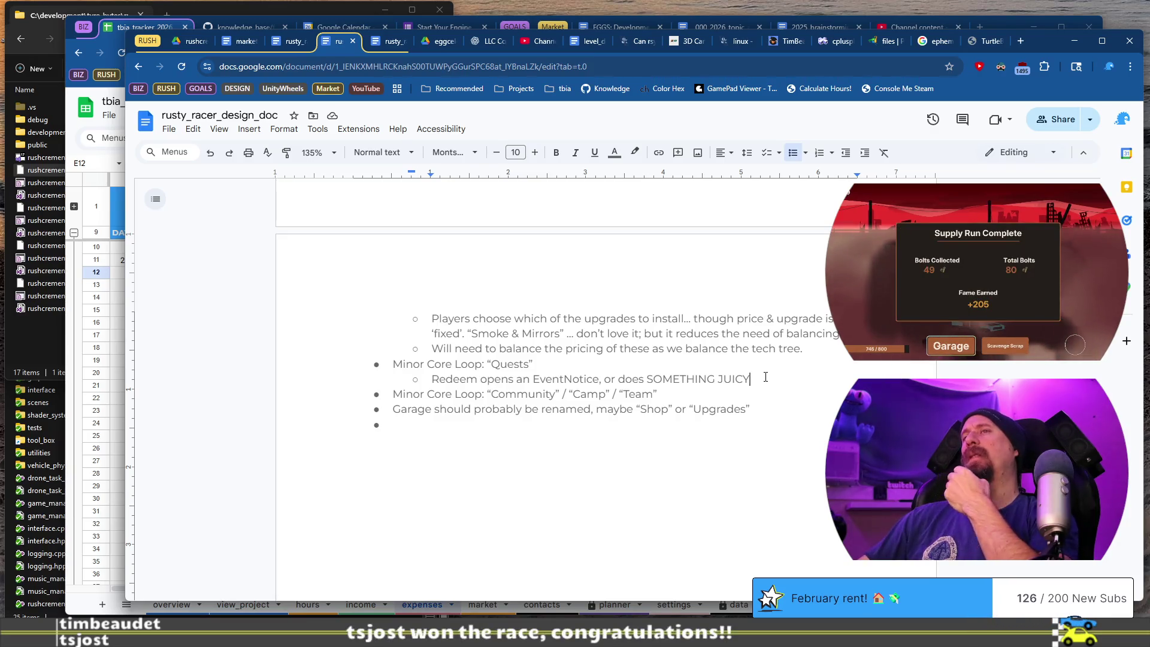
key(Return)
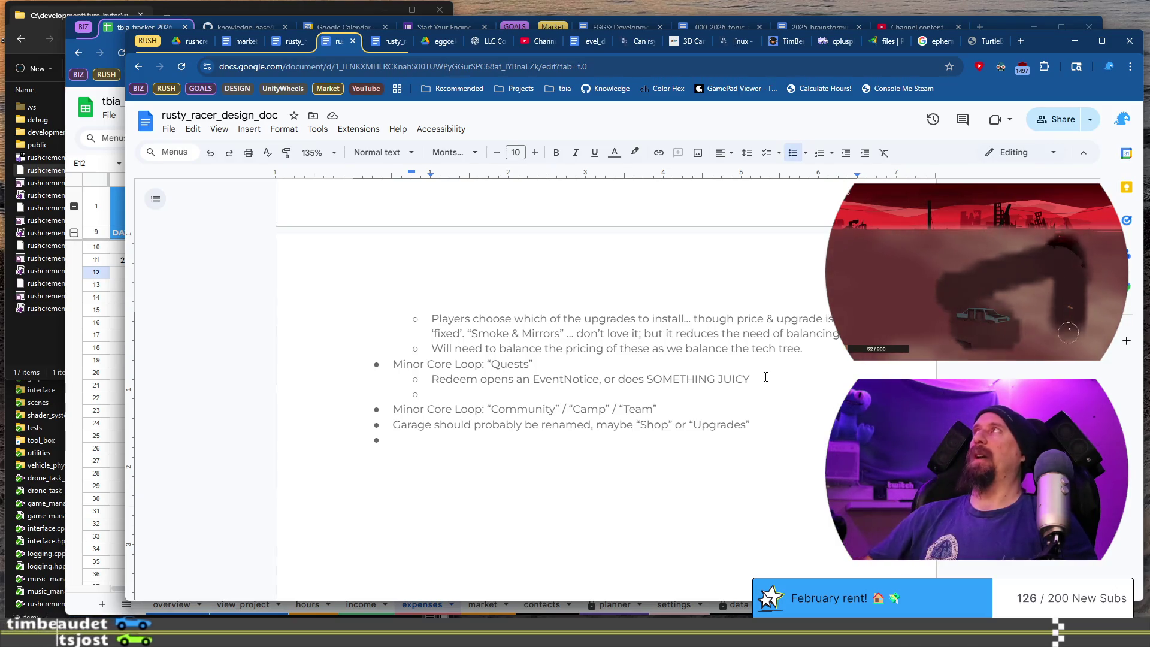
text(Fill)
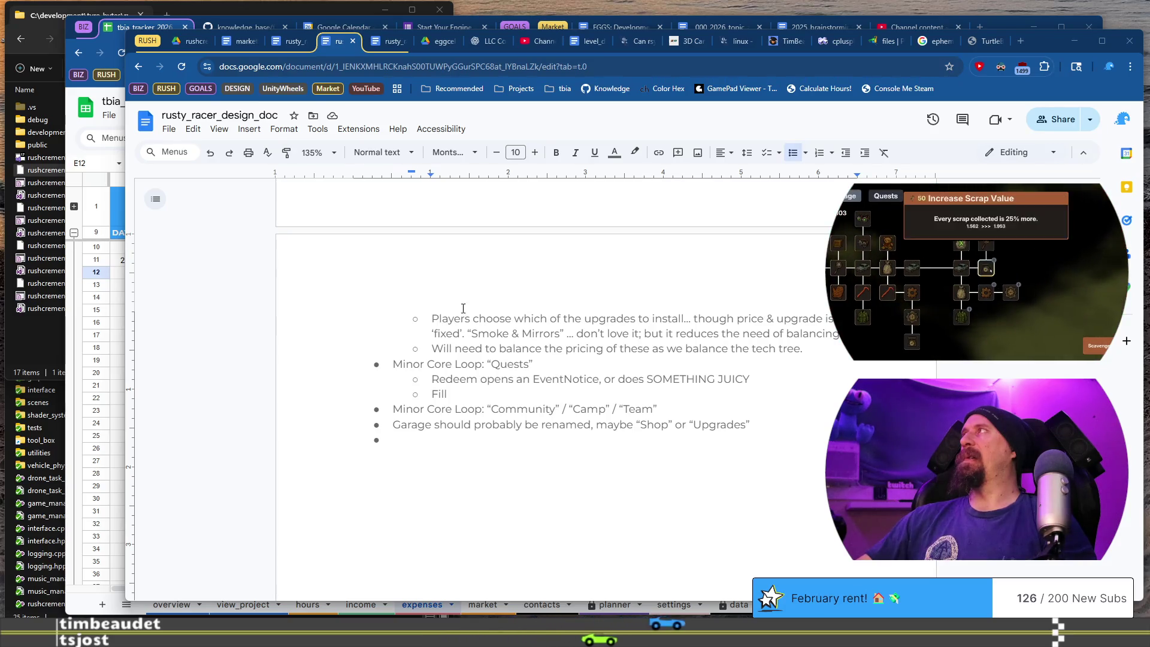
click(477, 394)
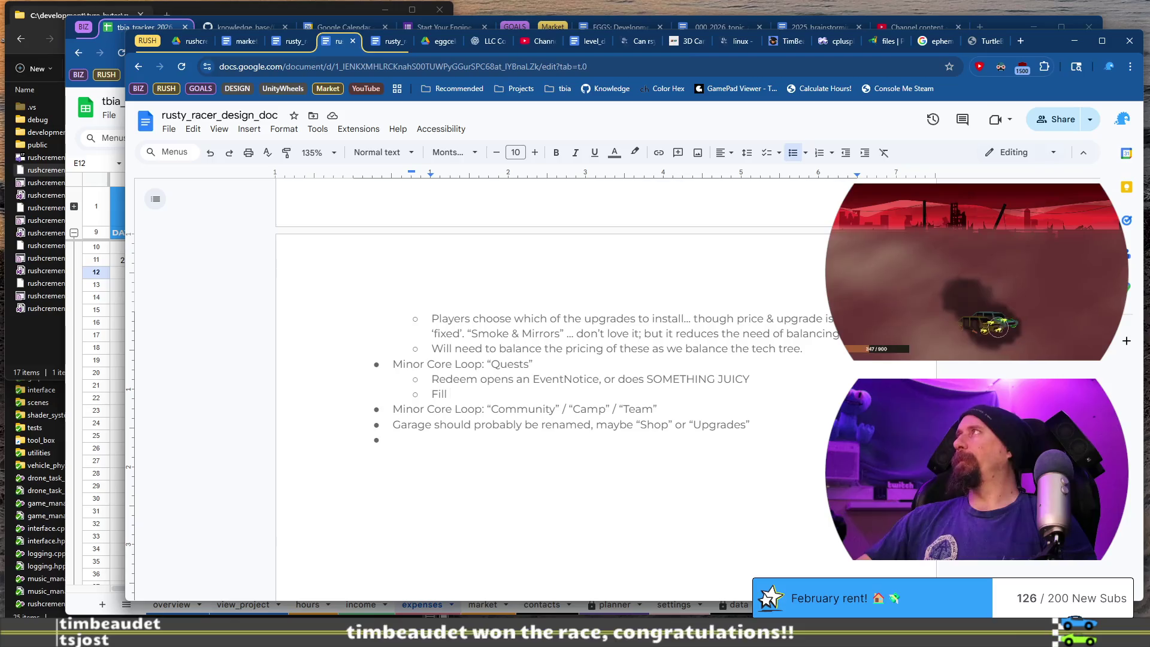
key(alt+Tab)
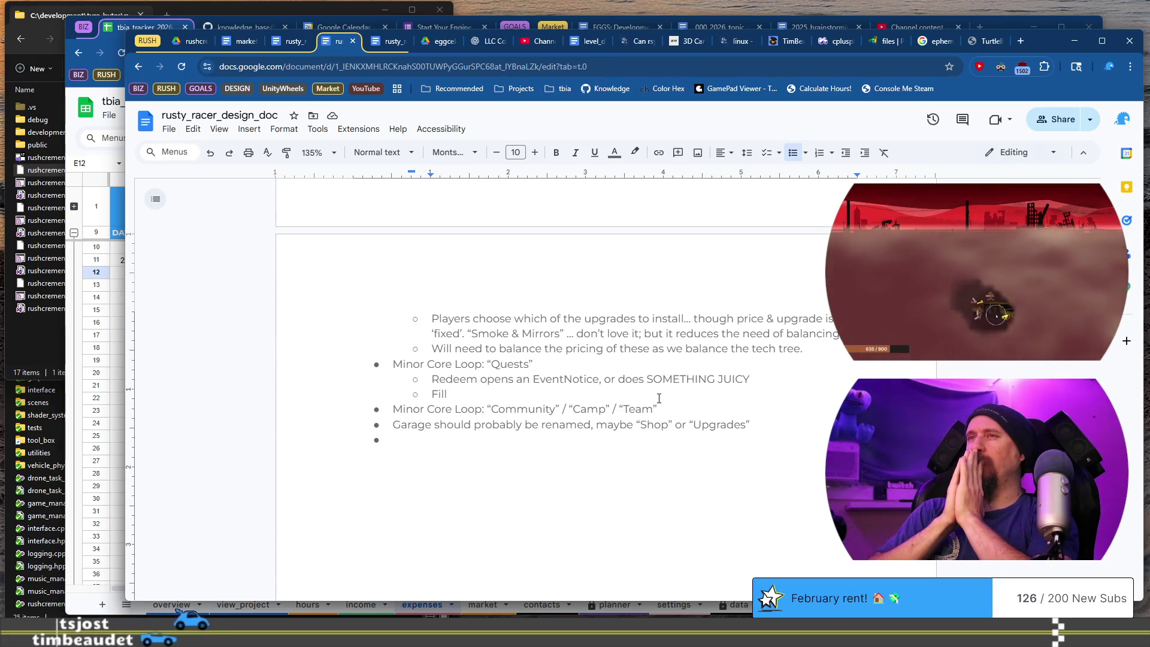
Write 'Create at least 15-20 quests along with rewards for good unlocks, maybe charms could come from here?'.
key(shift+Home)
text(Create )
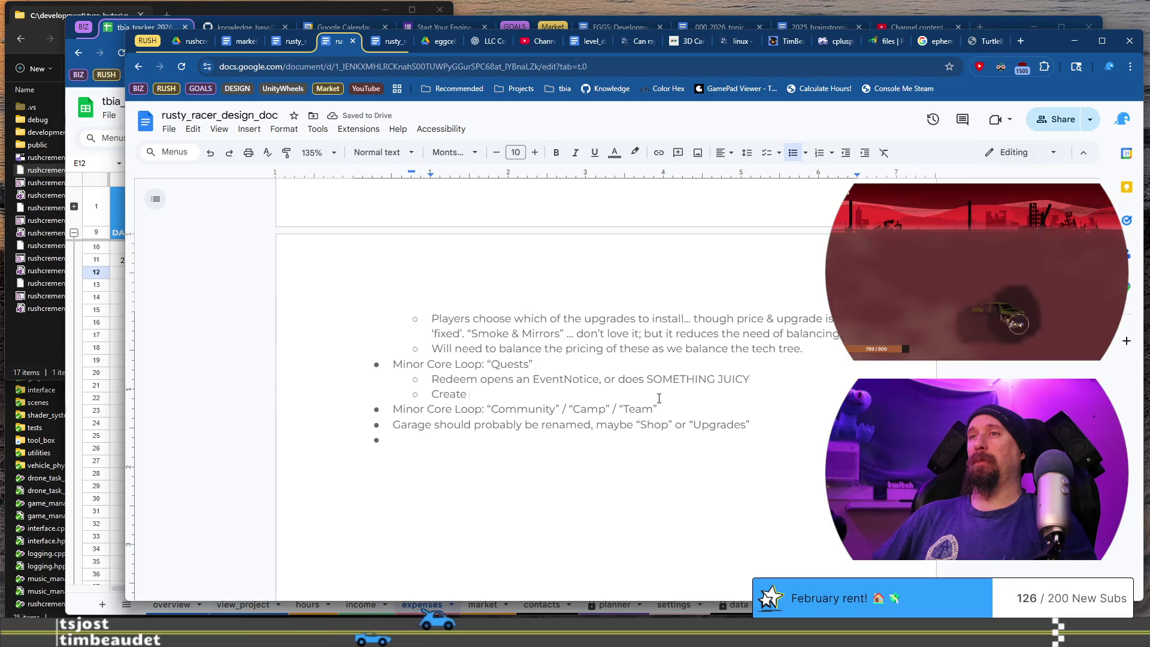
text(at least )
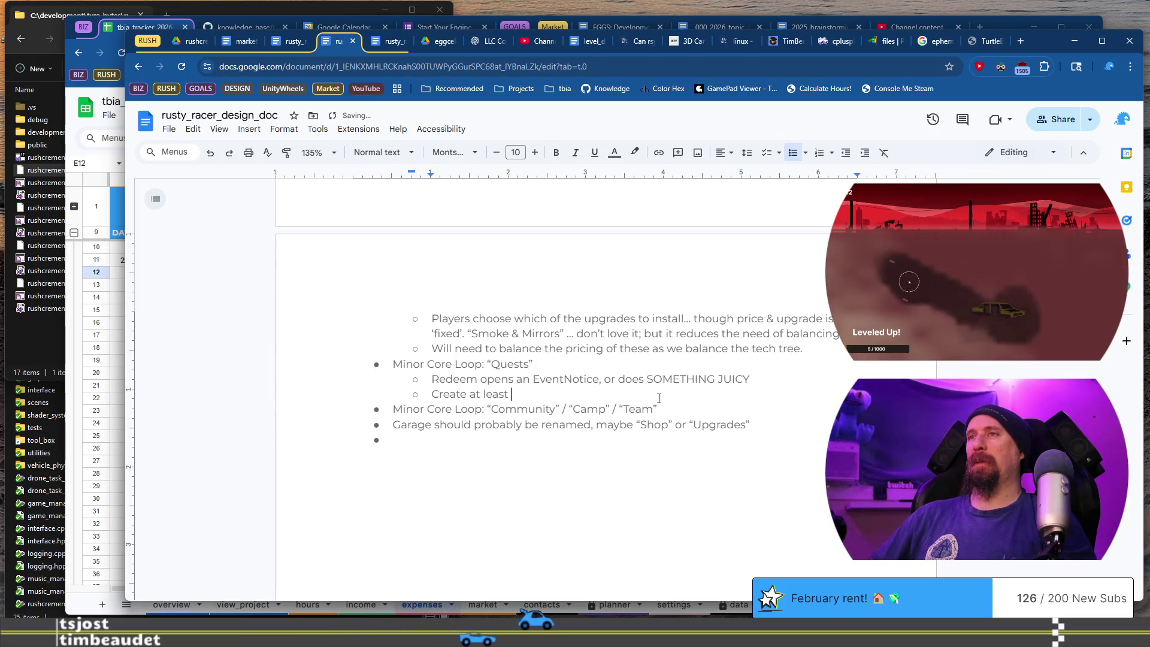
text(20 quests)
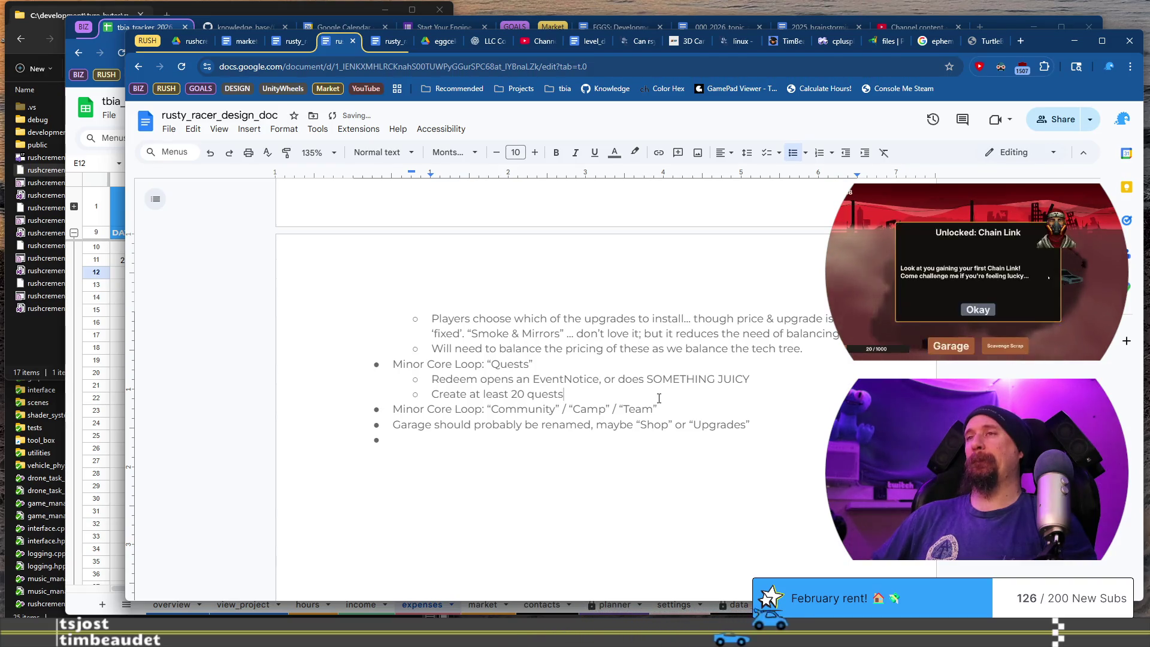
text(15-)
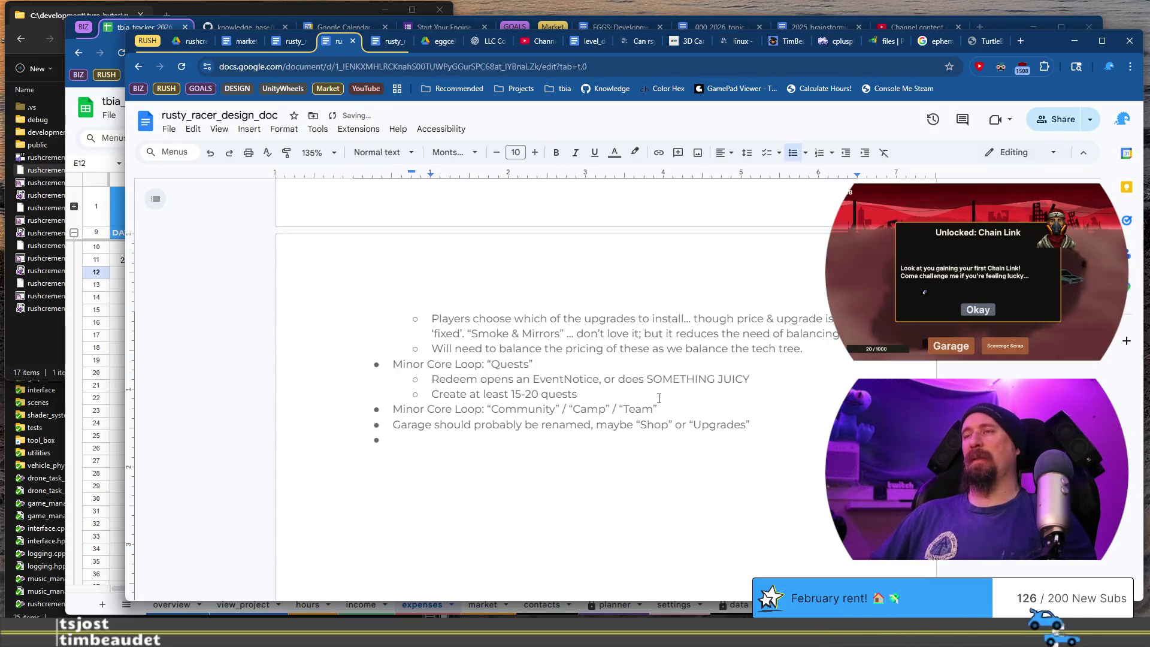
key(End)
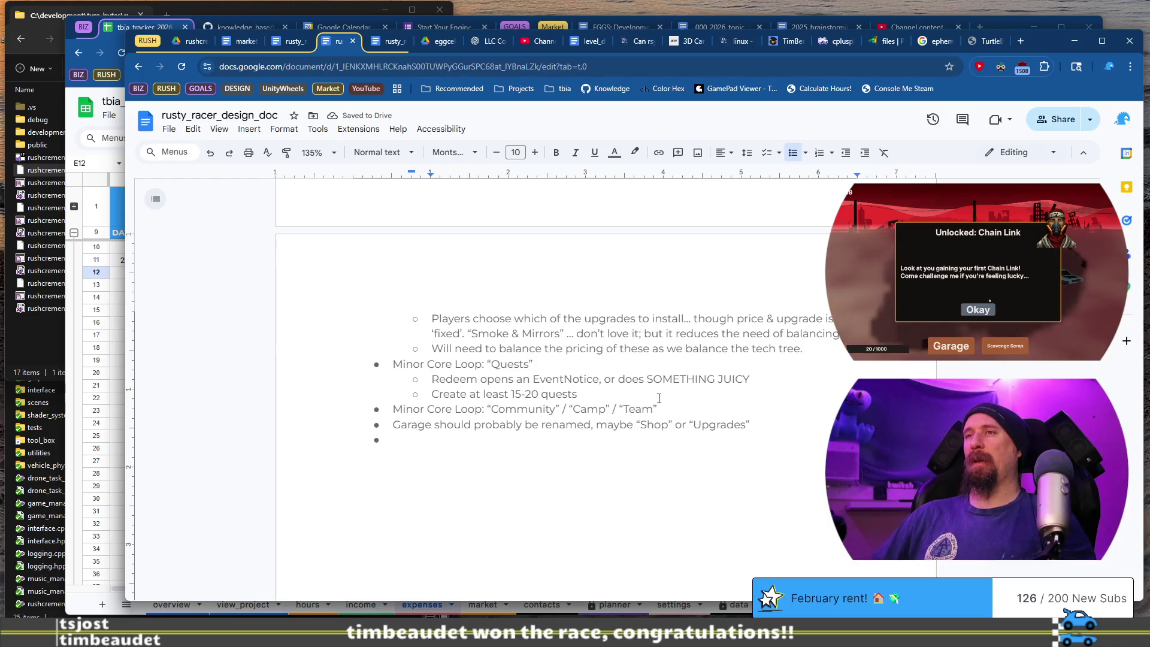
text( along with )
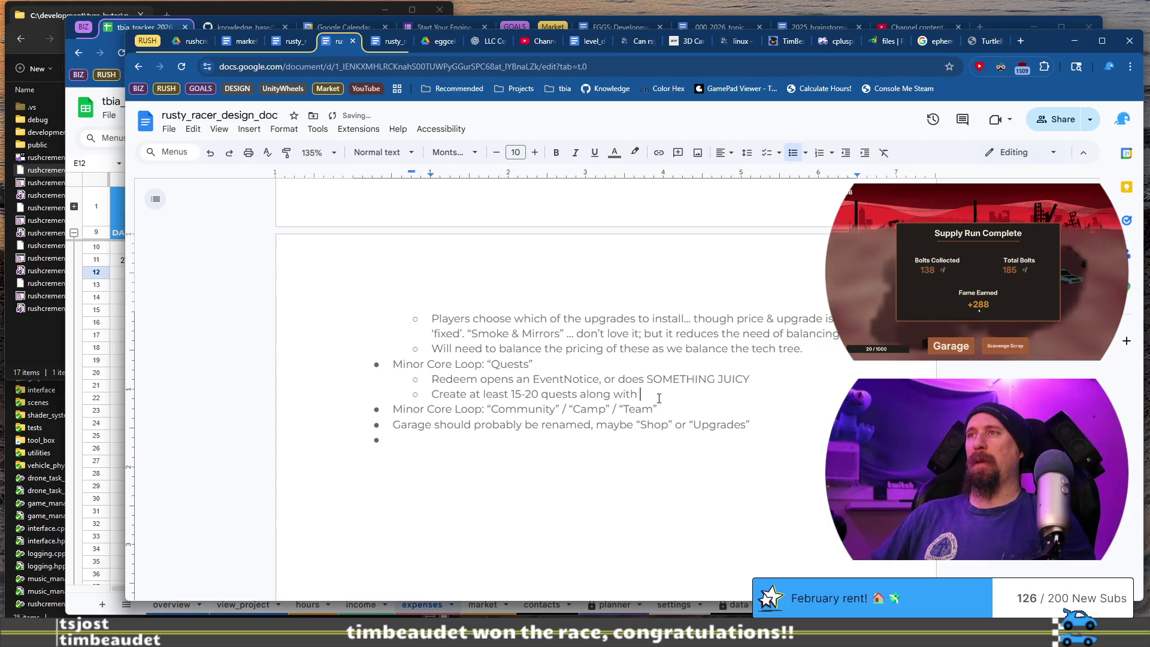
text(rewards for good u)
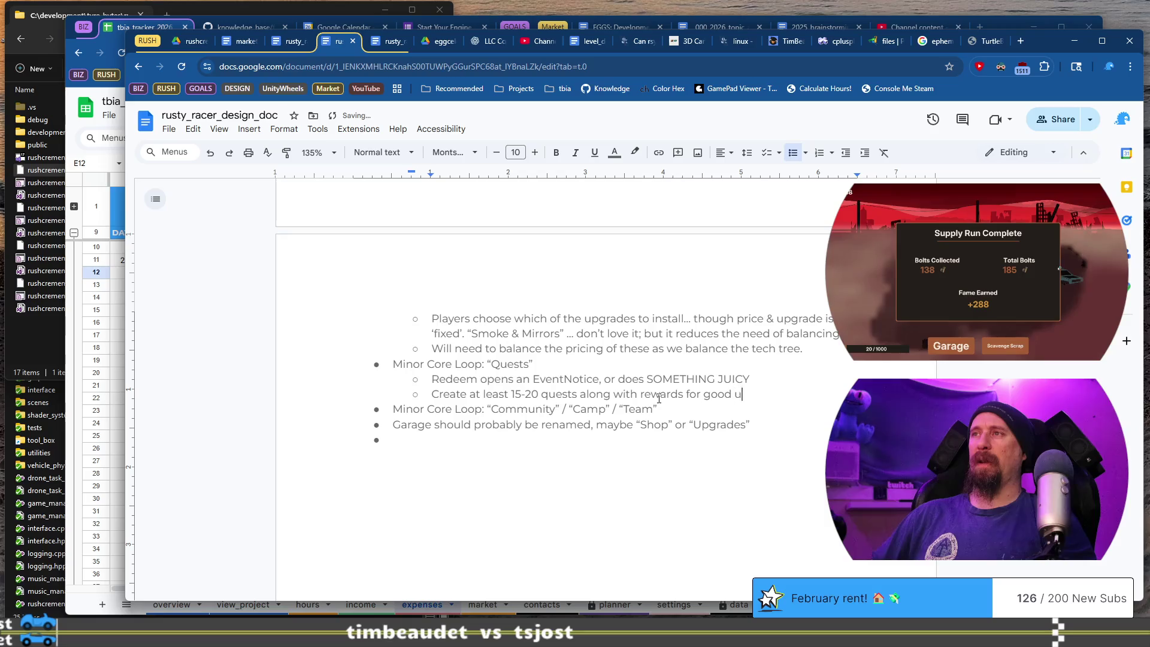
text(nlocks, maybe)
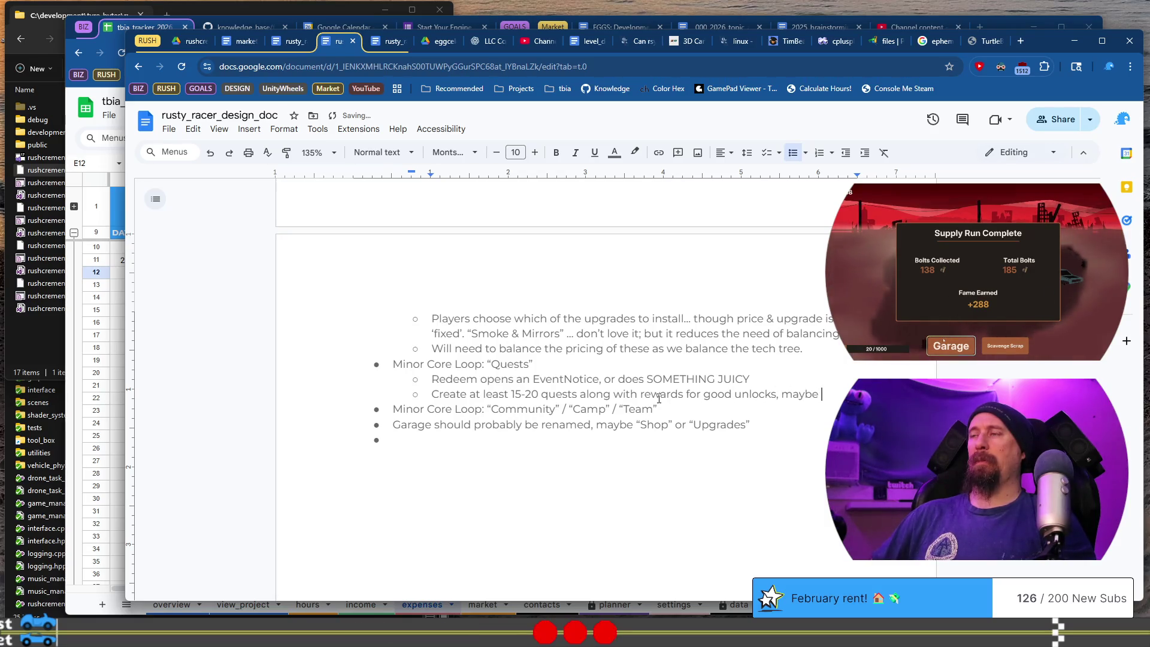
text(ms?)
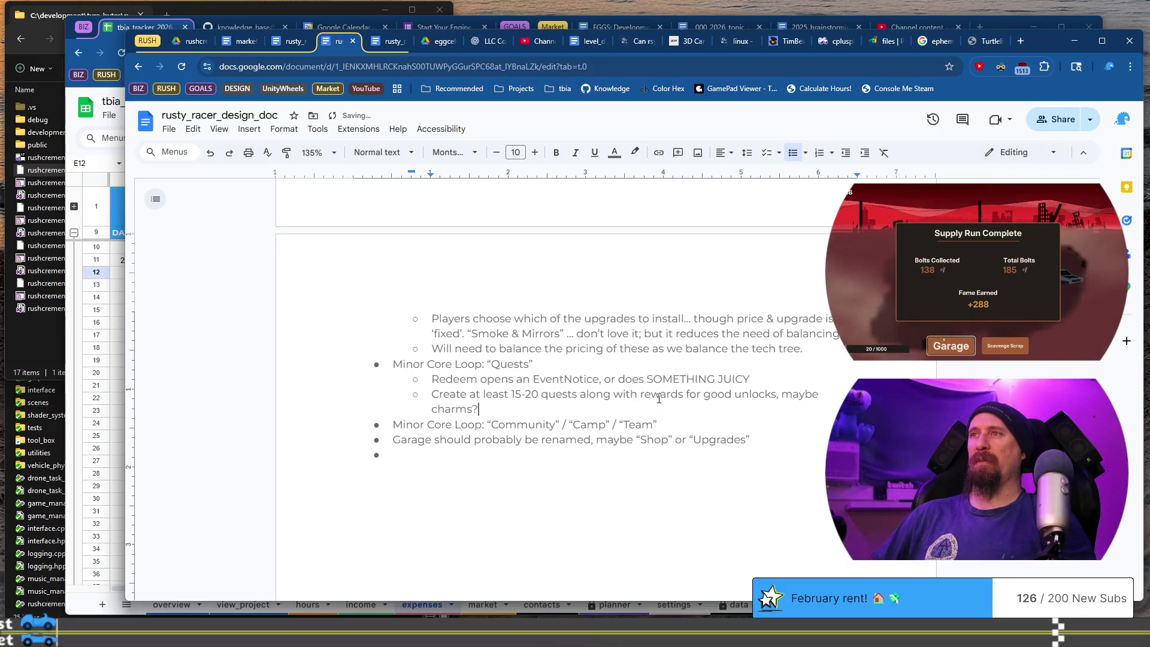
key(BackSpace)
text(co)
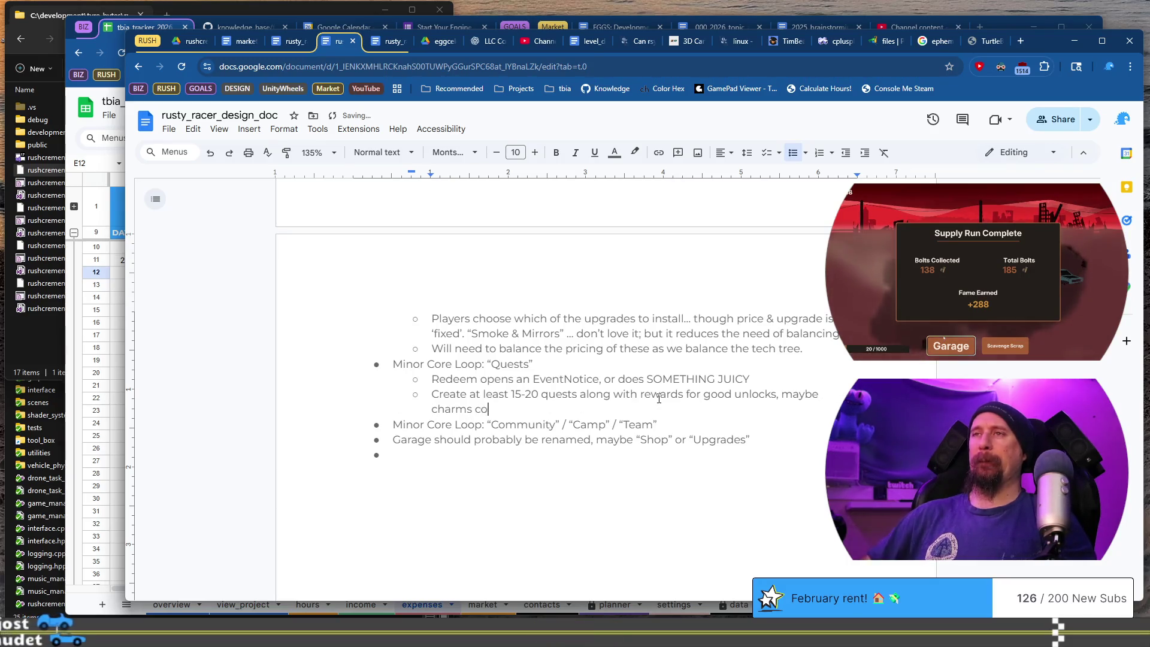
text(uld come )
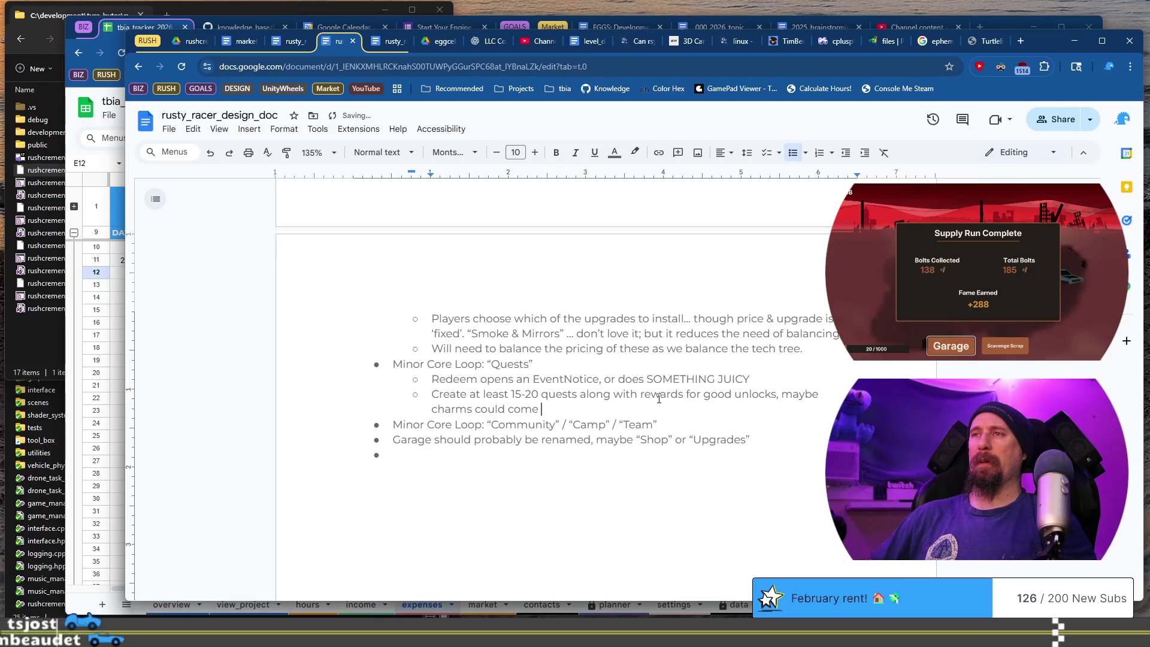
text(from h)
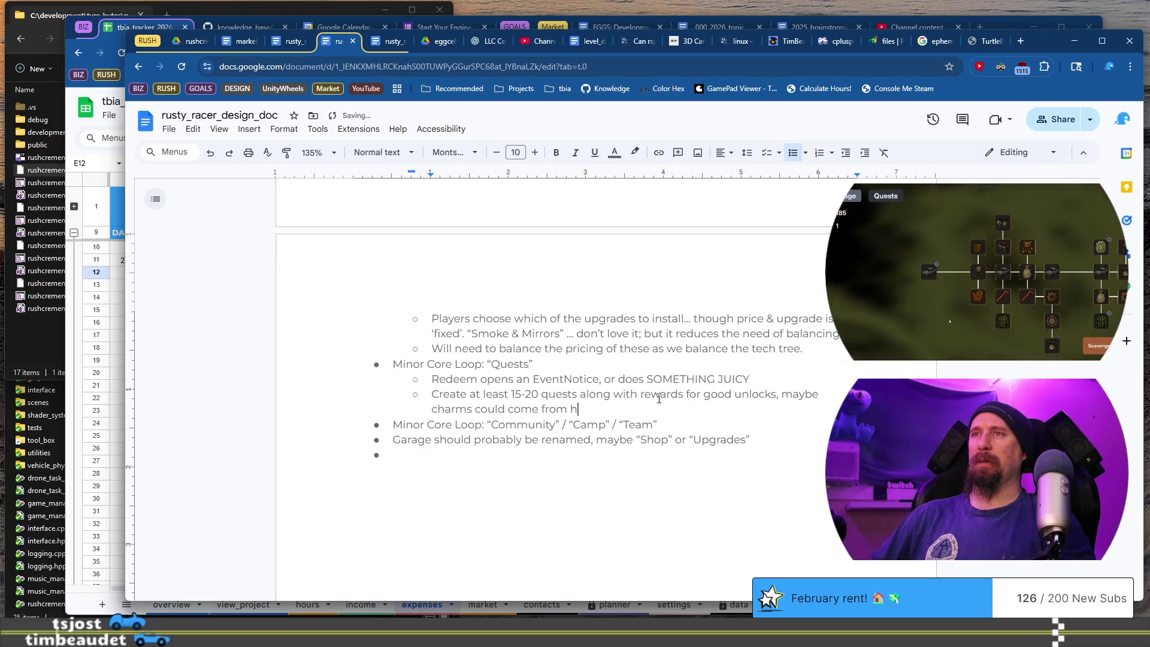
text(ere?)
Start an indented sub-bullet under the Community loop line.
key(Down)
key(End)
key(Return)
key(Tab)
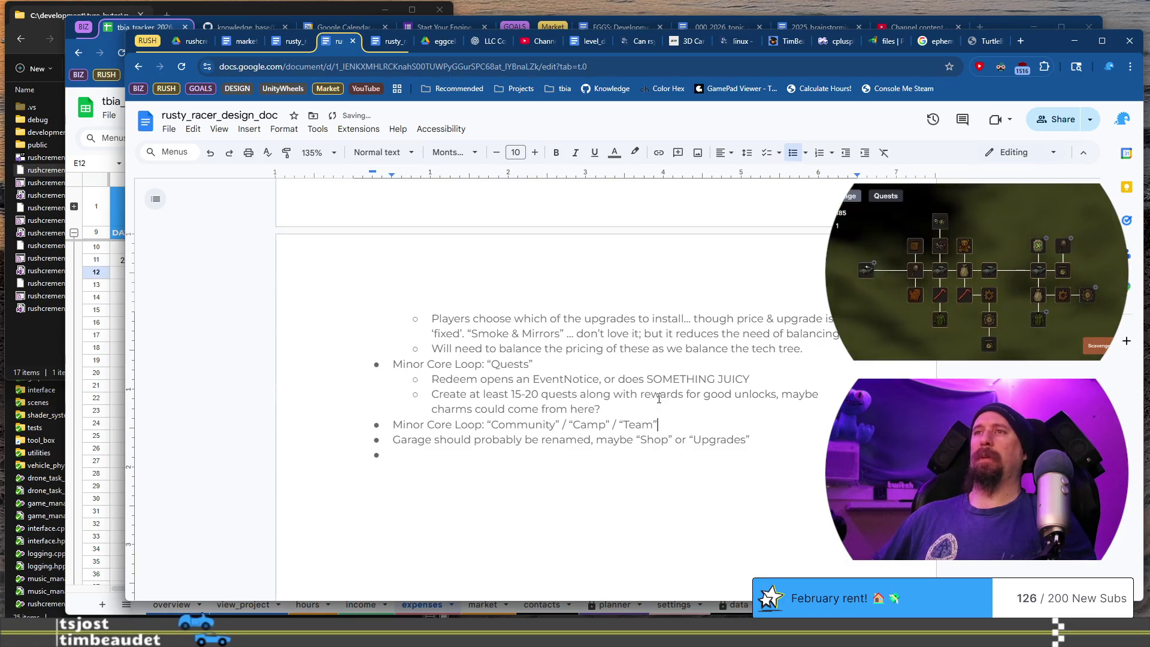
Add Community loop notes: first thing cut if necessary, the concept of camp resources, and pricing balance.
text(This will b)
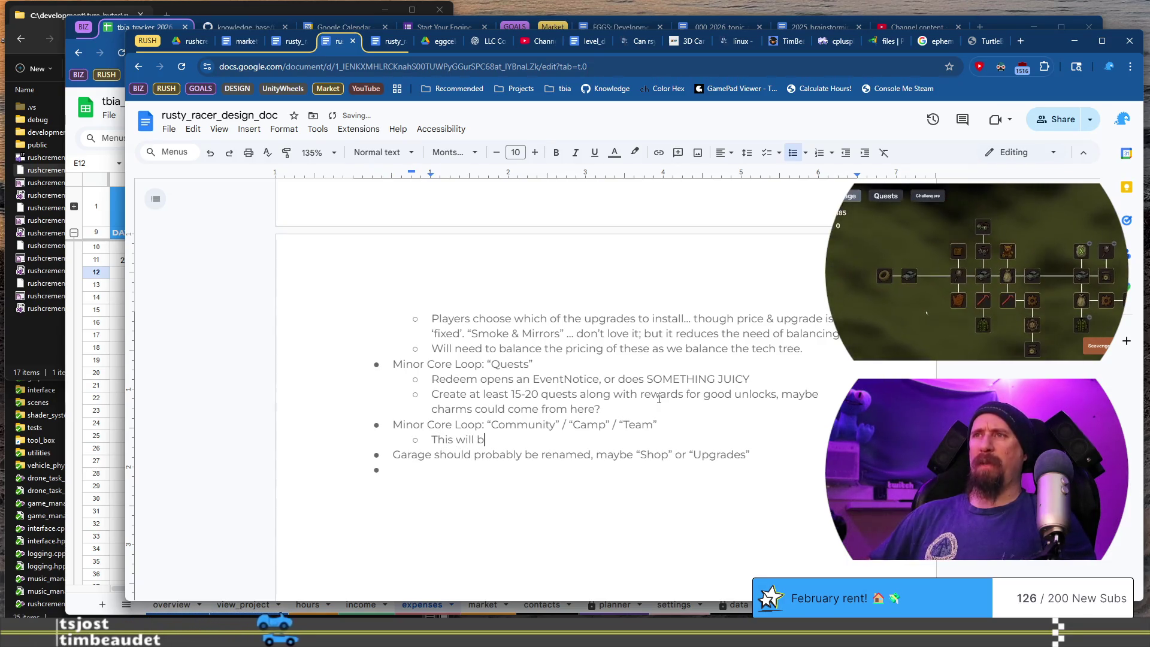
text(e the first thing cut if n)
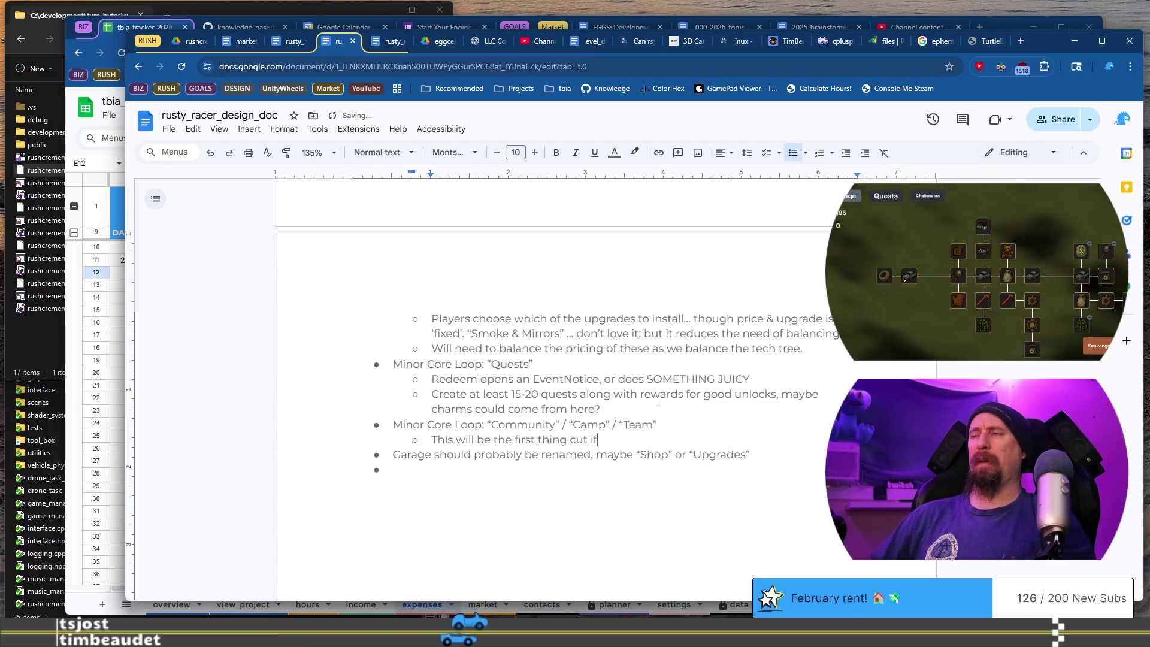
text(ecessary.)
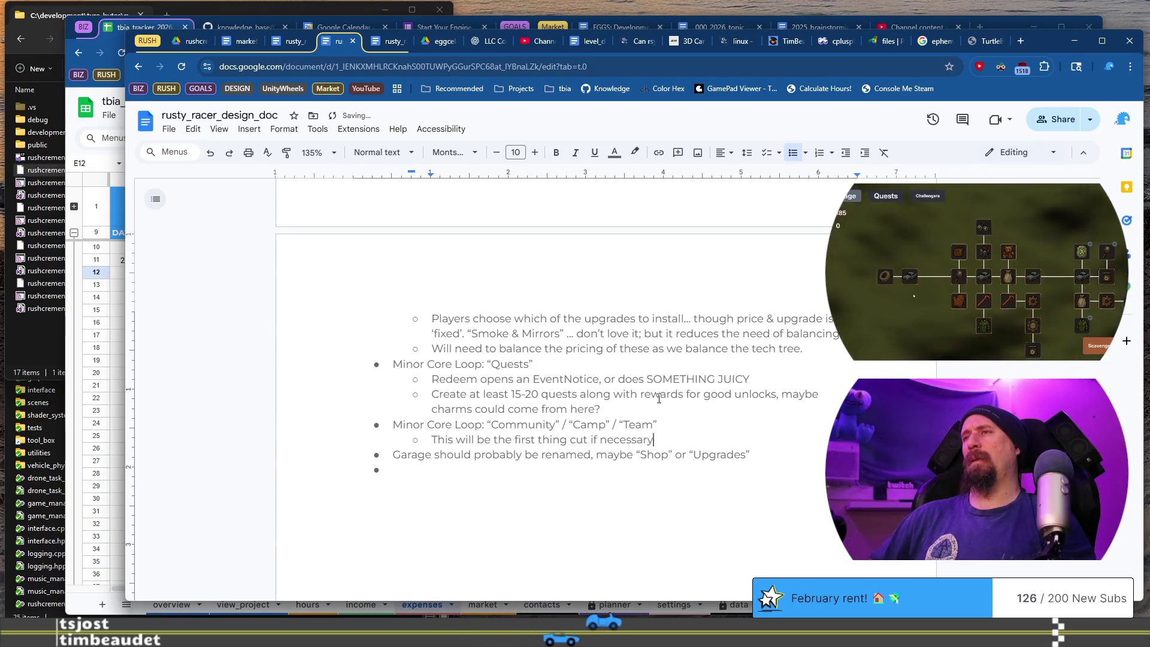
key(Return)
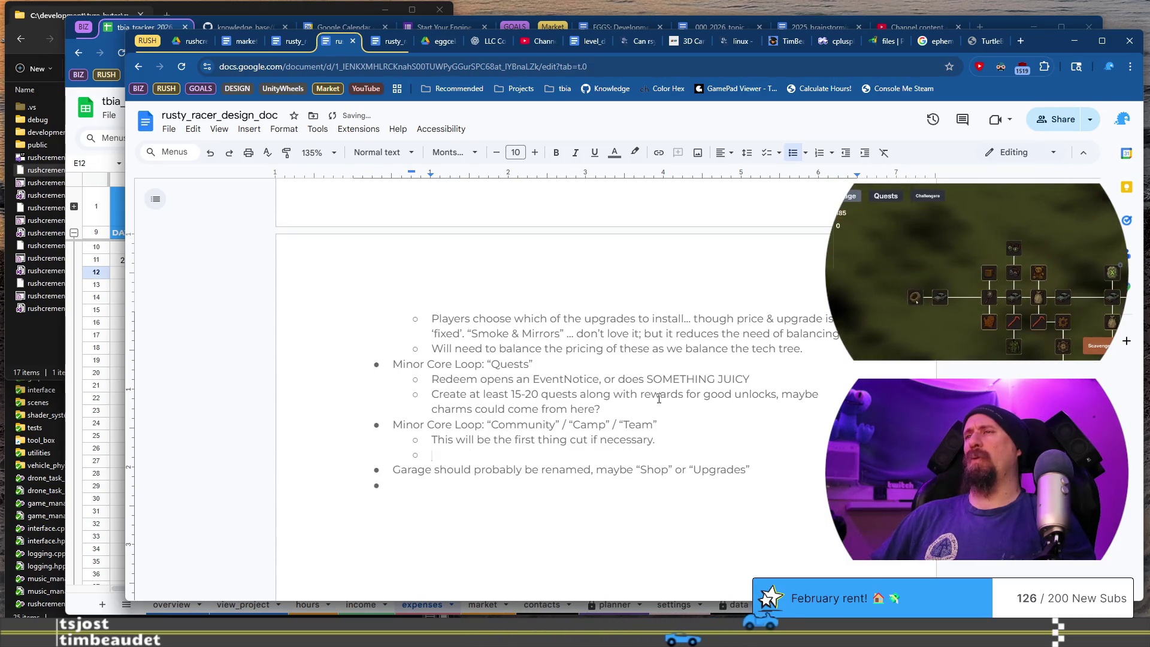
text(Ad)
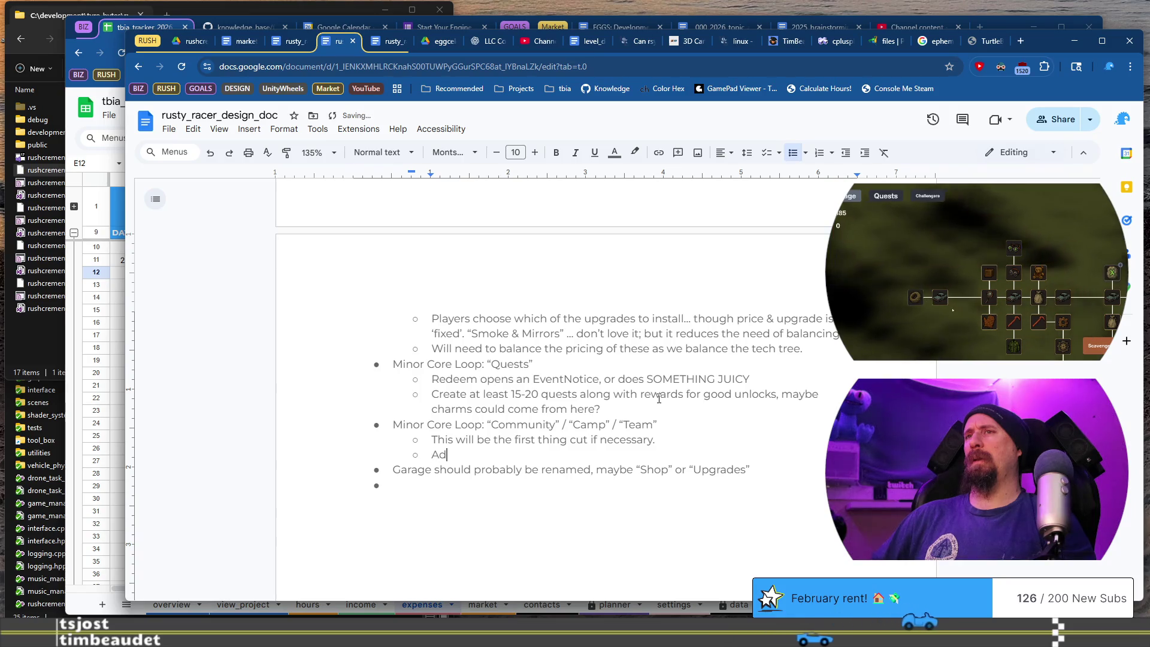
text(d different )
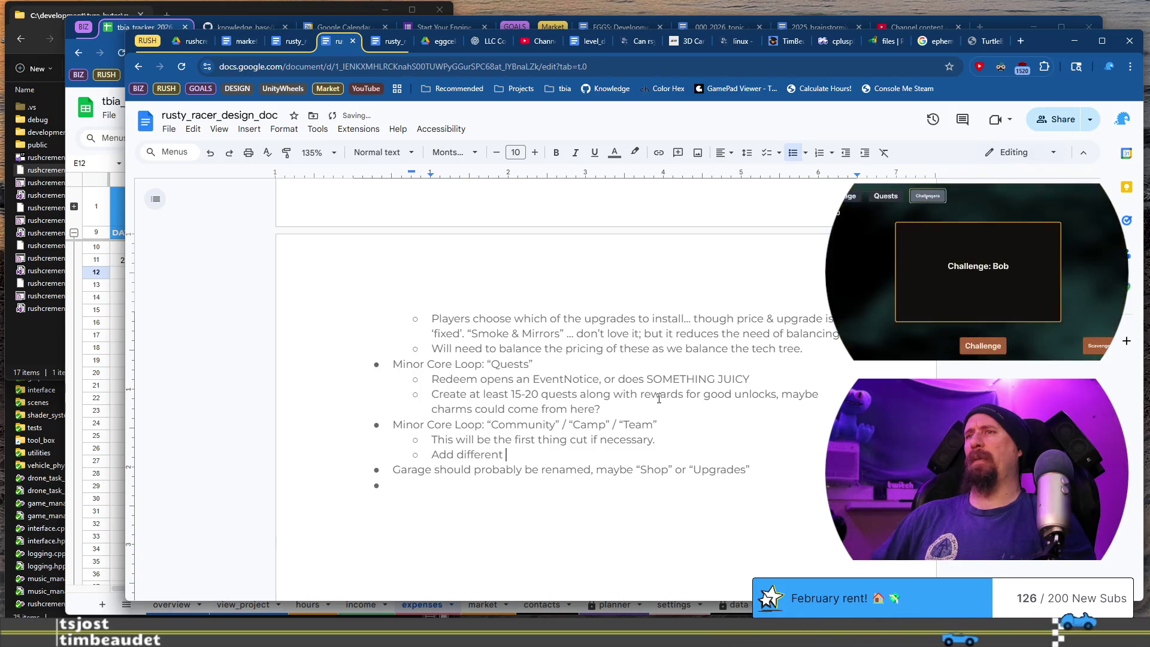
text(resources to)
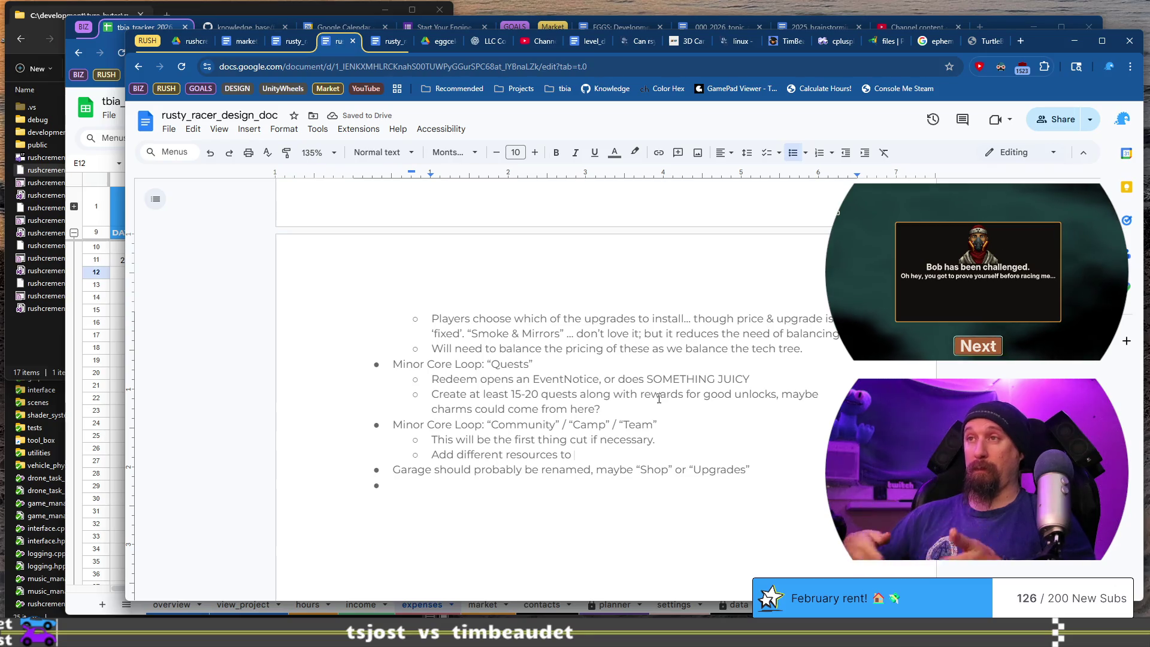
key(ctrl+Left)
key(ctrl+Left)
key(ctrl+Left)
text(the concept of the)
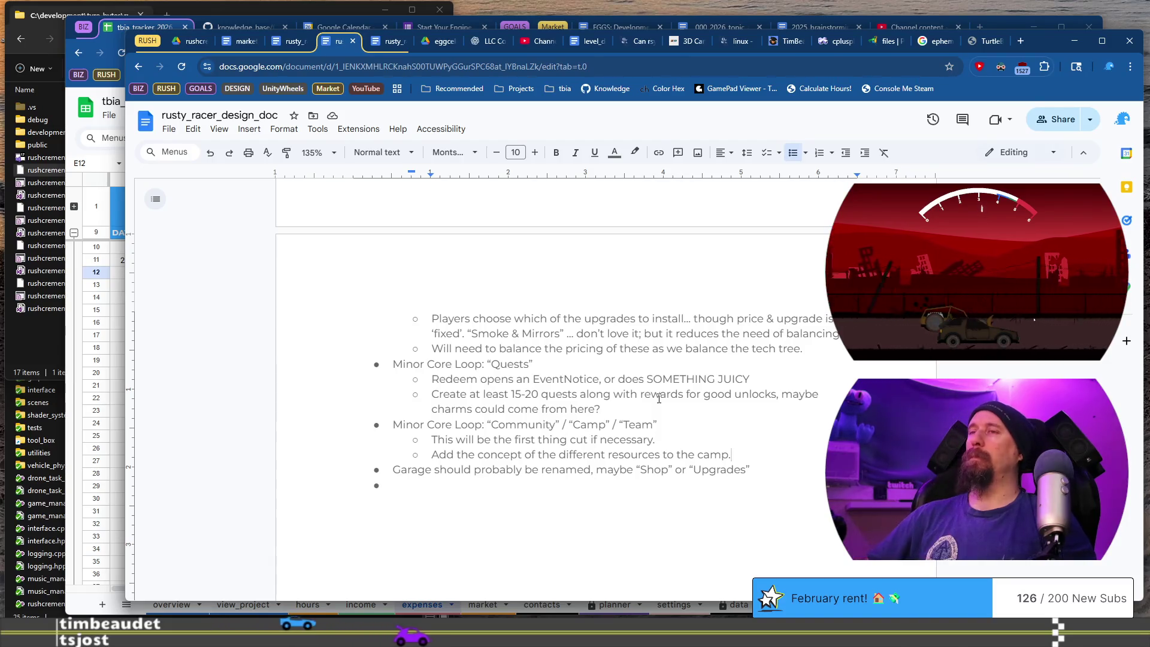
key(Return)
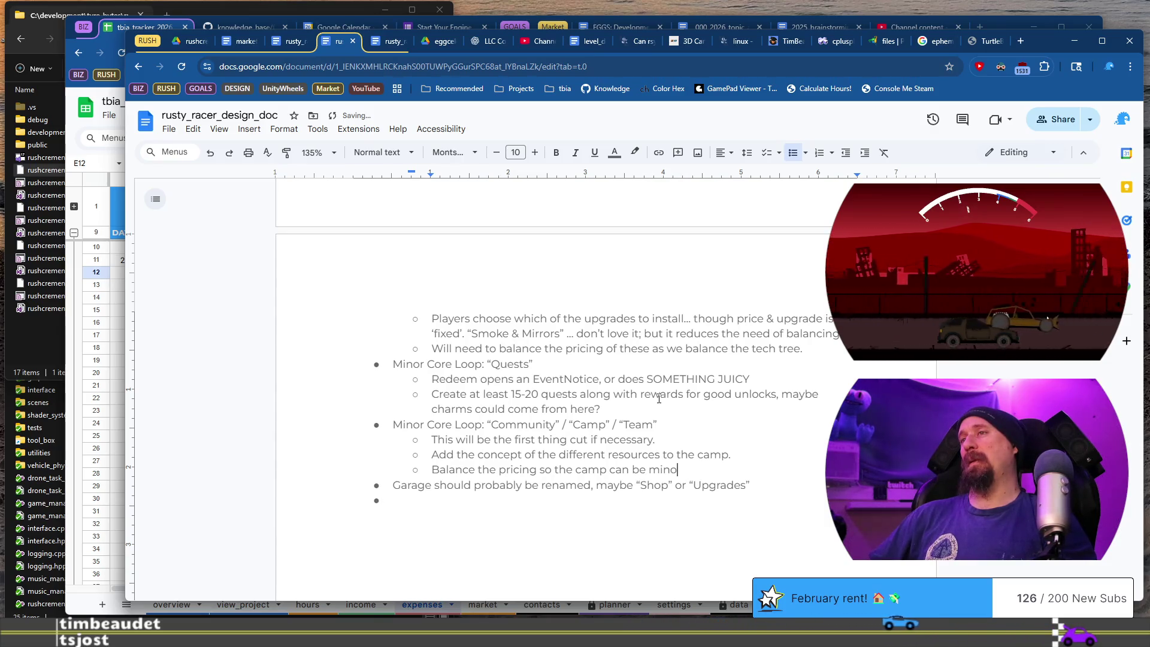
text(ino)
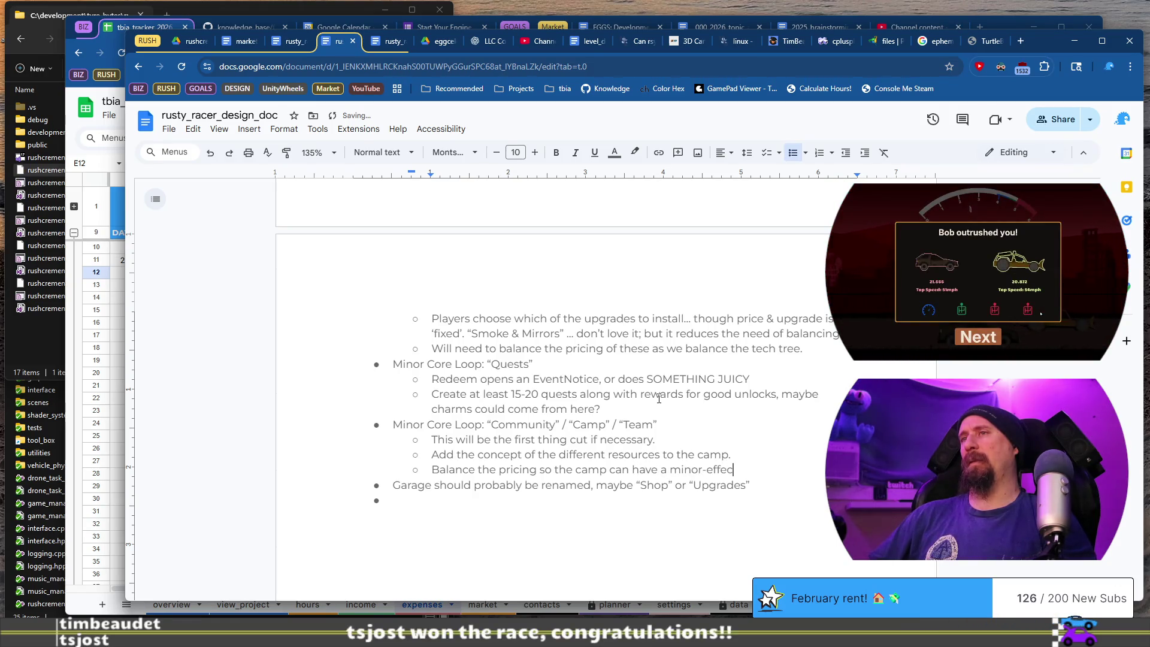
text( but not be OP.)
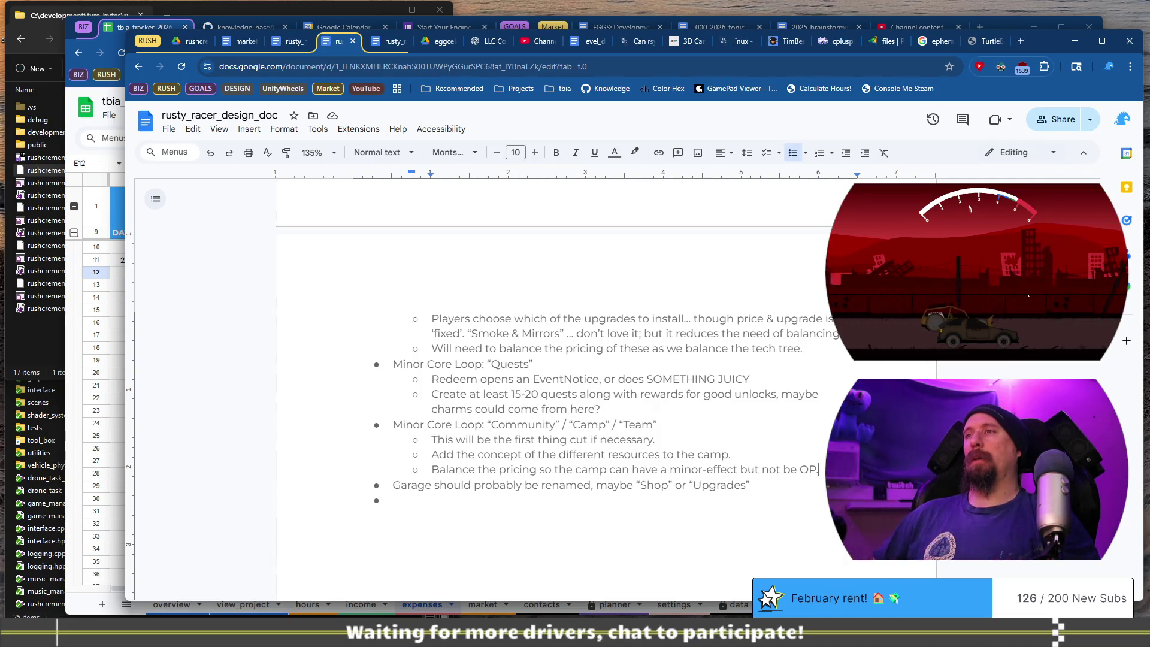
key(shift+Home)
Delete the 'Garage should probably be renamed' note and clear its leftover bullet.
key(BackSpace)
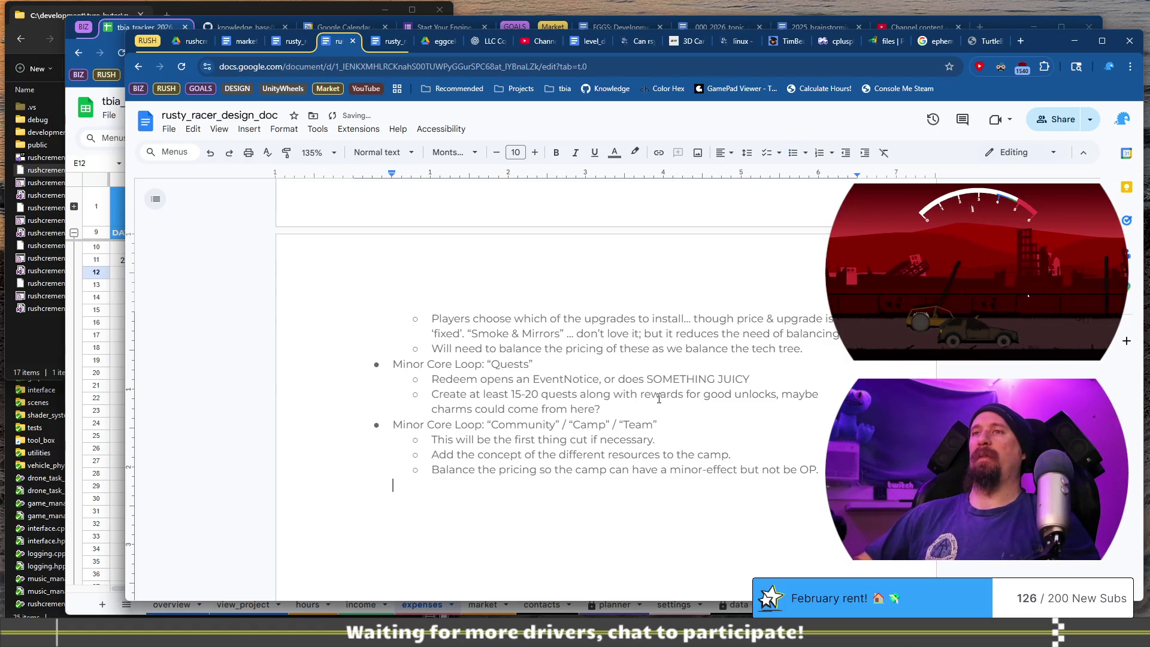
scroll(658, 398, up, 15)
key(BackSpace)
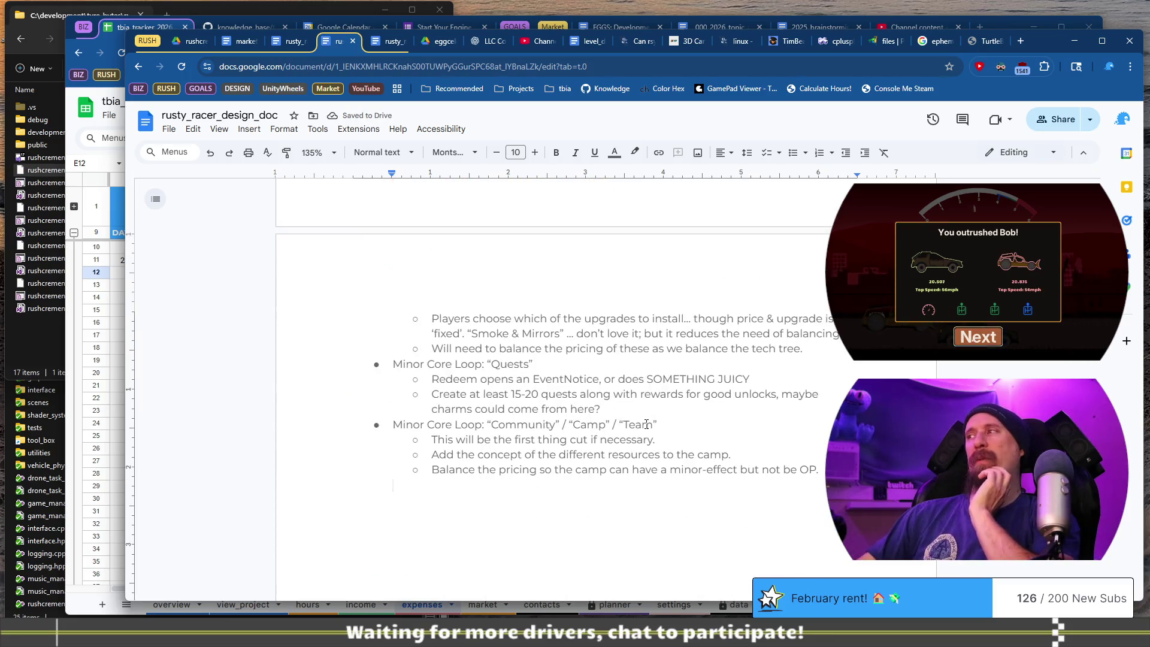
scroll(647, 424, up, 10)
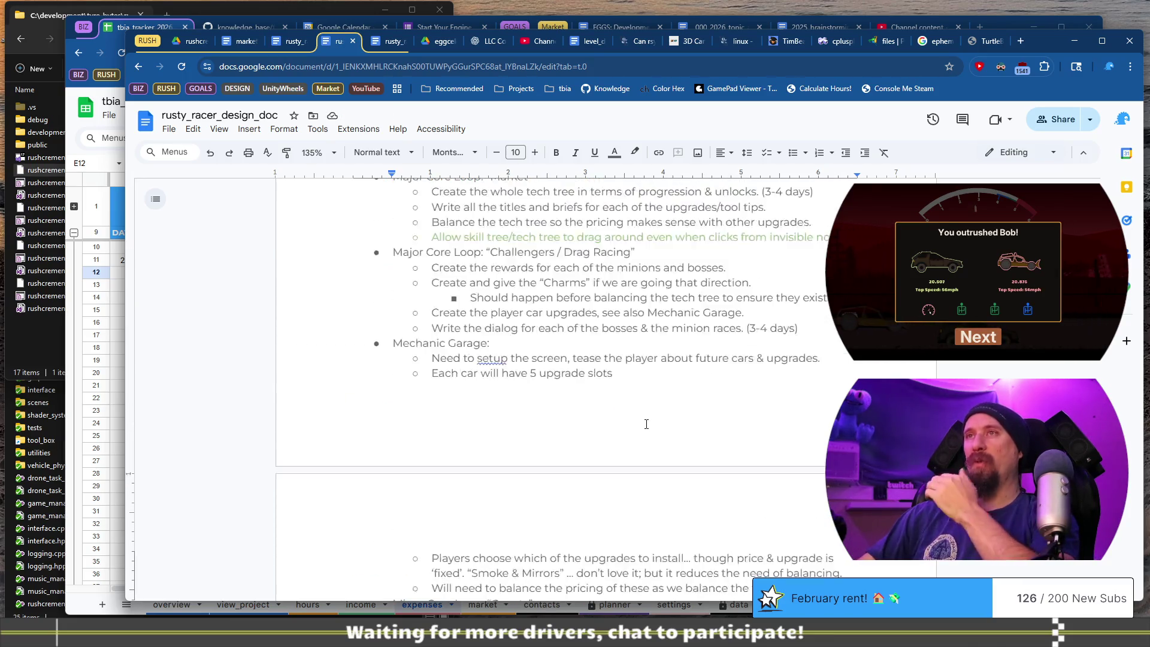
scroll(646, 433, down, 4)
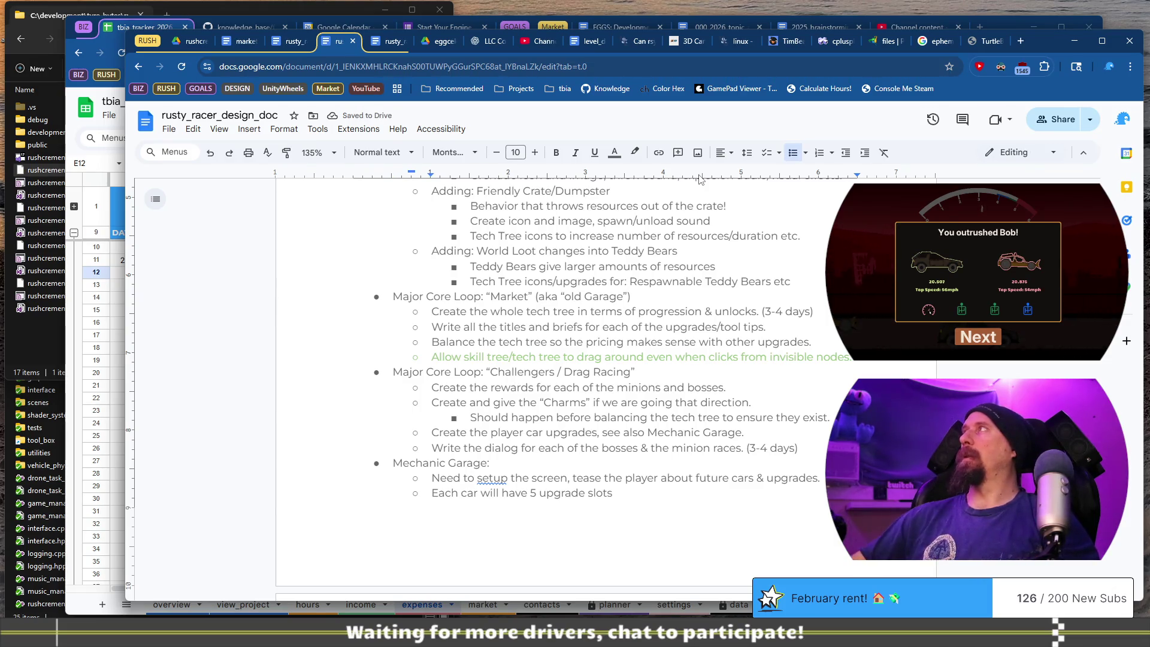
scroll(689, 312, down, 8)
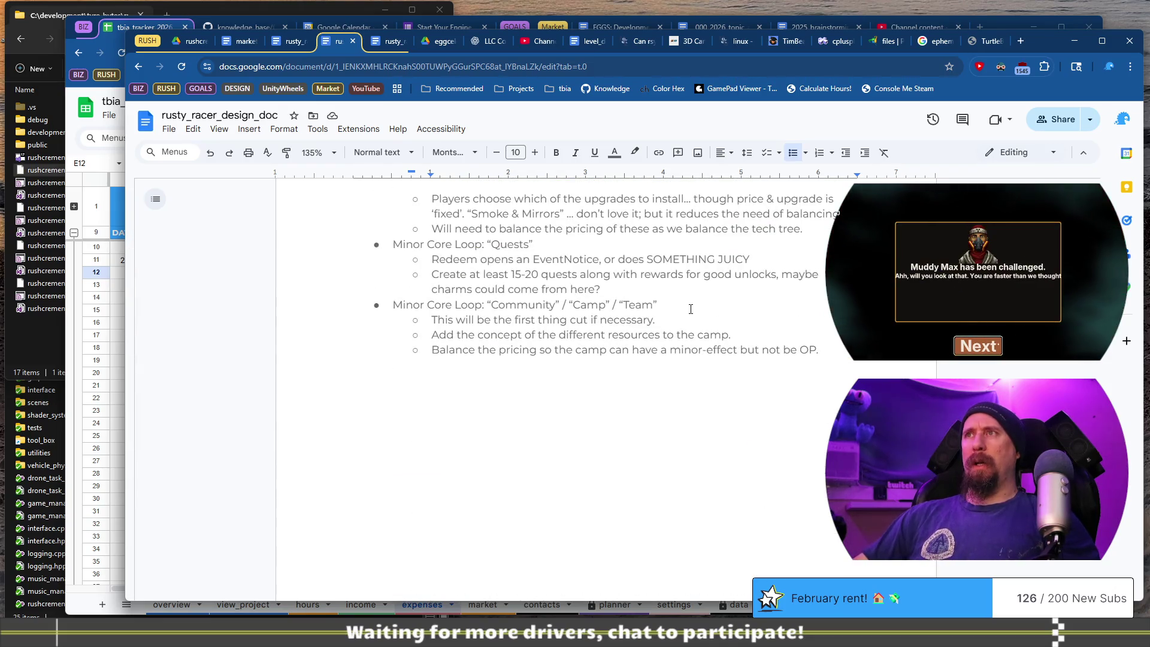
scroll(690, 312, up, 2)
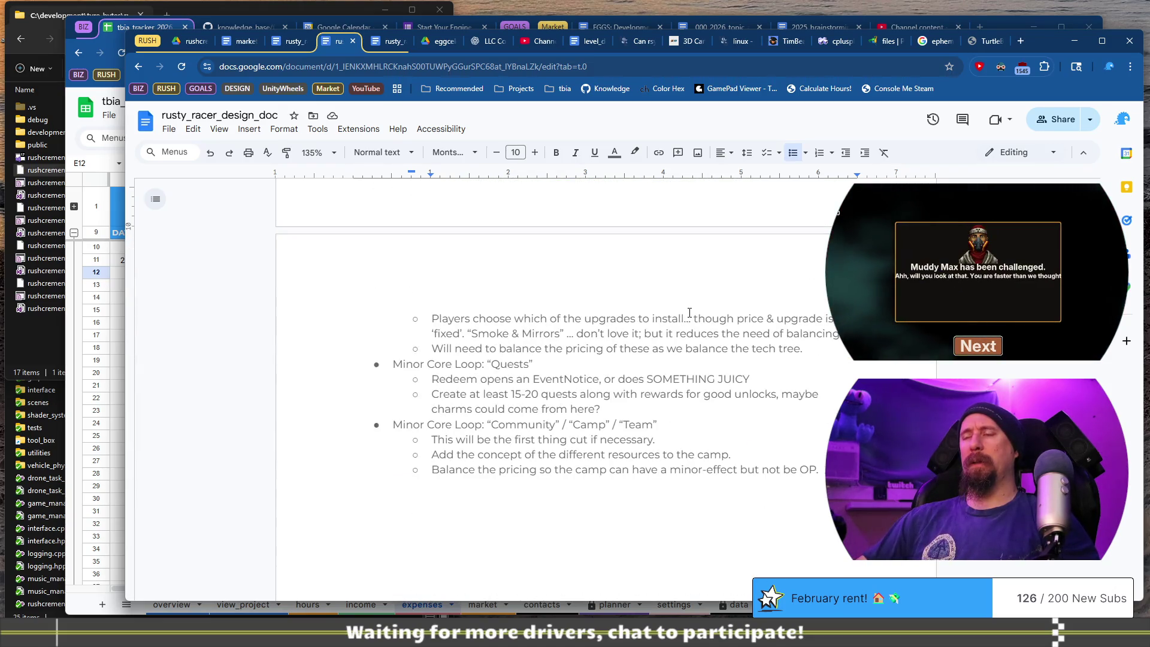
scroll(689, 312, up, 12)
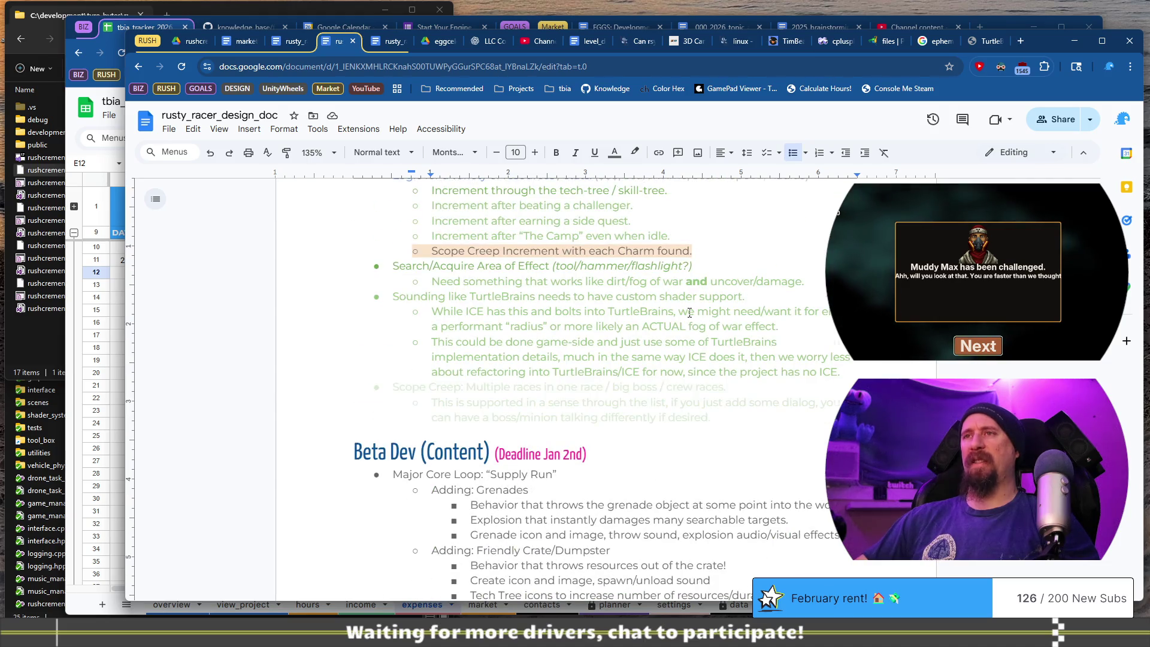
scroll(689, 312, down, 3)
scroll(689, 312, down, 9)
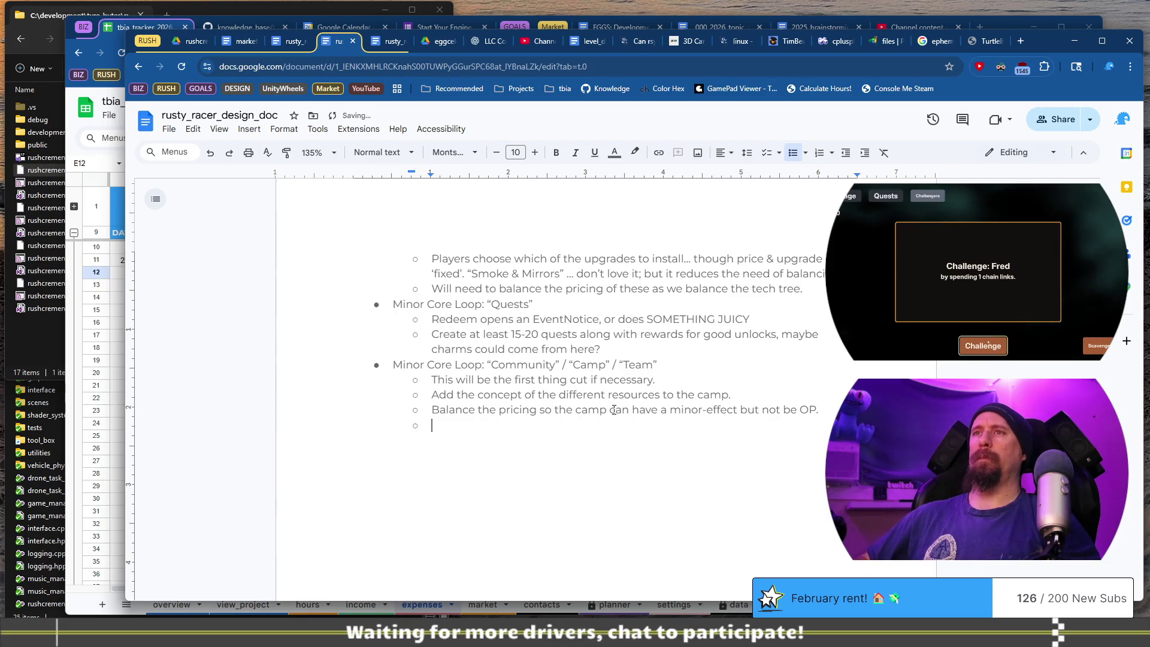
Name the bullet 'Credits Scene' and suggest a 'a game made by' credit with the developers' names on the title screen.
text(CreditsScene)
key(Return)
key(Tab)
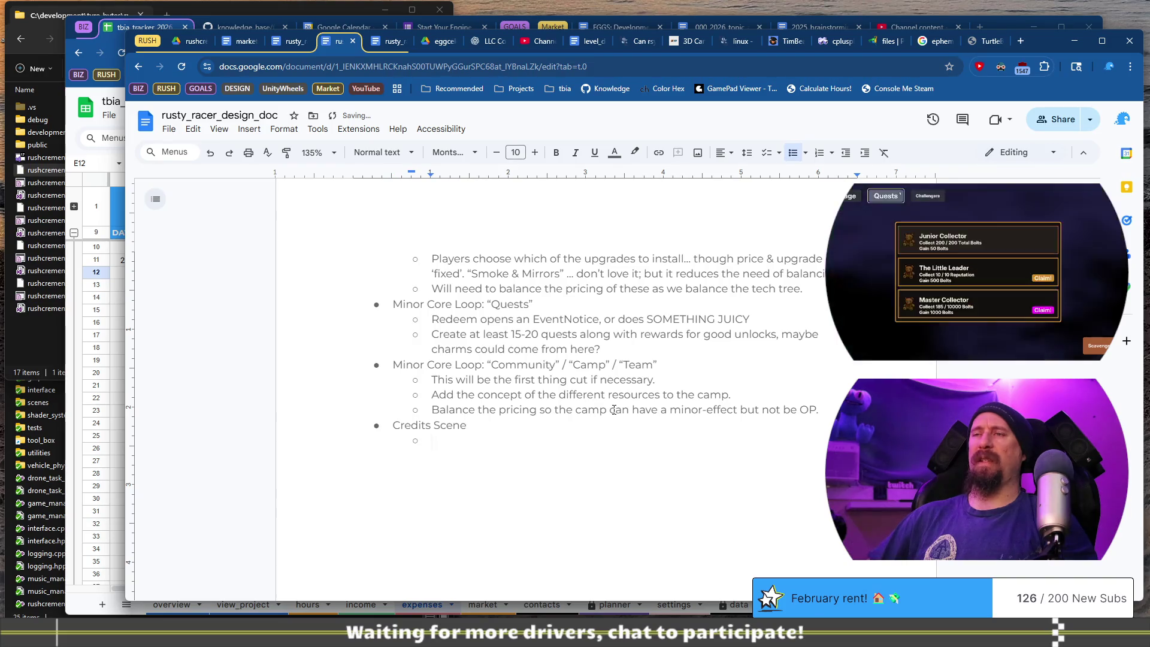
text(Perhaps just “)
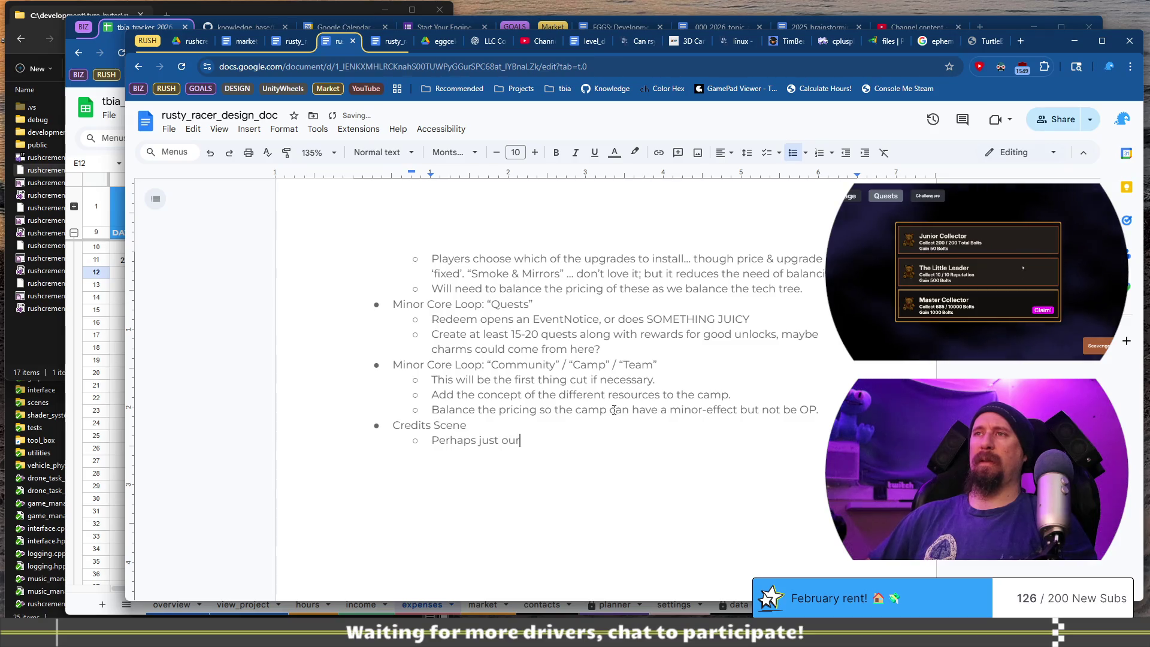
text(a game made by)
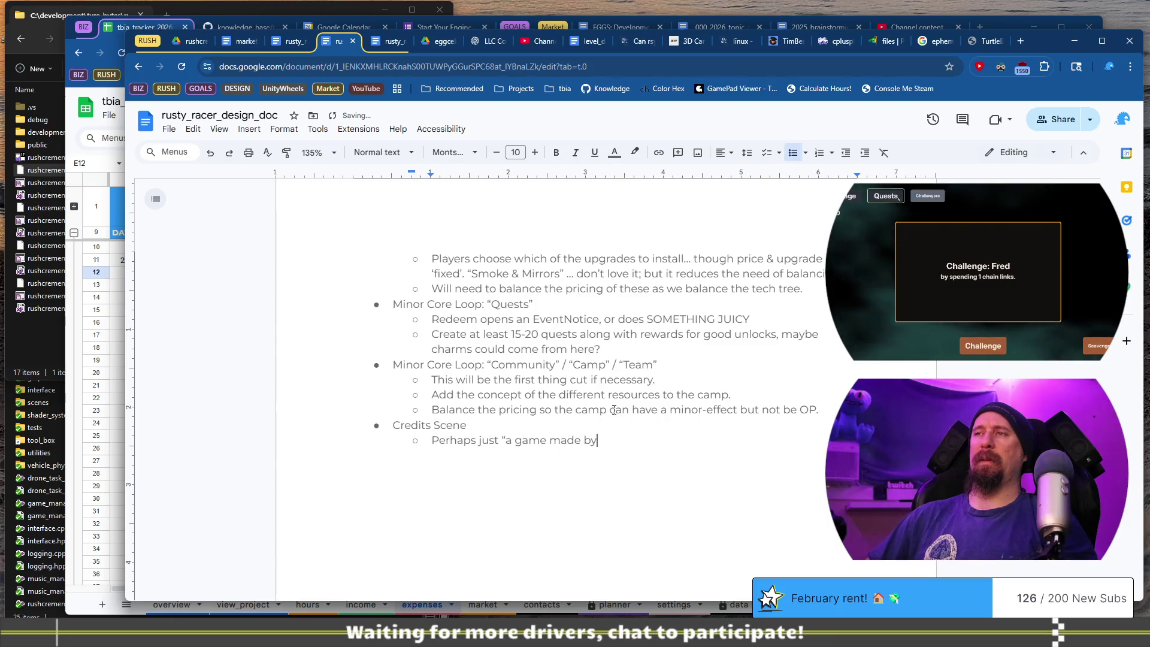
text(: All)
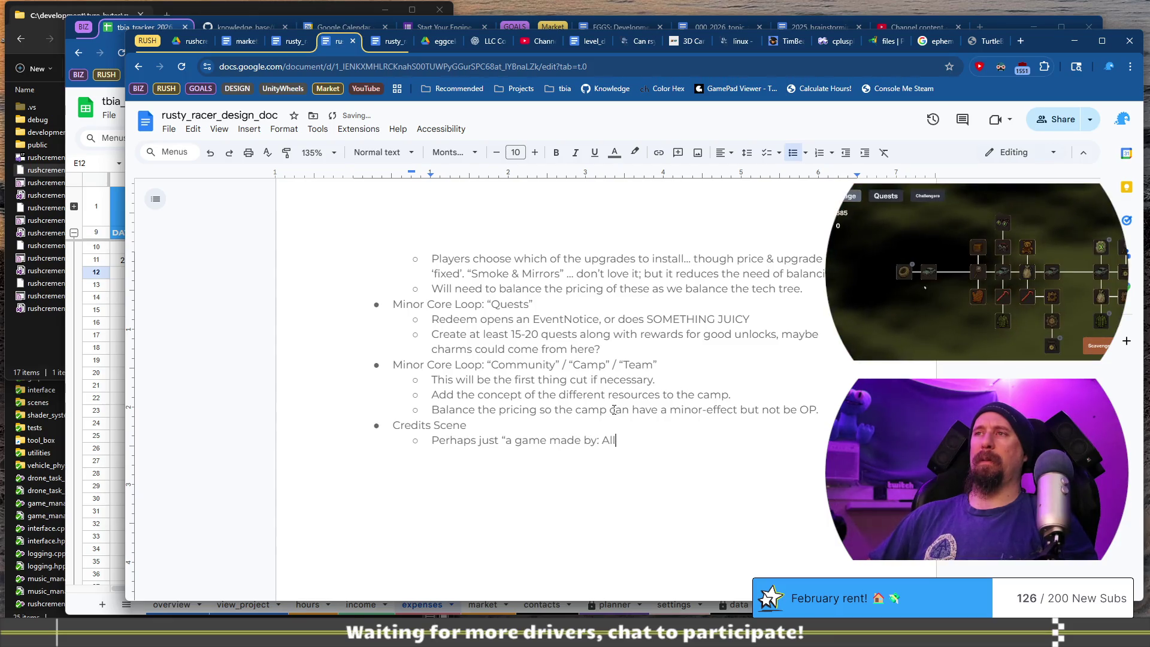
text(ow)
key(BackSpace)
text(& Tim)
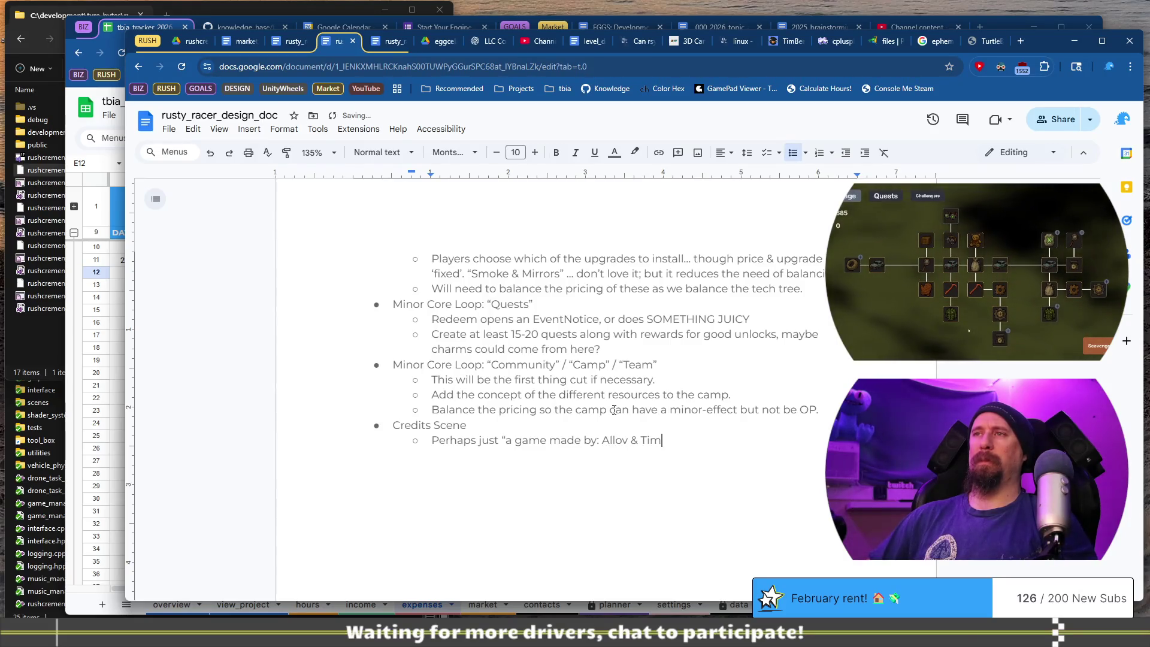
text(" on ti)
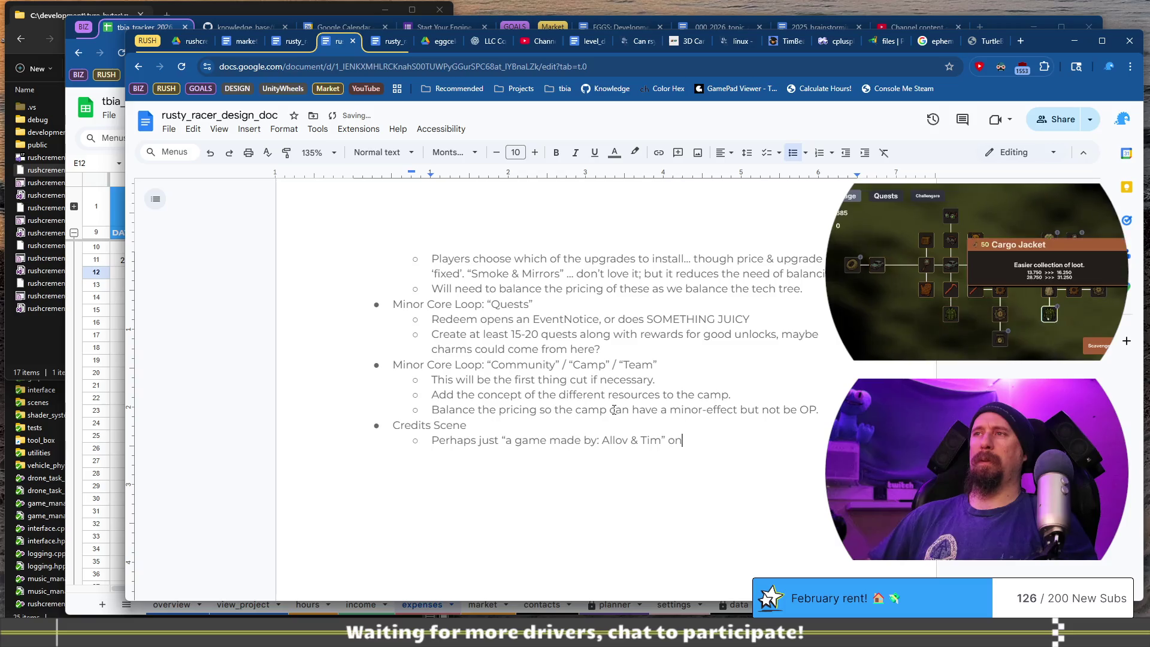
text(tle screen?)
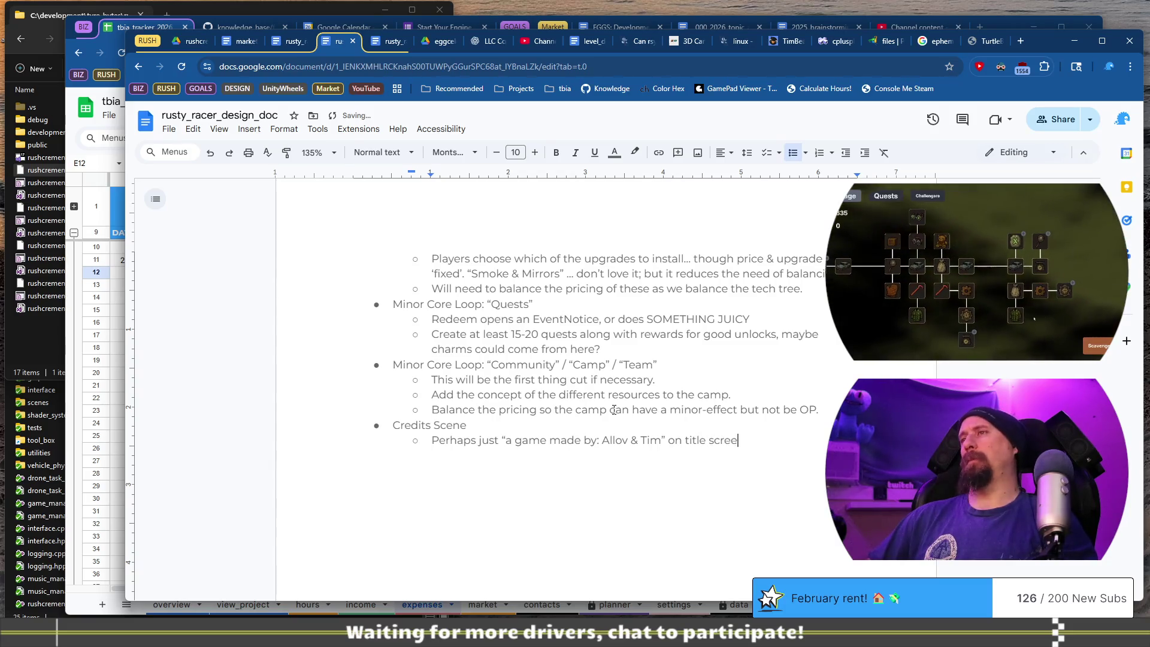
Add the sub-bullet 'Does this fly with CC0 stuff? Credits would be in a readme, but?'.
key(Return)
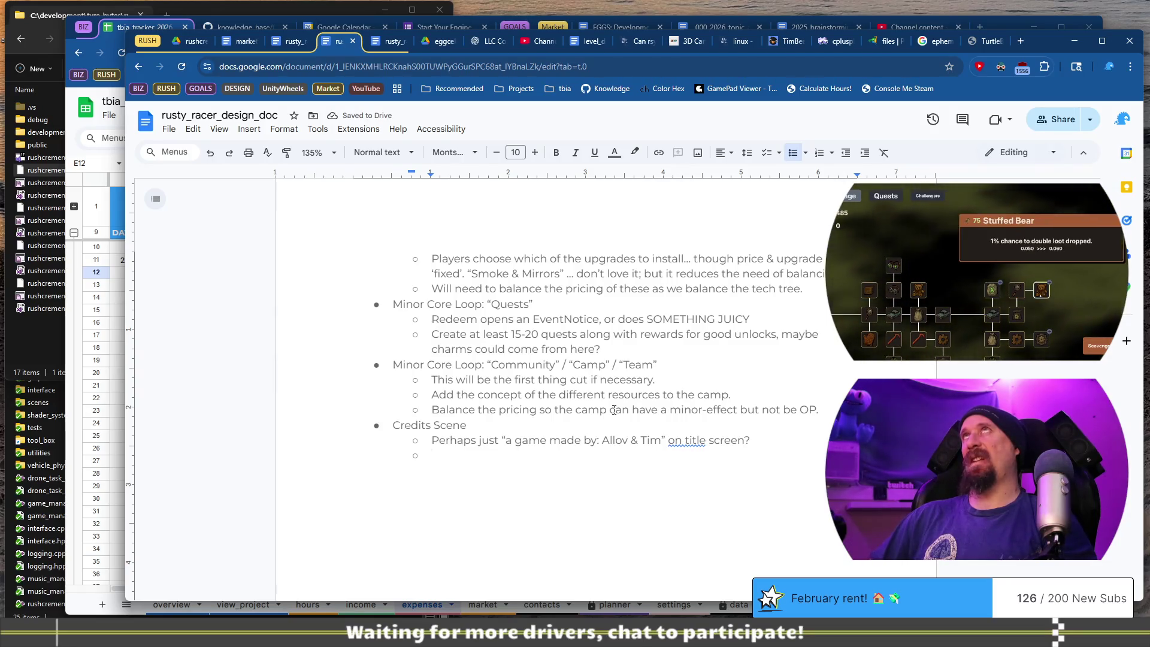
text(Does )
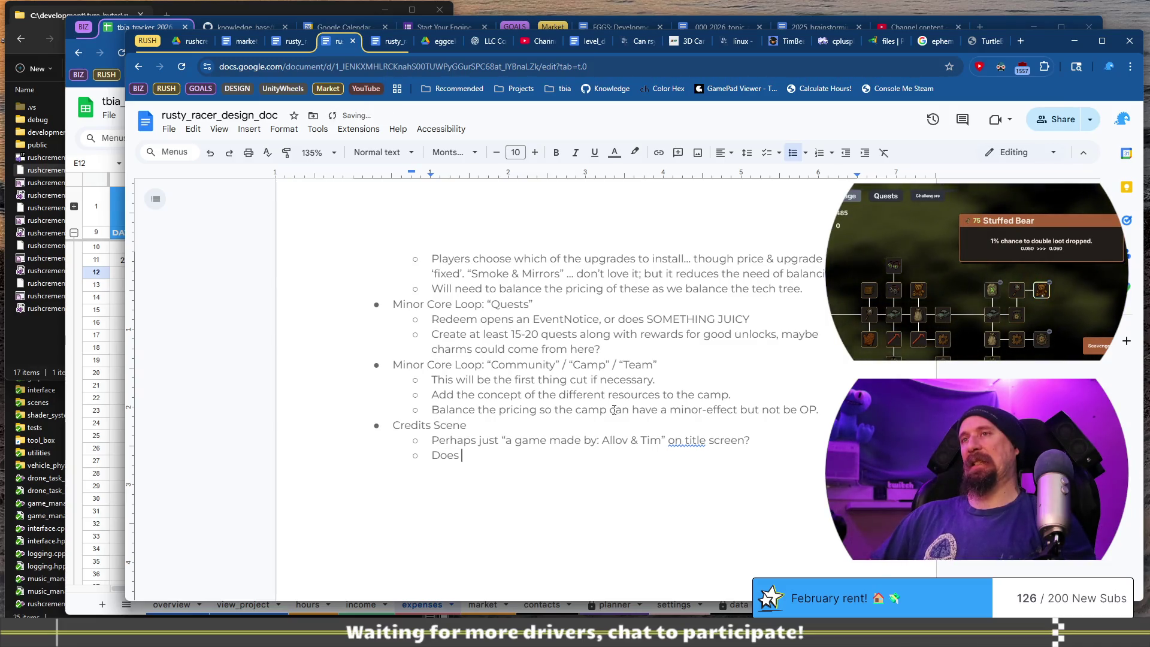
text(this fly with CC0)
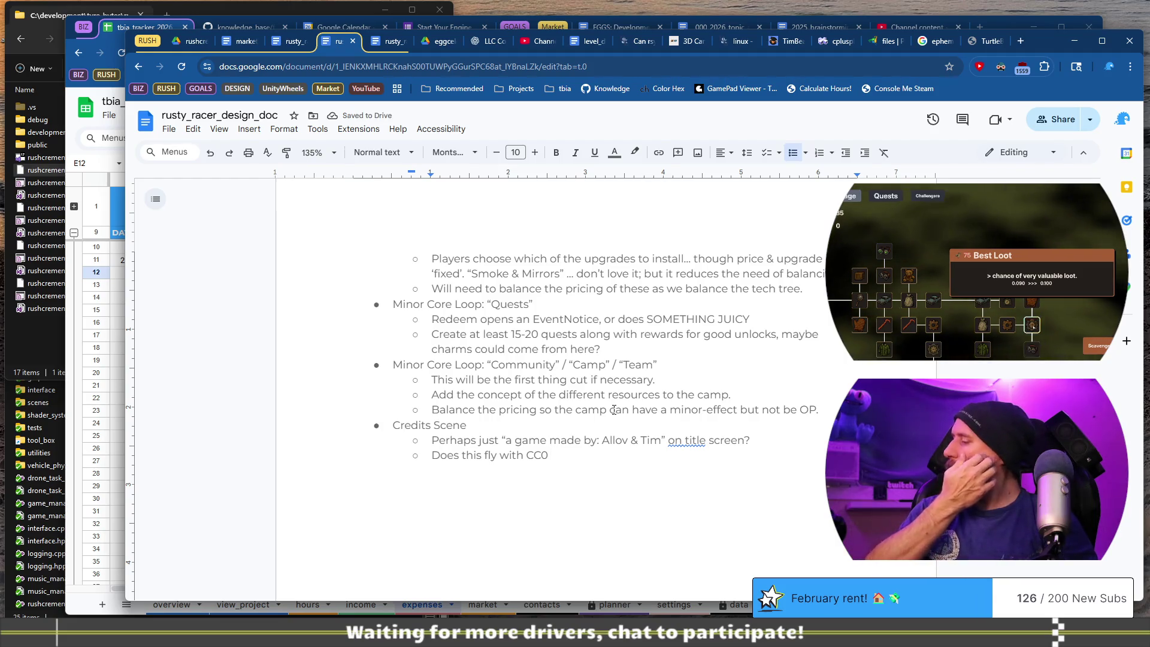
text( stuff? Stil)
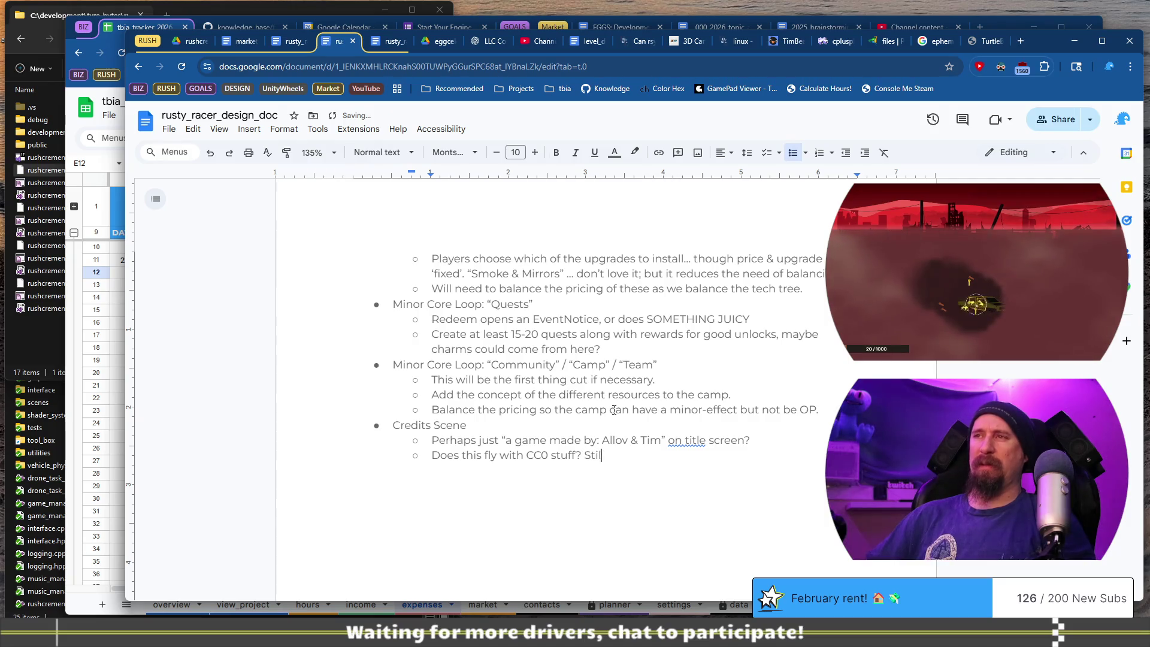
key(BackSpace)
key(BackSpace)
key(BackSpace)
key(BackSpace)
text(Cre)
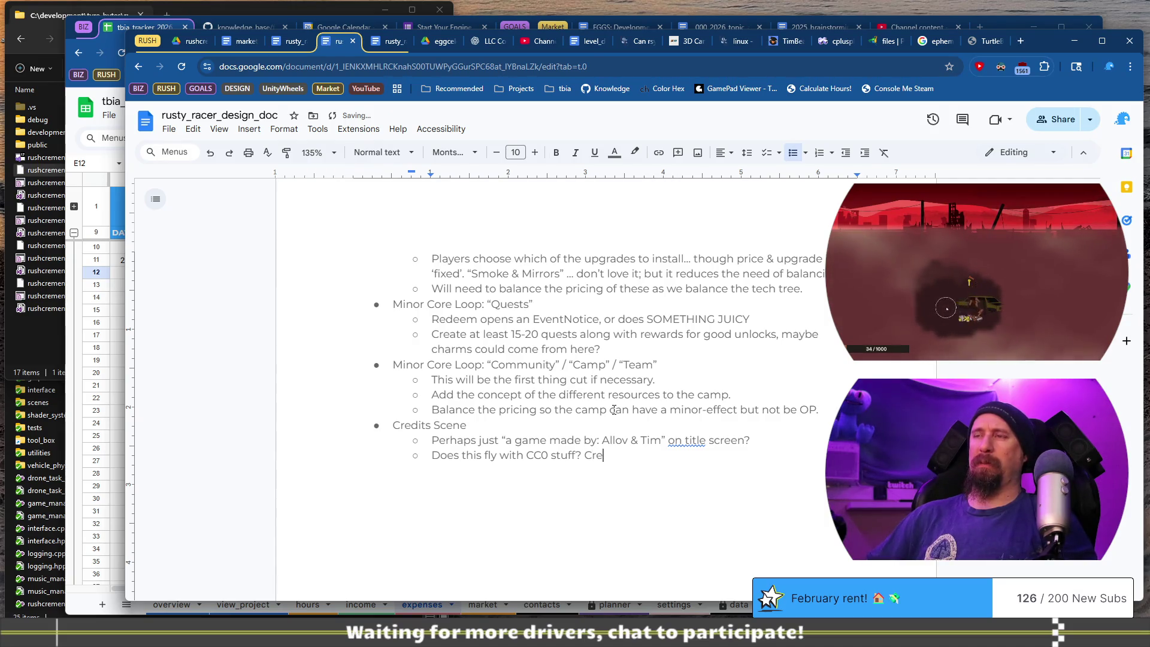
text(dits would be in a readb)
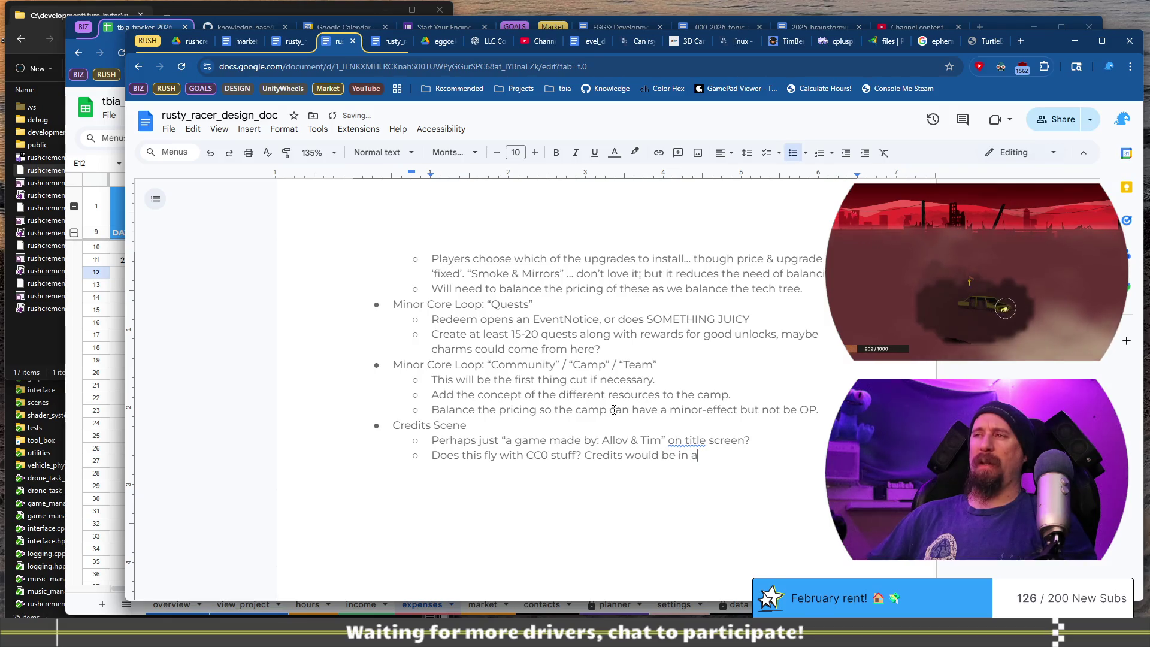
key(BackSpace)
text(me, but is that “accessible”)
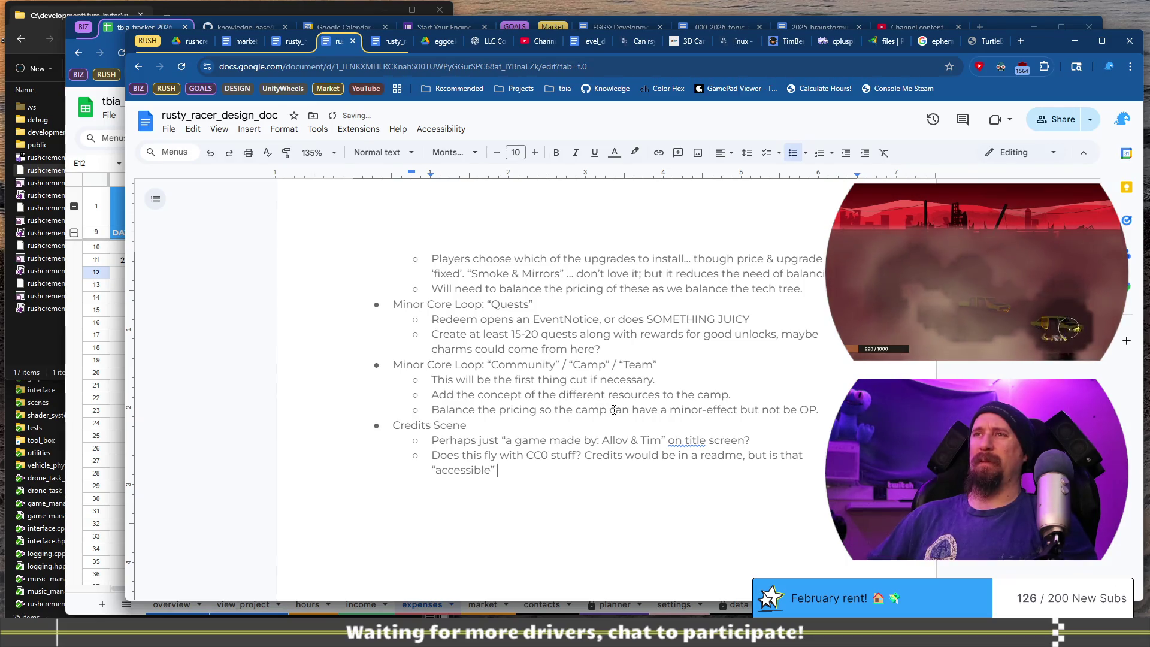
text(?)
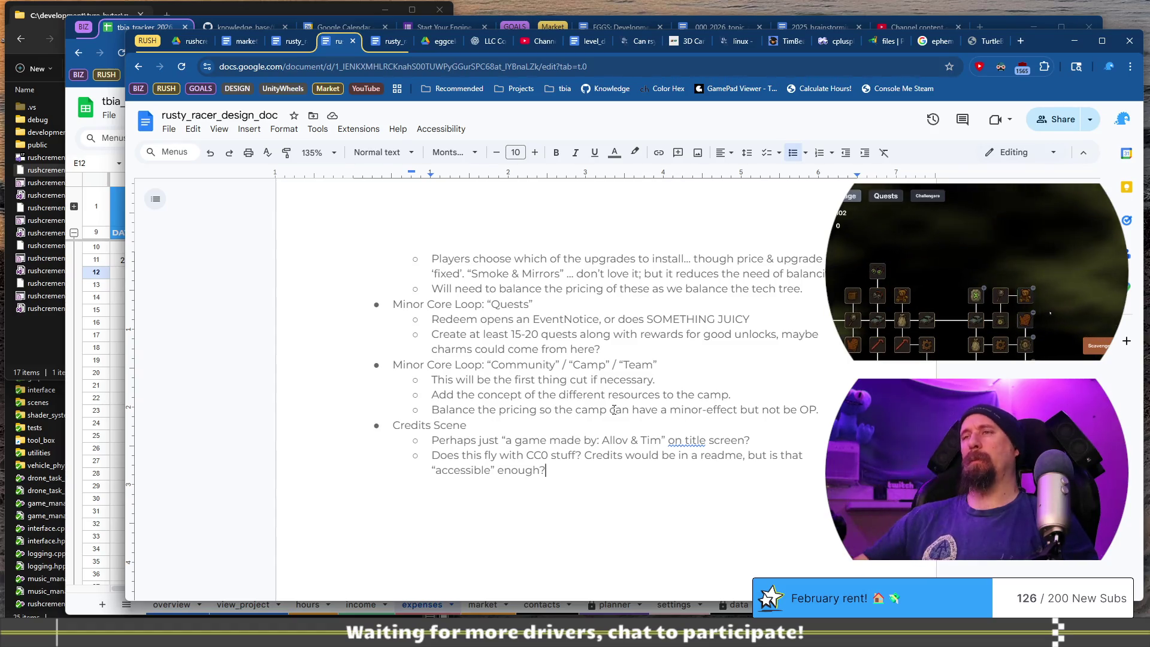
scroll(614, 412, down, 10)
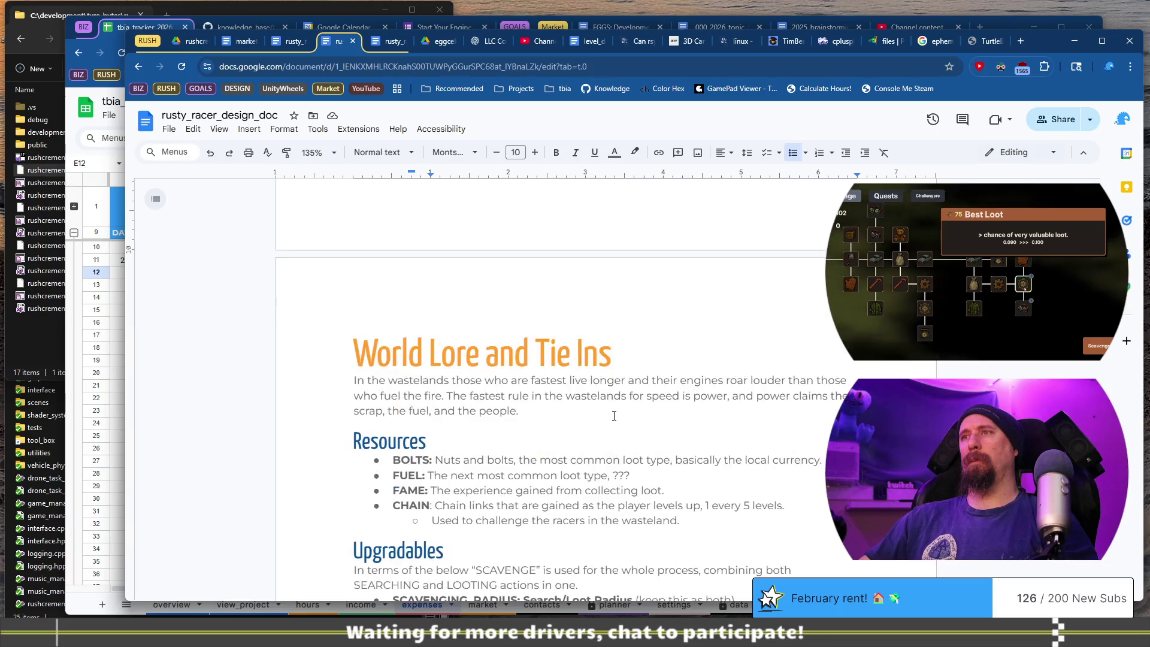
scroll(614, 415, up, 15)
scroll(614, 415, up, 8)
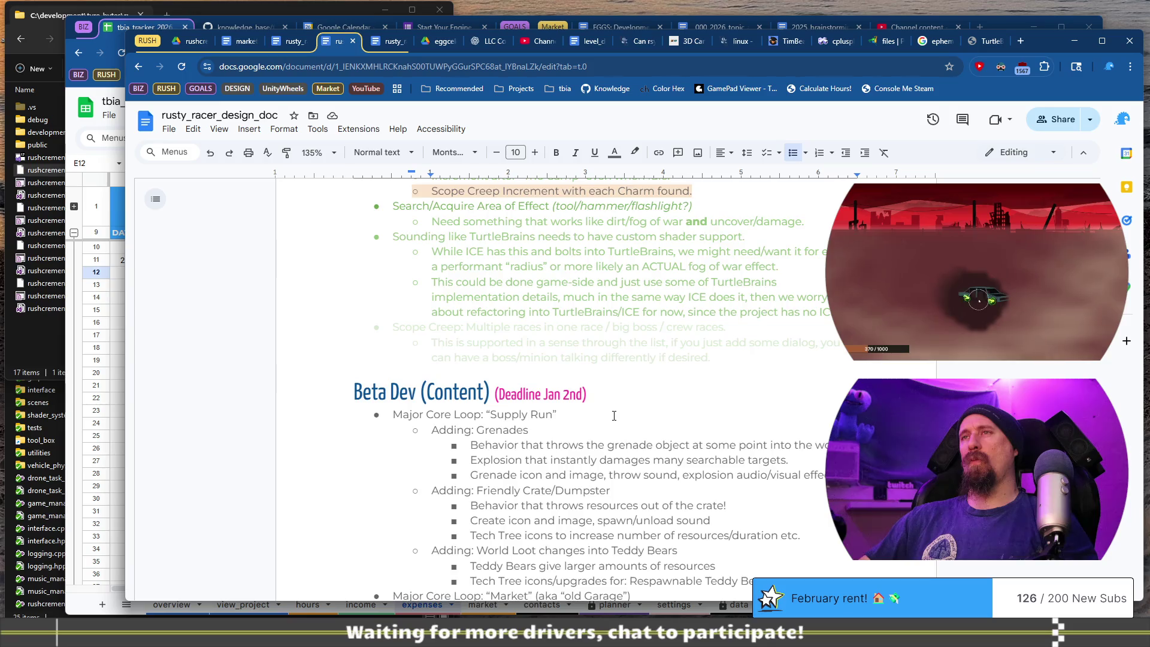
scroll(613, 415, down, 3)
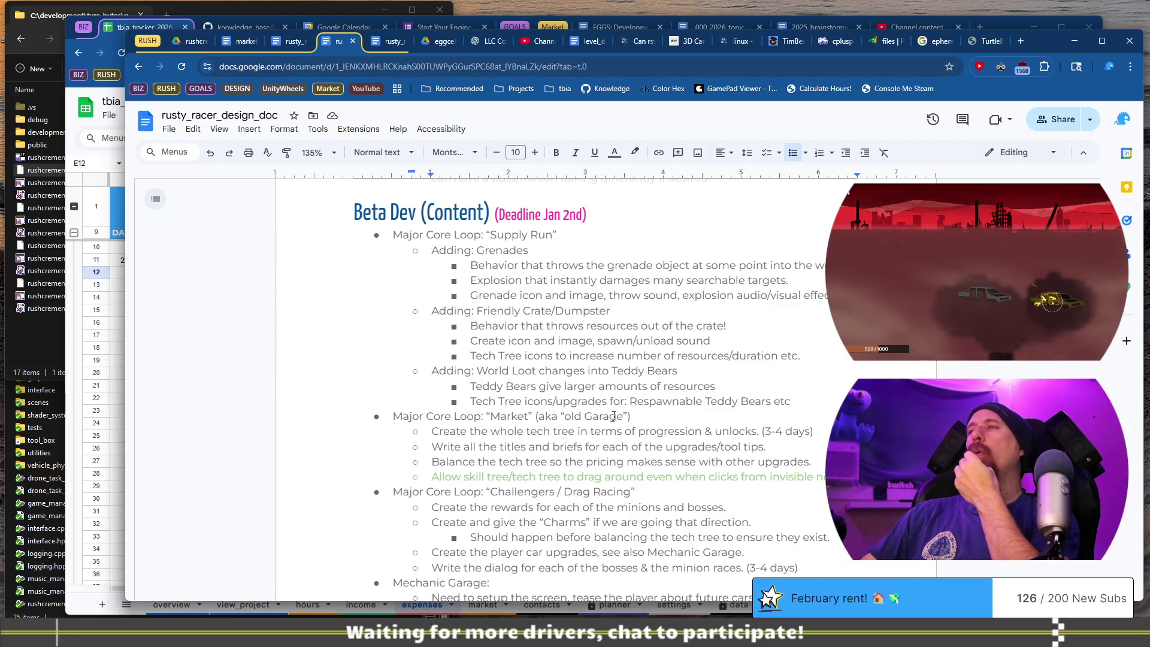
scroll(614, 415, down, 2)
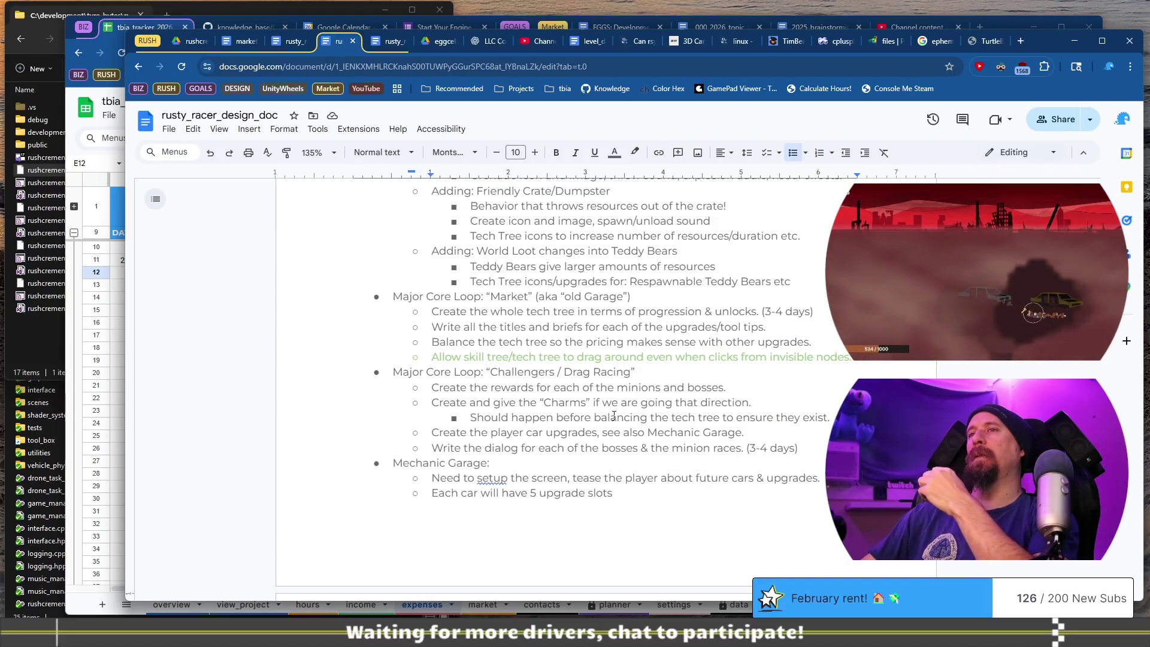
scroll(614, 415, down, 2)
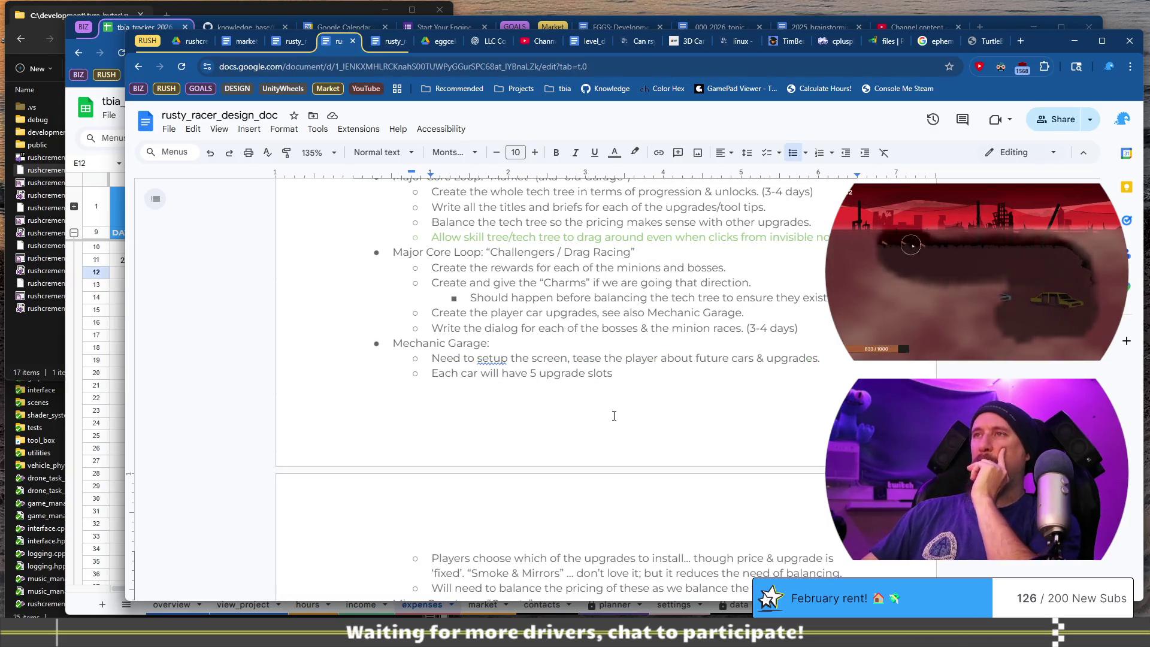
scroll(614, 415, down, 2)
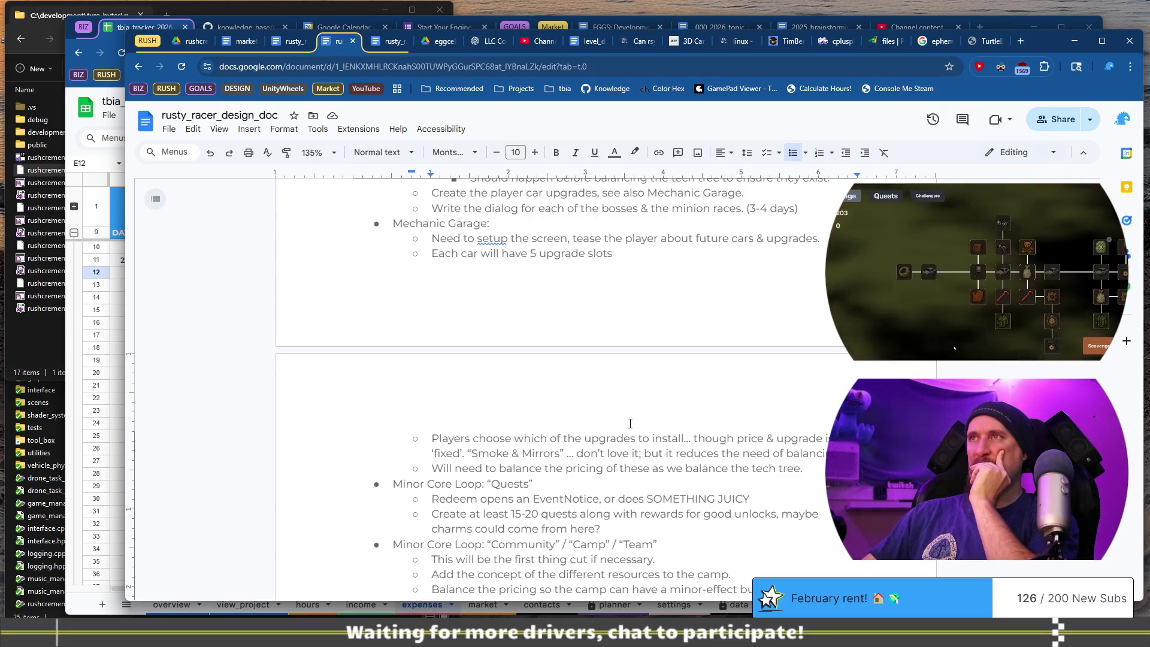
mouse_move(794, 468)
mouse_down()
mouse_move(477, 234)
mouse_move(454, 239)
mouse_up()
scroll(596, 449, up, 3)
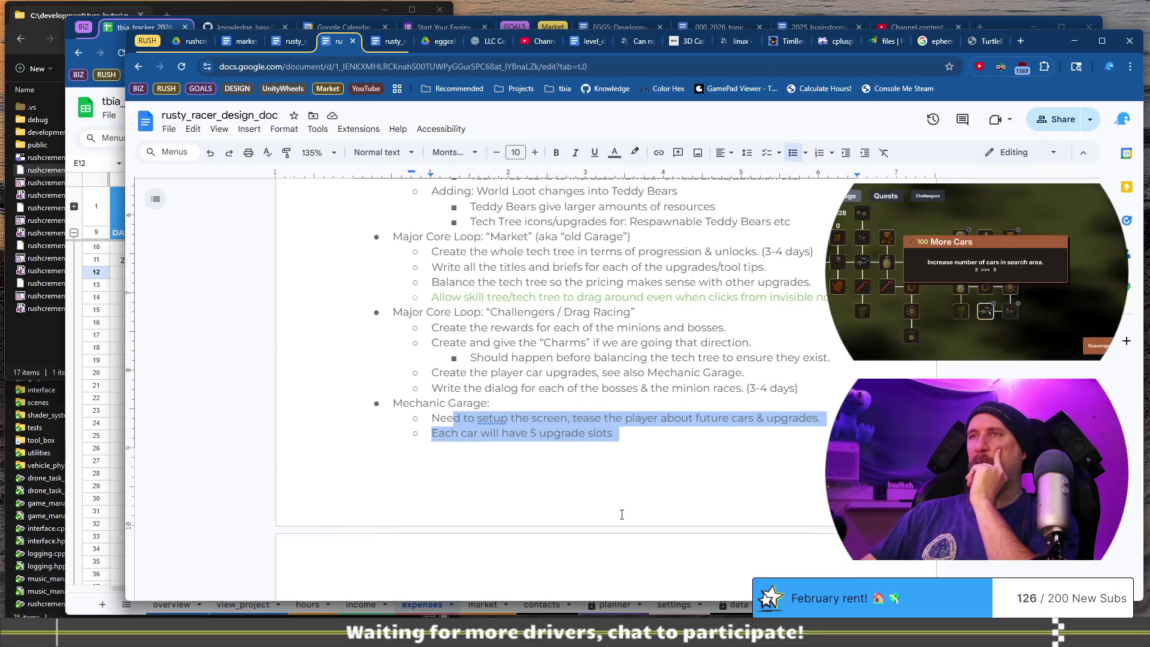
drag(443, 372, 705, 372)
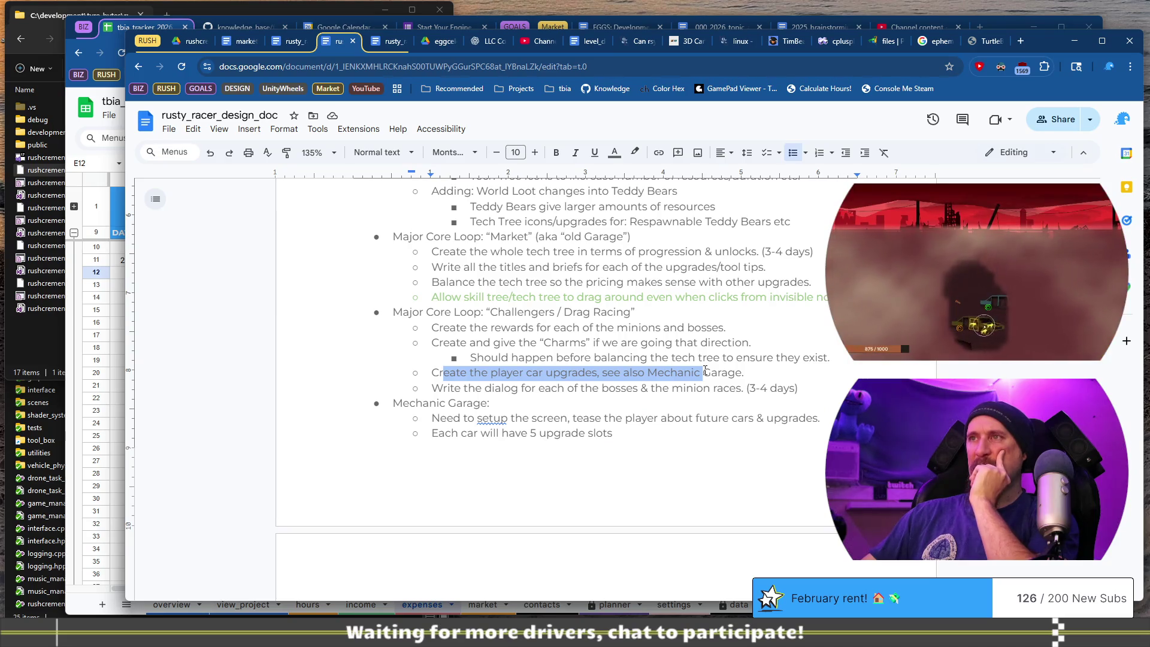
scroll(687, 419, down, 2)
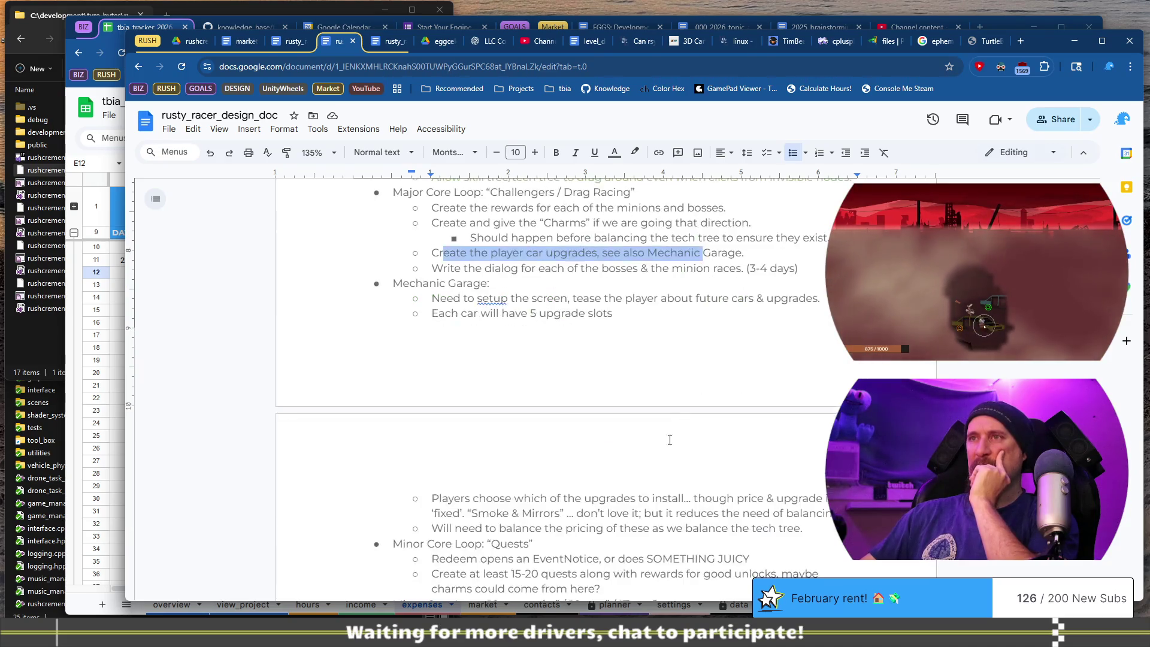
scroll(639, 309, up, 1)
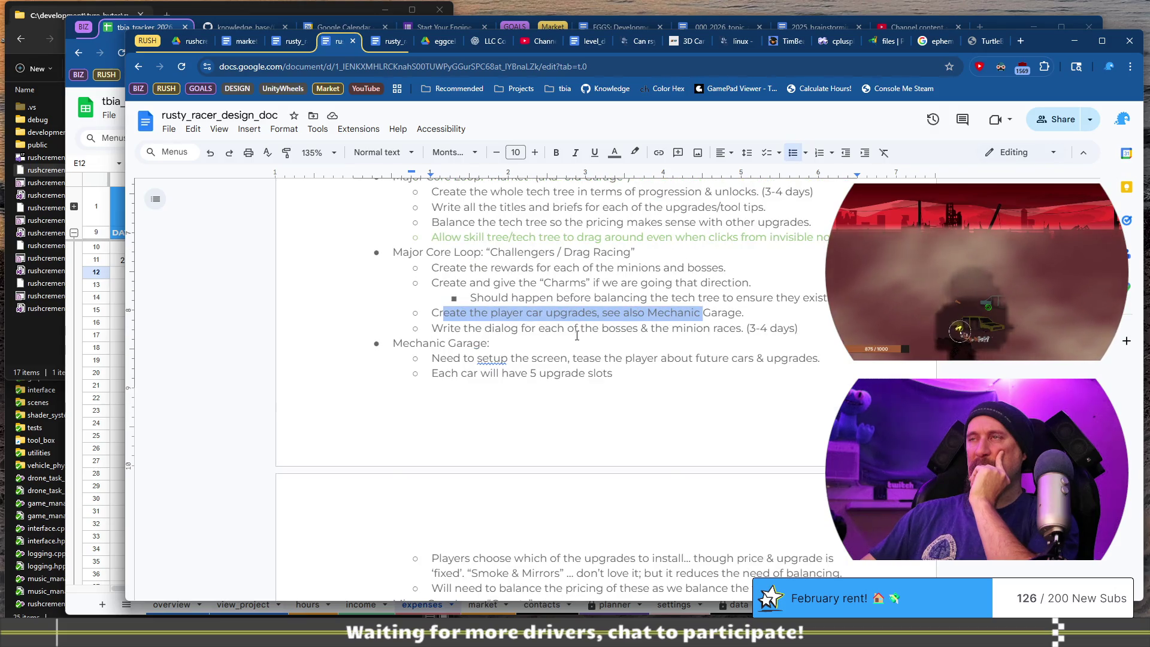
click(675, 358)
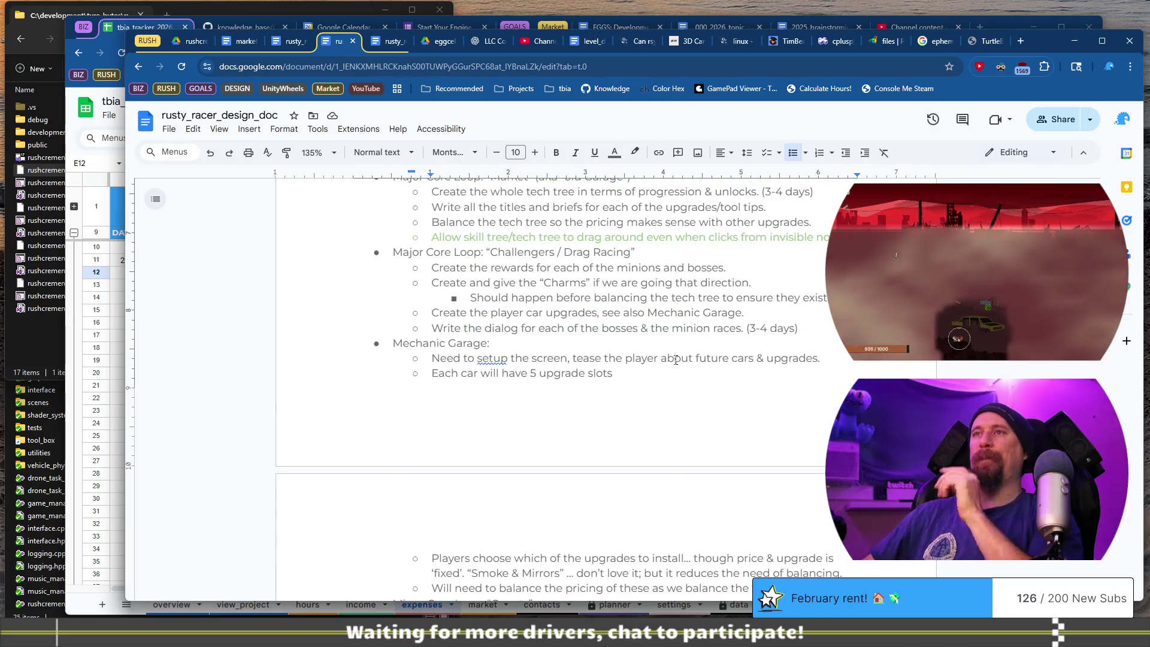
key(Home)
key(Return)
key(Up)
text(Bala)
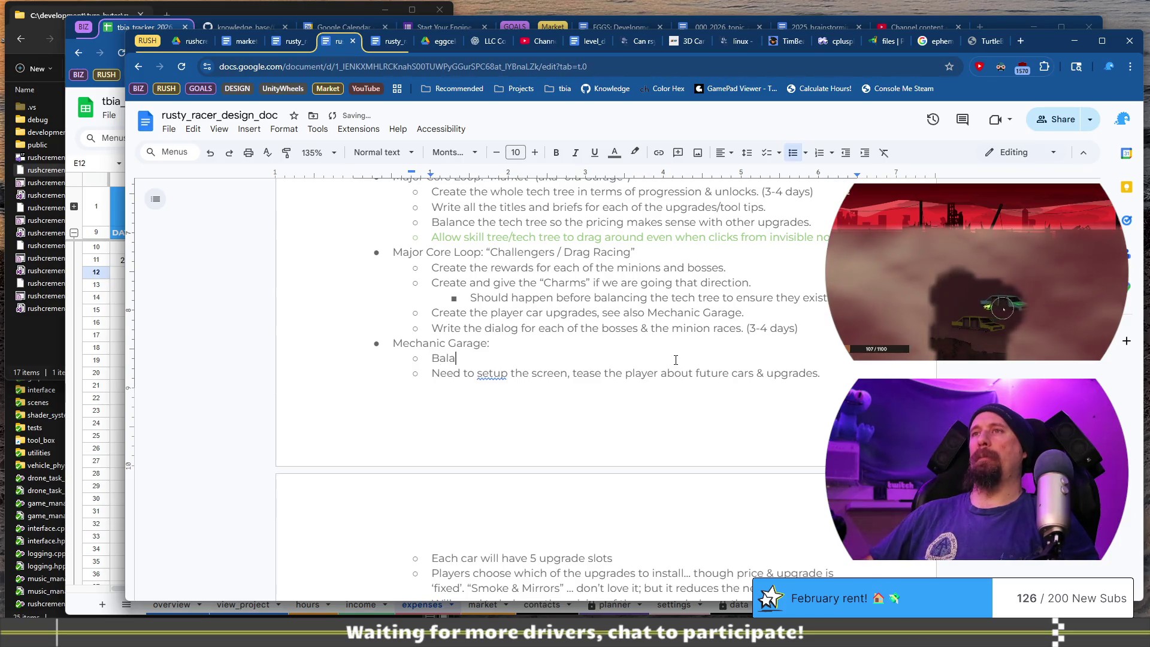
text(nce the pri)
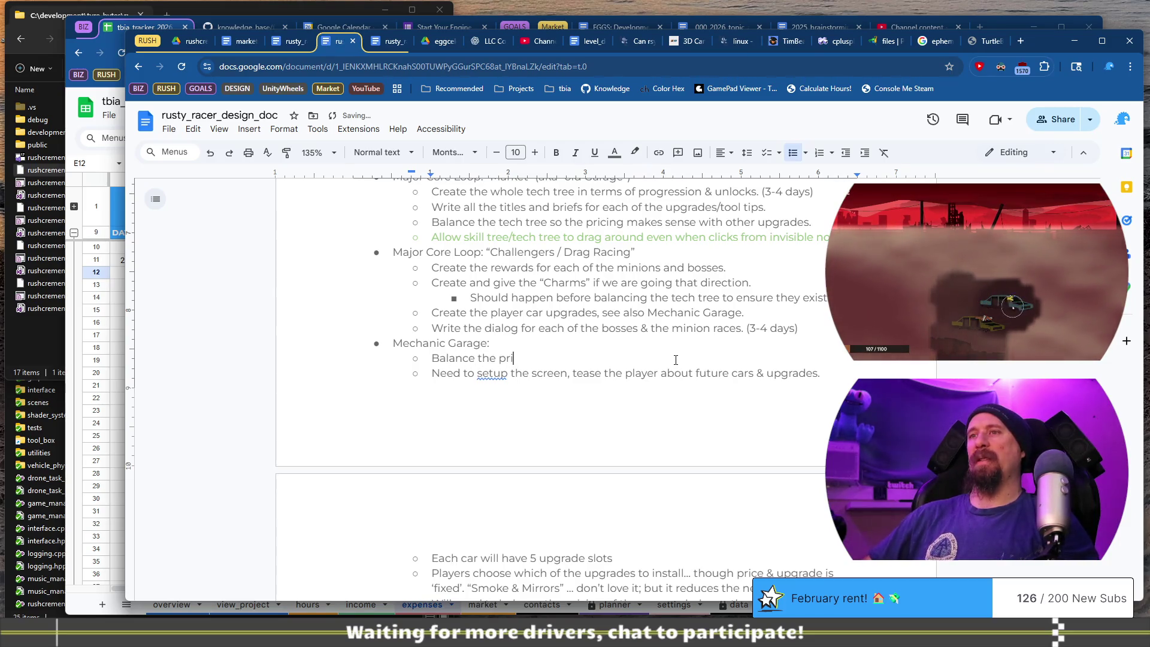
scroll(675, 360, down, 3)
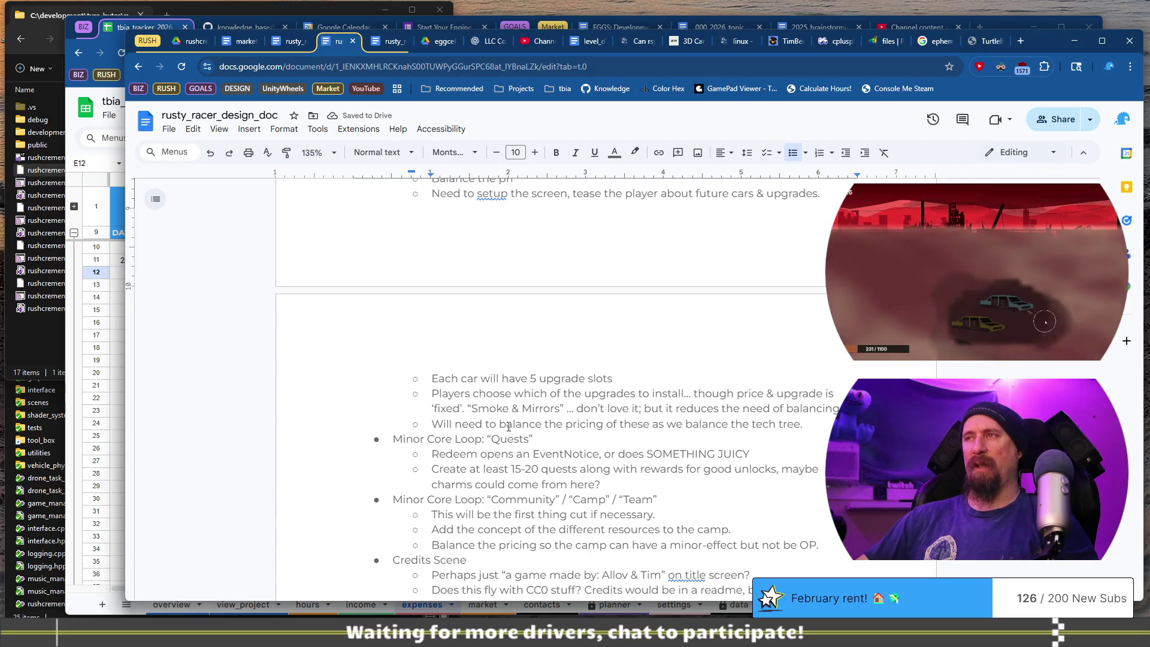
scroll(665, 240, up, 1)
key(shift+Home)
key(BackSpace)
key(BackSpace)
key(BackSpace)
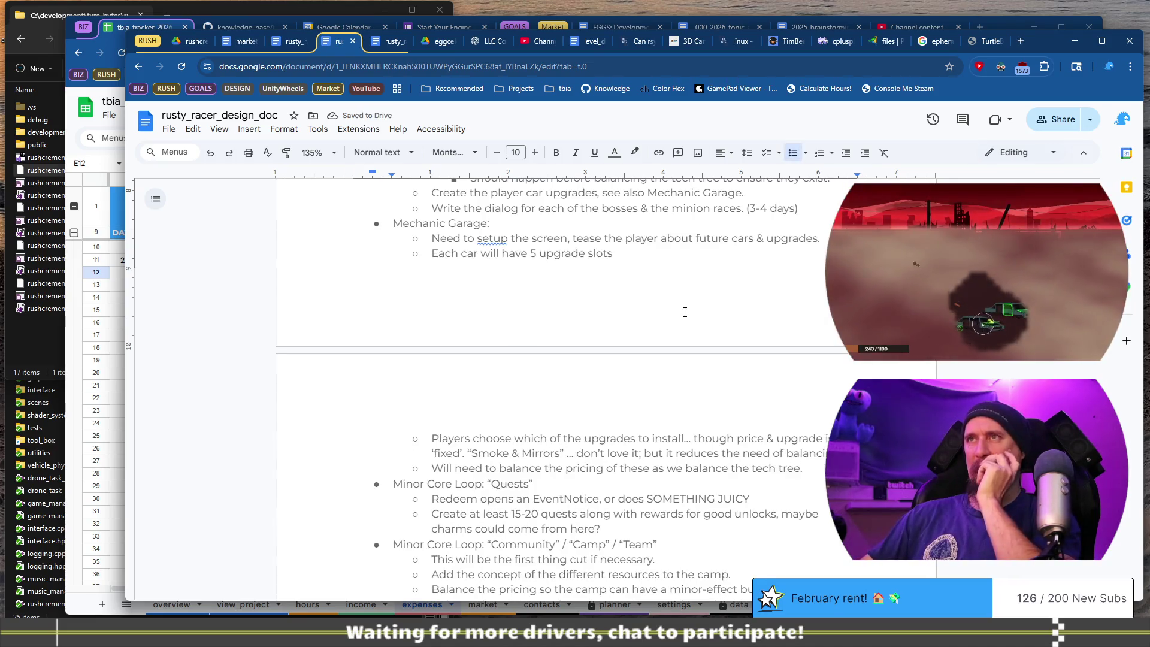
scroll(632, 375, up, 3)
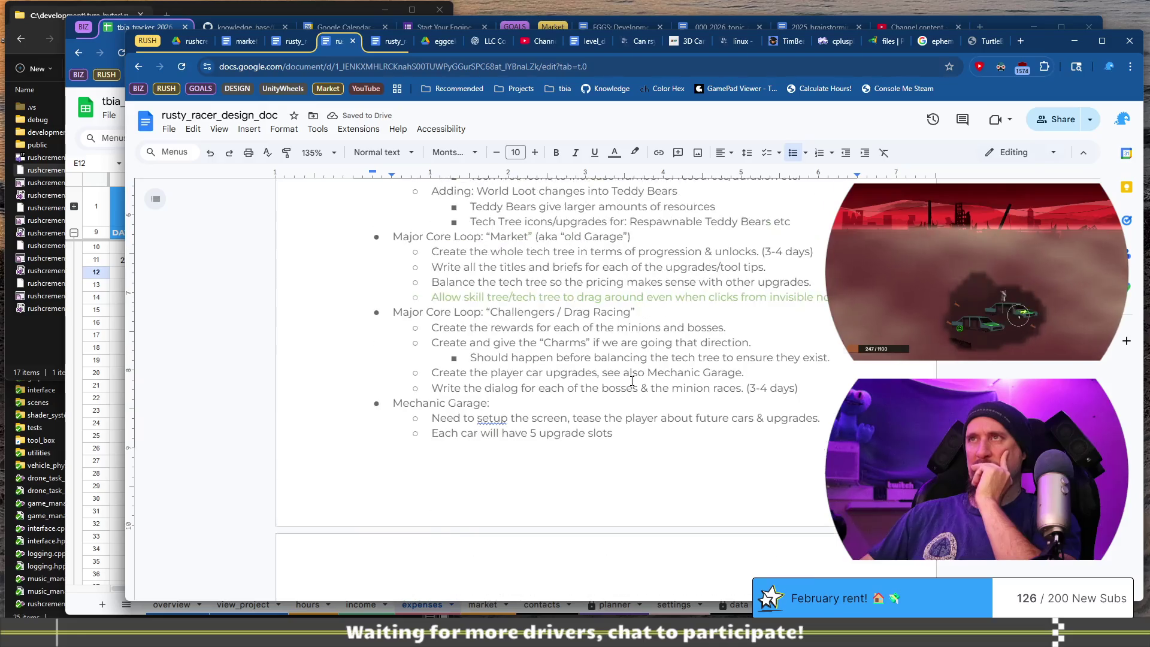
scroll(631, 381, up, 4)
scroll(622, 360, down, 2)
scroll(619, 351, up, 1)
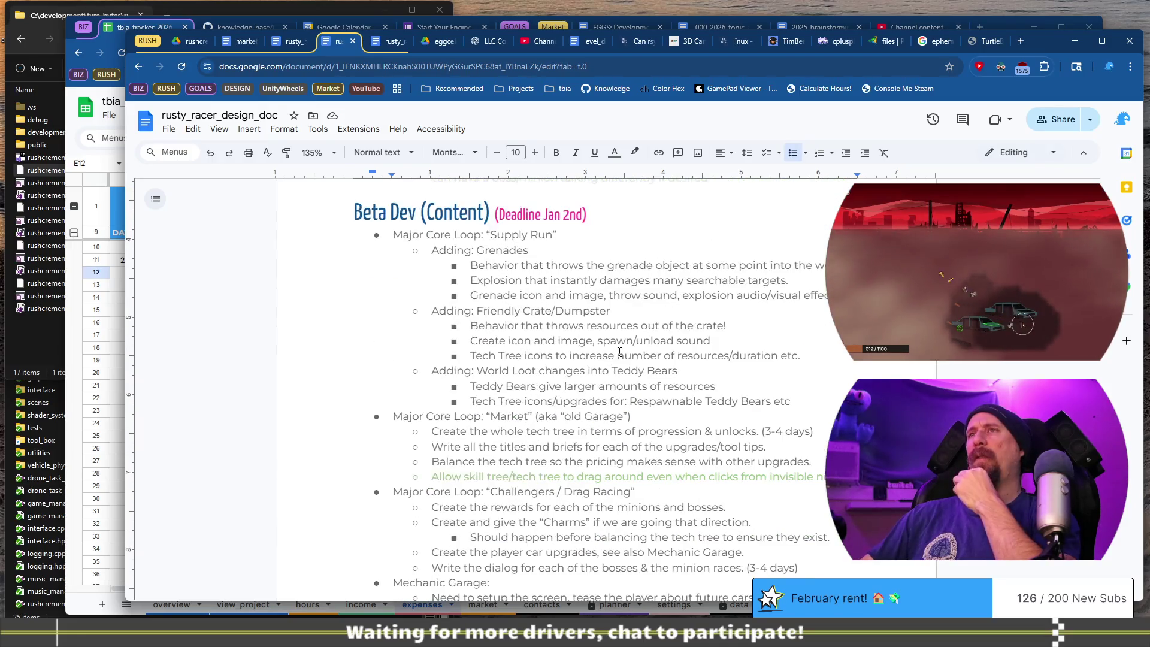
click(617, 235)
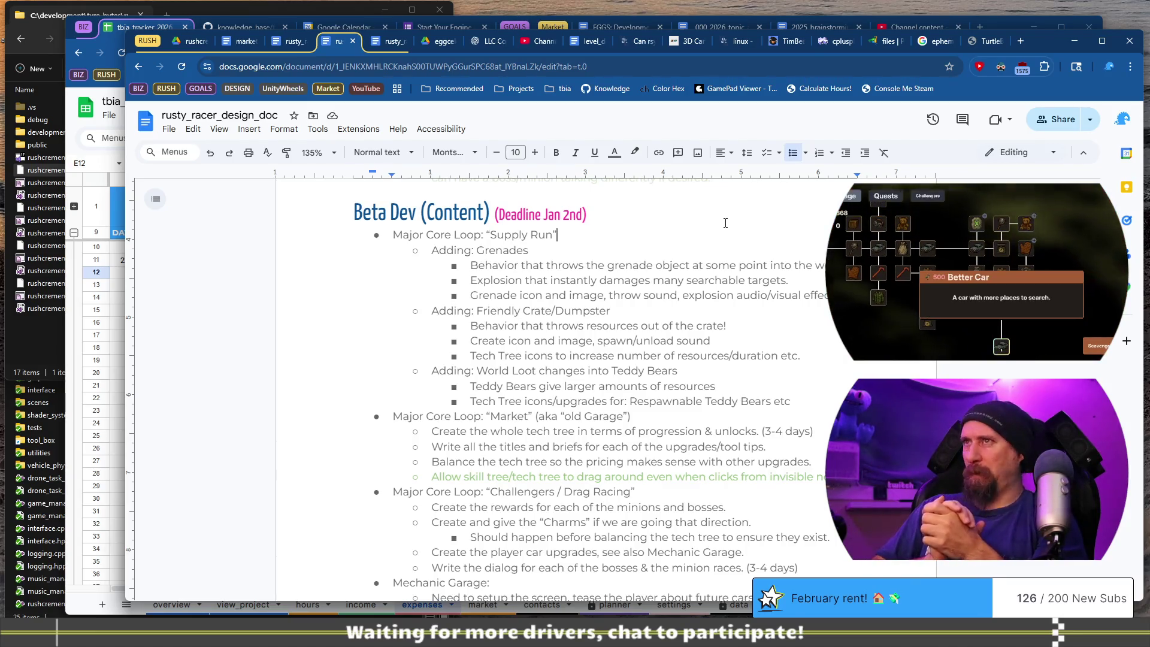
Add the Friendly Crate estimate of 2 days implementation and 1 day assets.
text( (2 days)
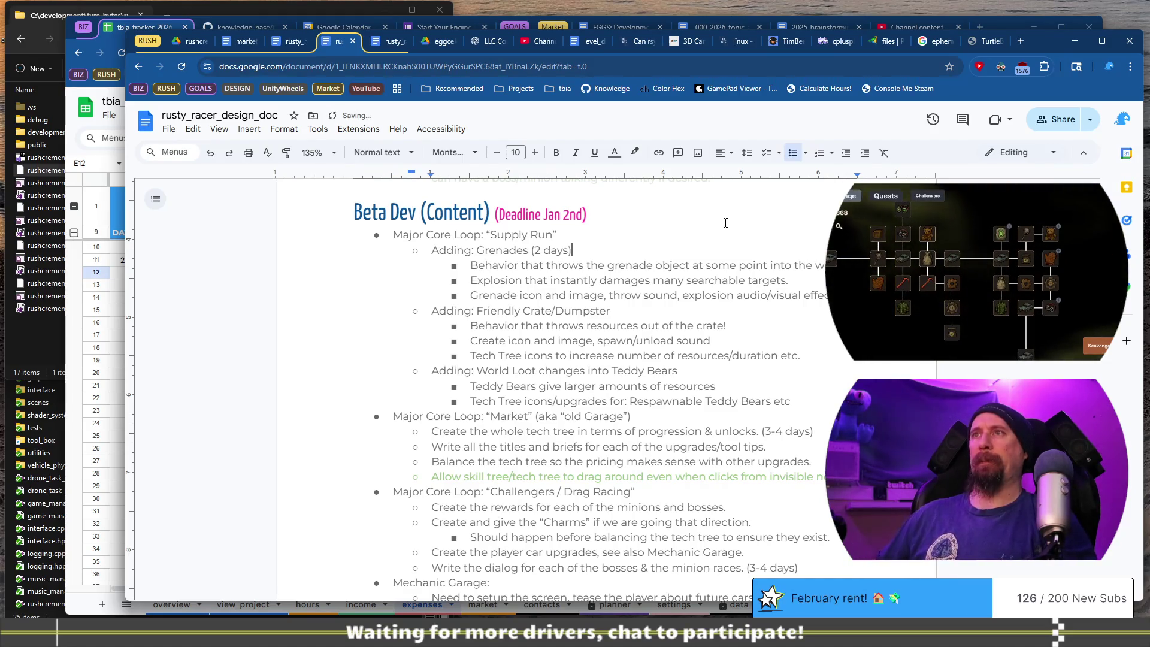
key(Down)
key(End)
text(()
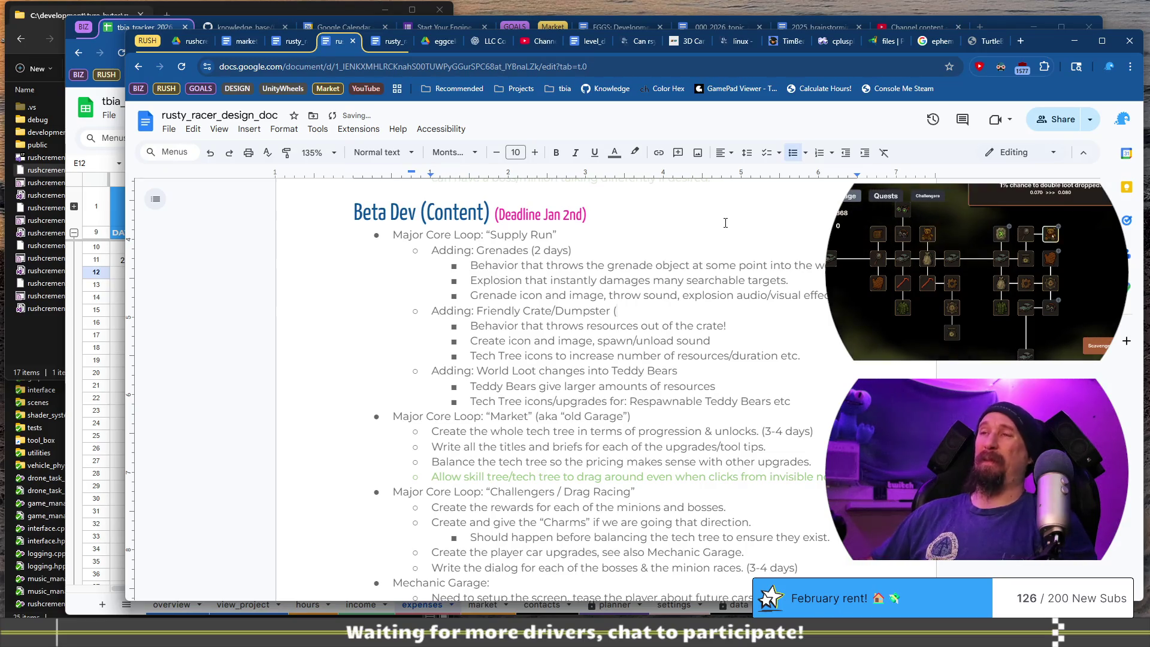
text(1 day)
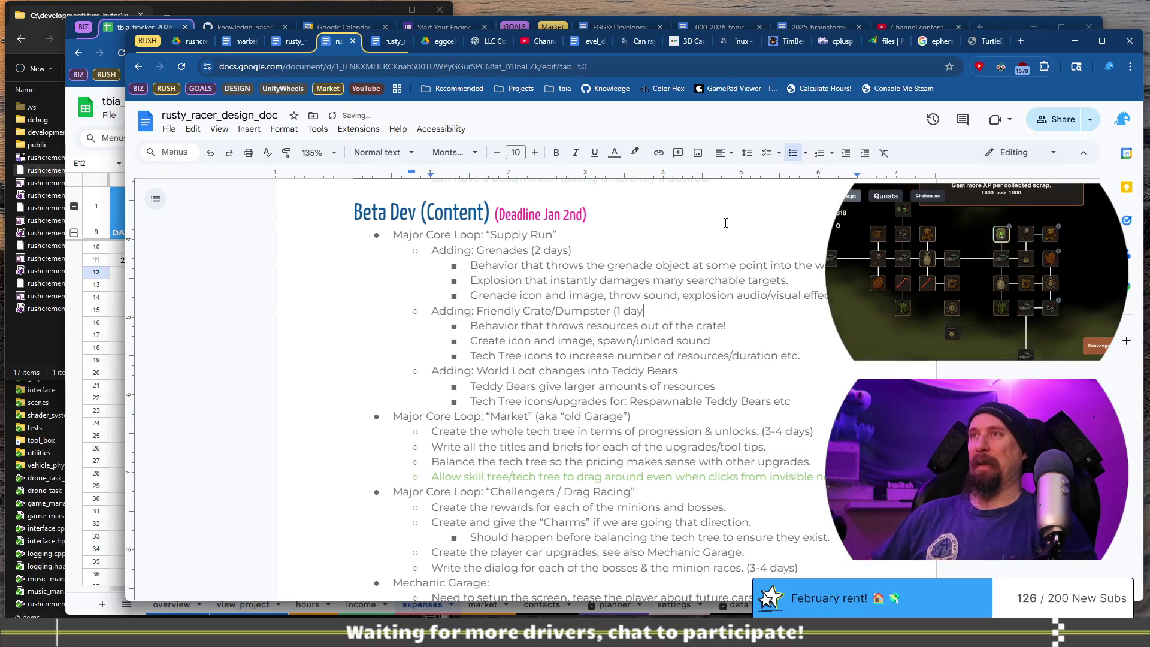
text())
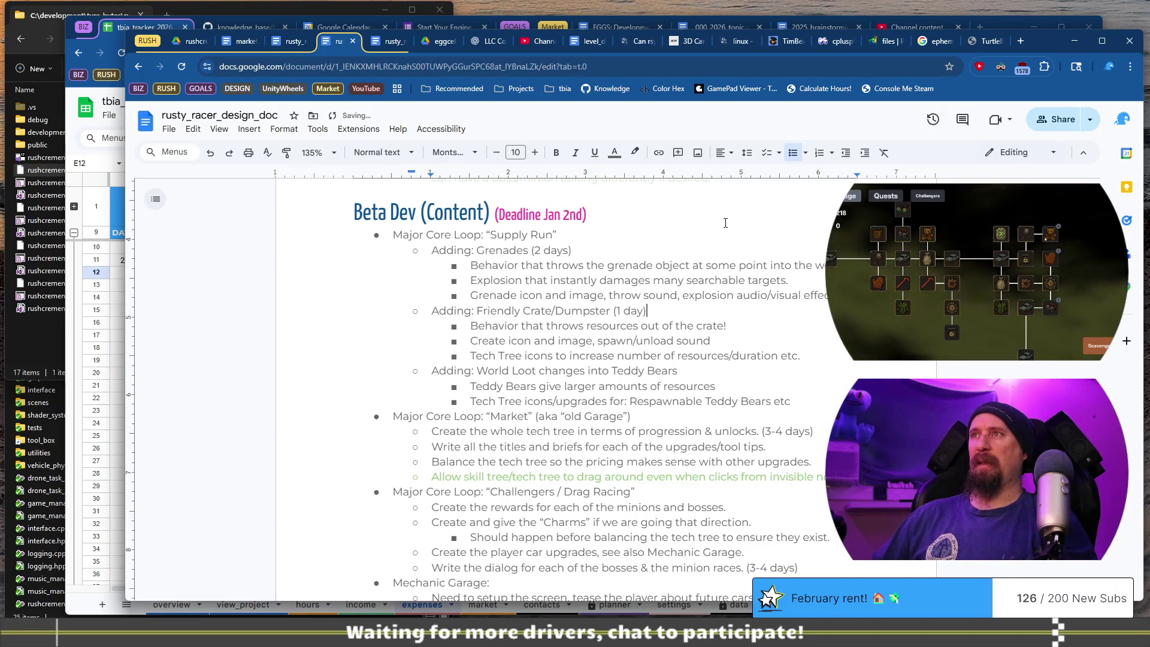
key(Left)
key(Left)
key(Left)
key(BackSpace)
text(2)
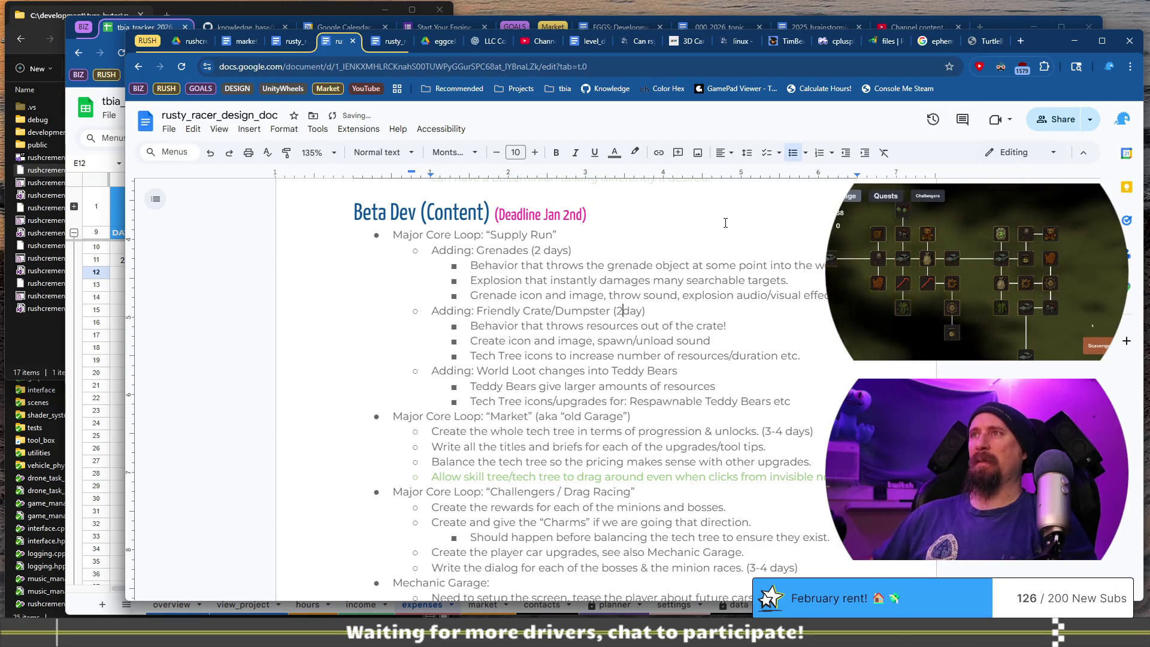
key(Right)
key(Right)
key(Right)
text(s)
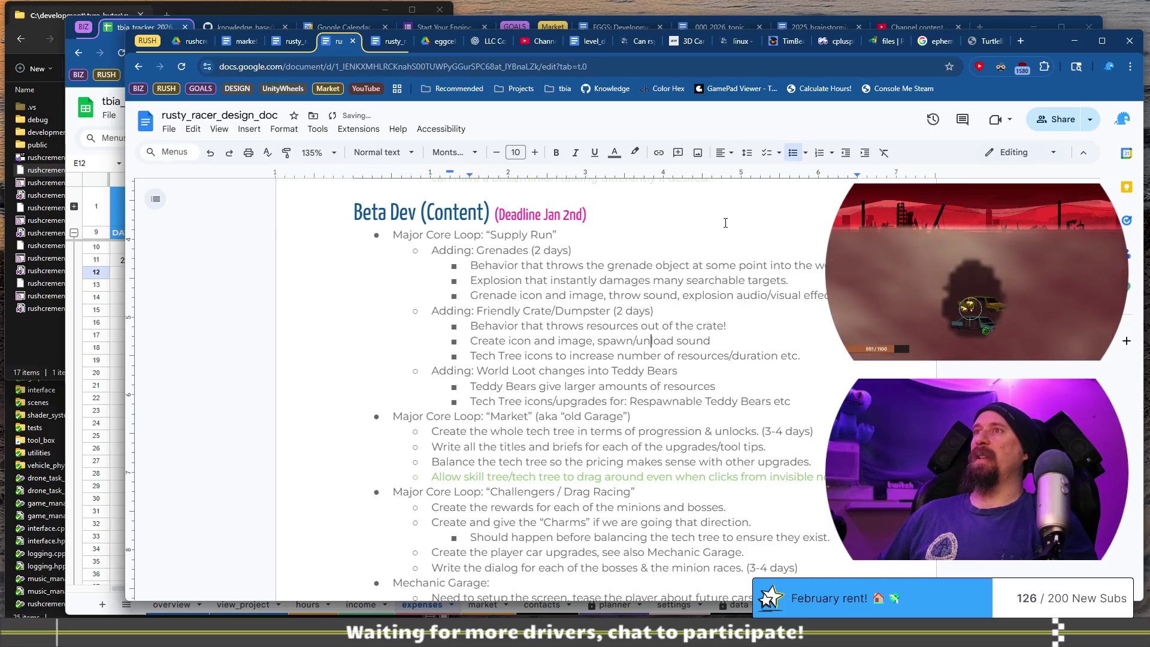
Begin the parenthesised day estimate after the World Loot Teddy Bears heading.
key(shift+End)
key(shift+Home)
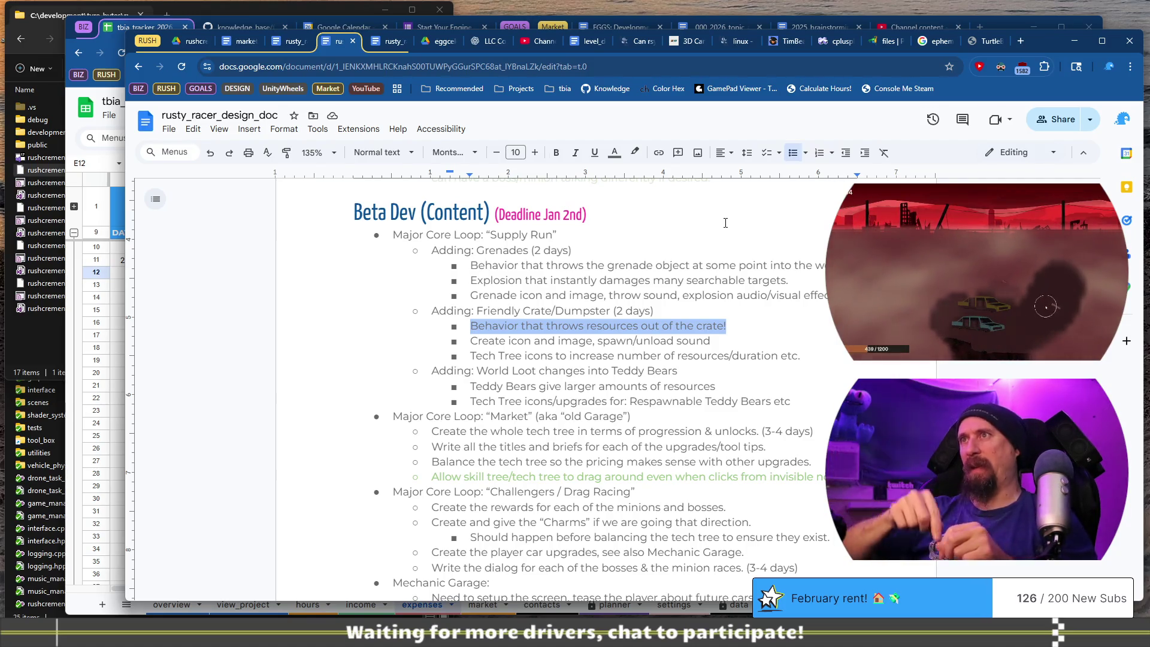
key(Up)
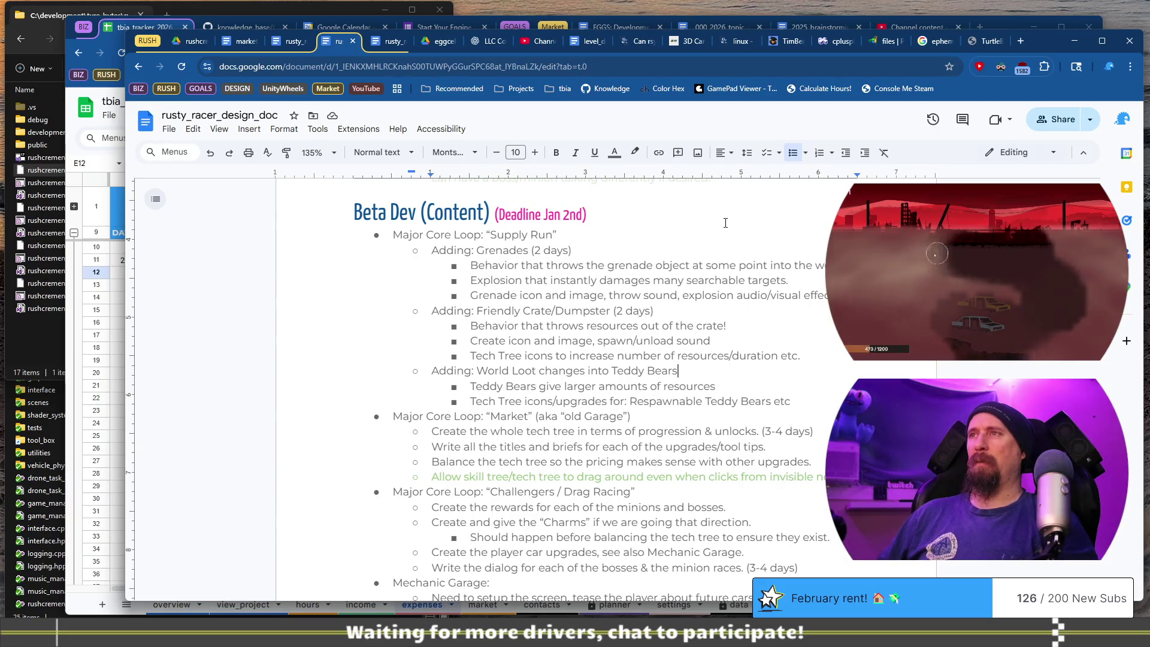
text(()
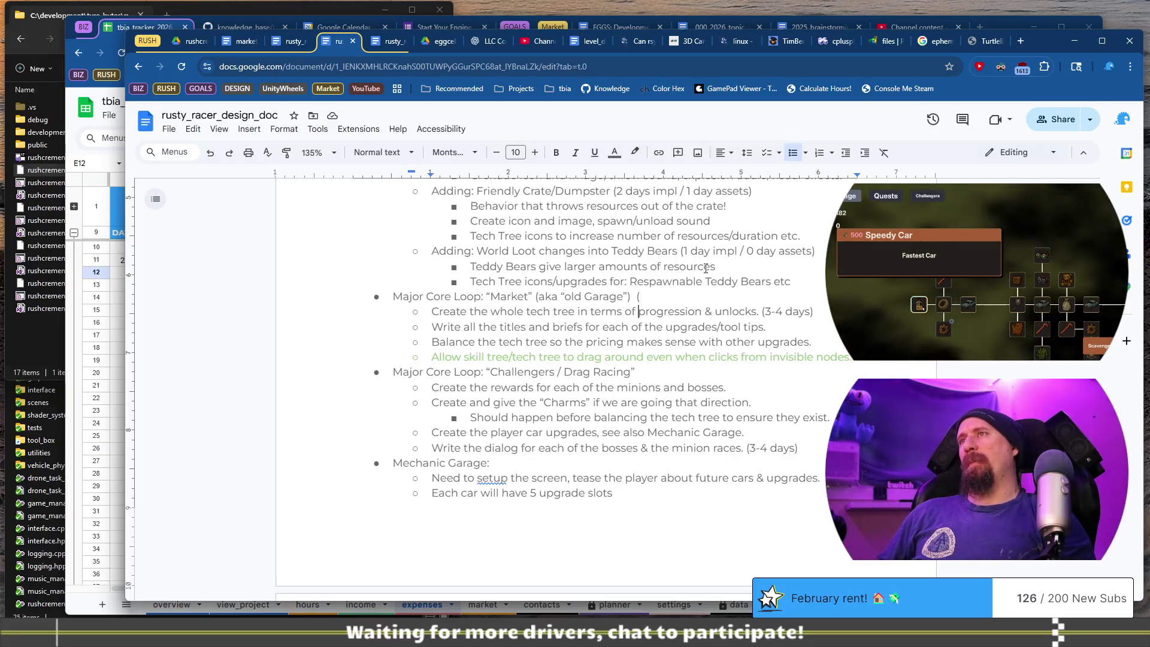
After reviewing the Market subtasks, write '6 days impl, 5 days art, 4 days balancing' in the Market heading's parentheses.
key(shift+Down)
key(shift+Down)
key(shift+End)
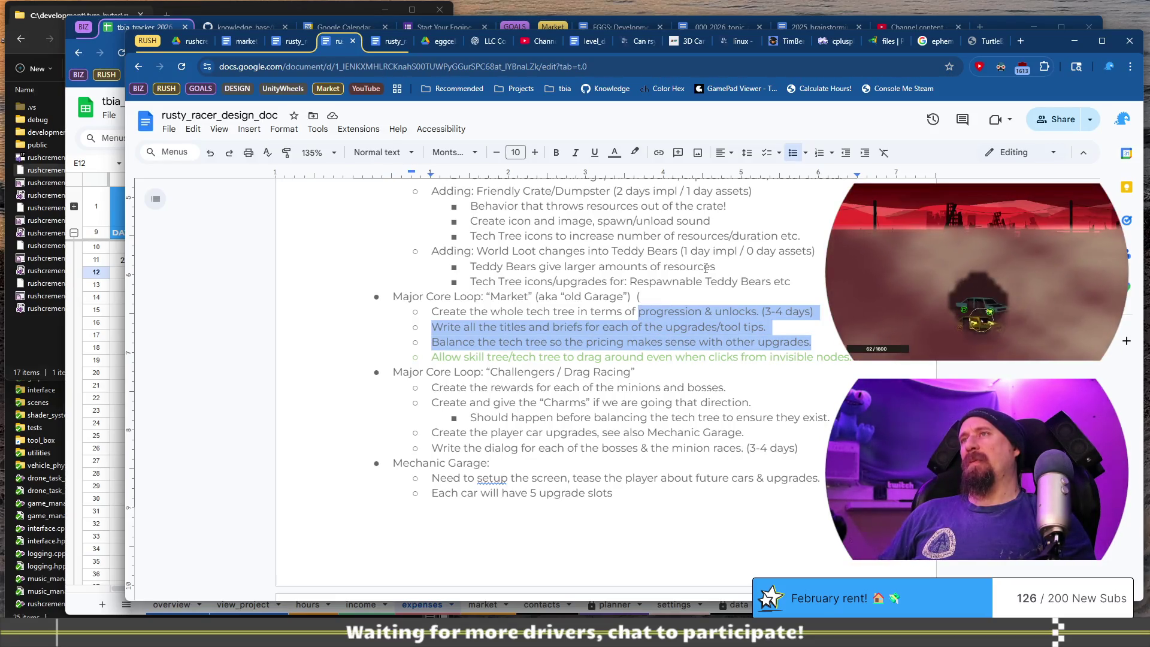
key(Left)
key(Up)
key(Right)
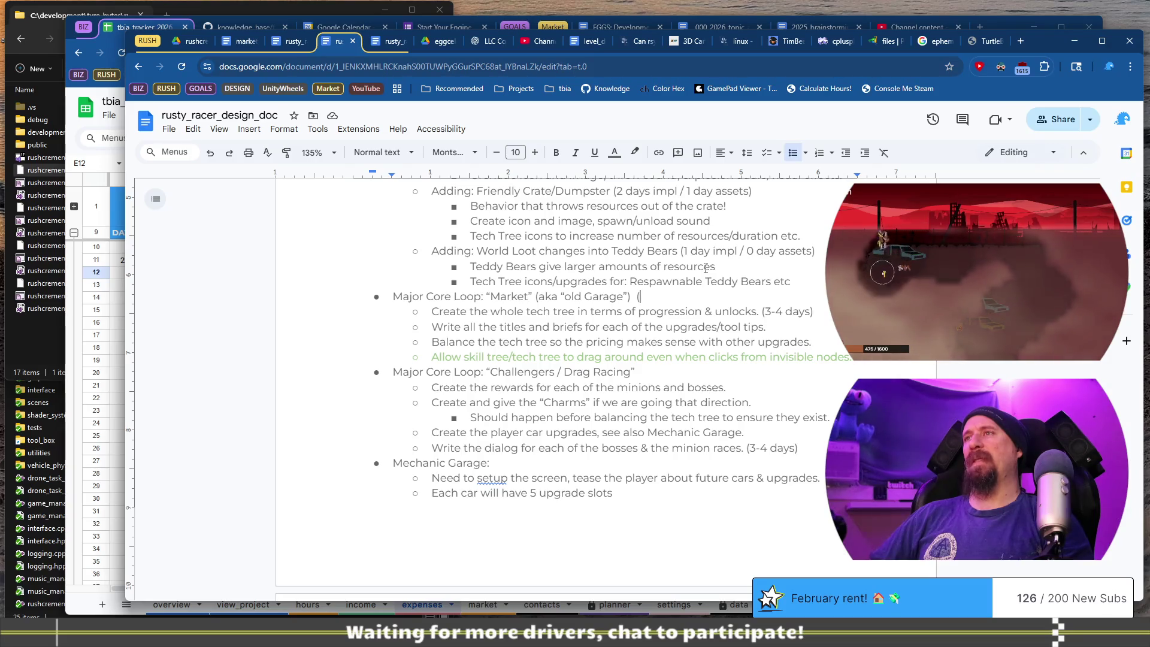
text(6 day)
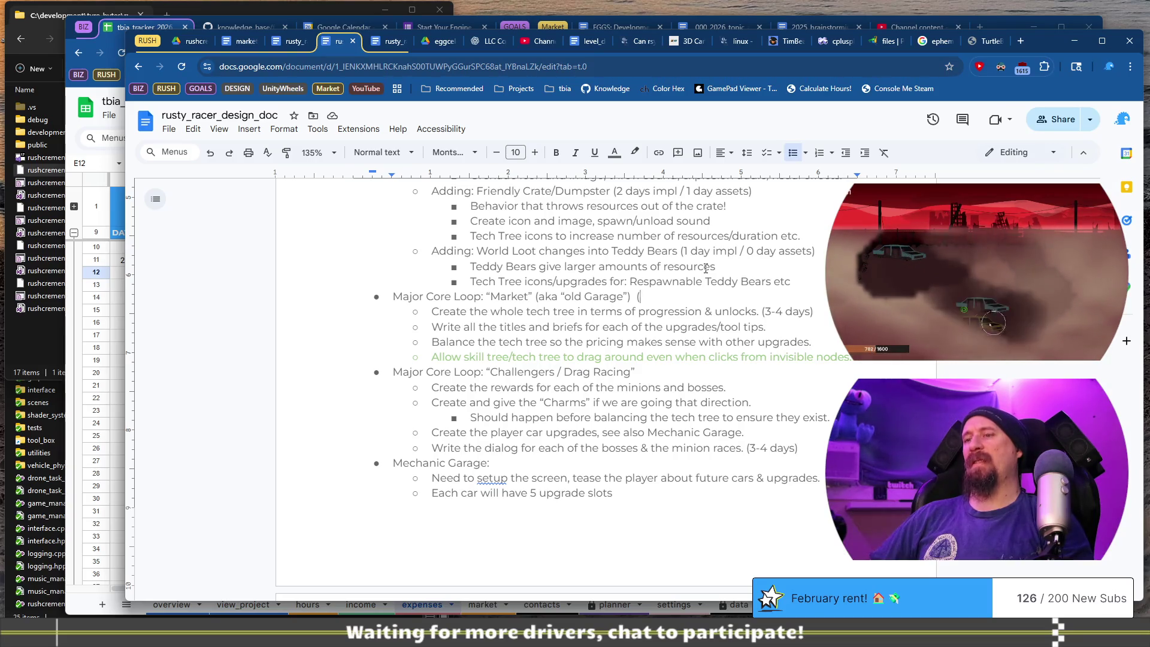
text(s impl, )
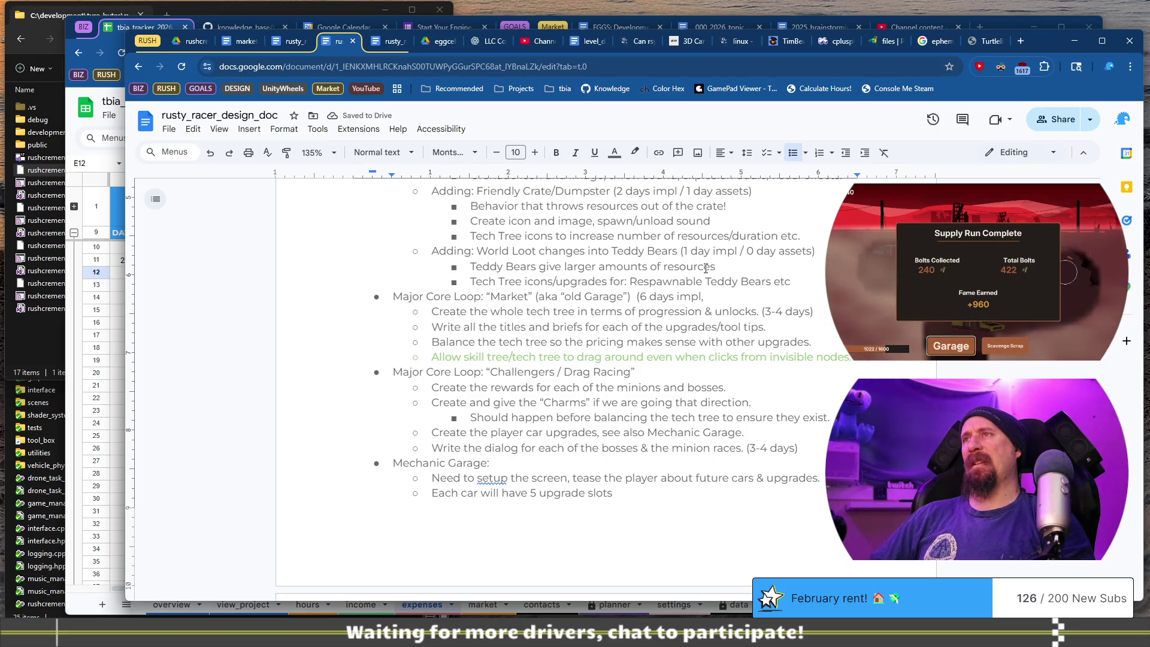
text(3 days )
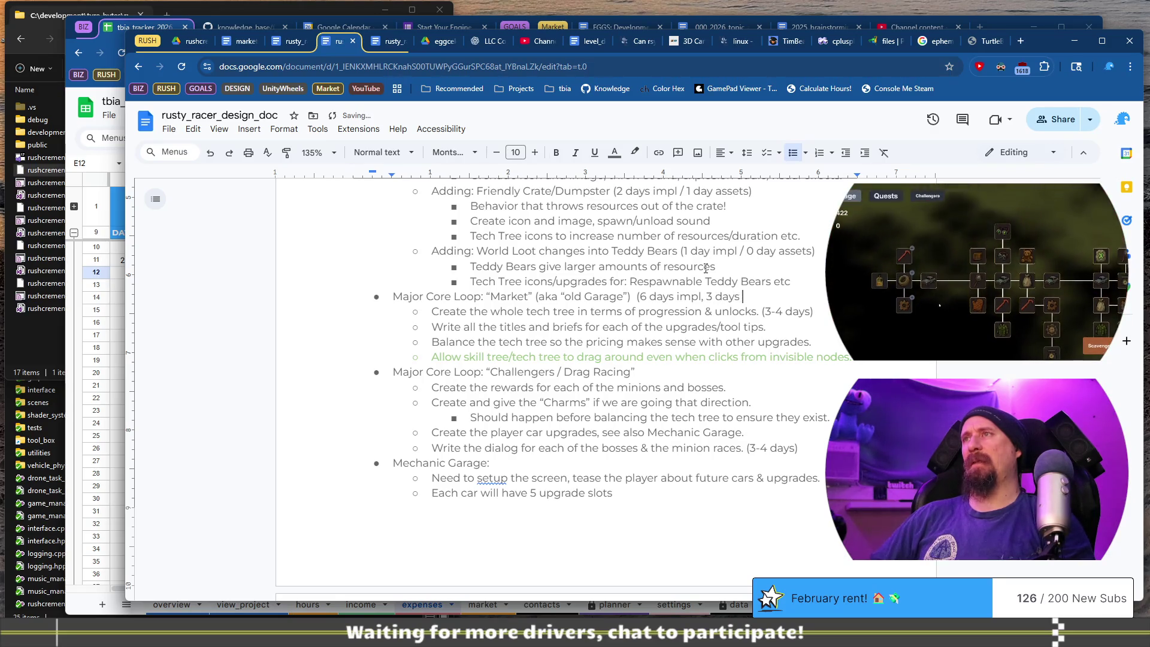
key(BackSpace)
key(BackSpace)
key(BackSpace)
key(BackSpace)
key(BackSpace)
key(BackSpace)
key(BackSpace)
text(5 days art,)
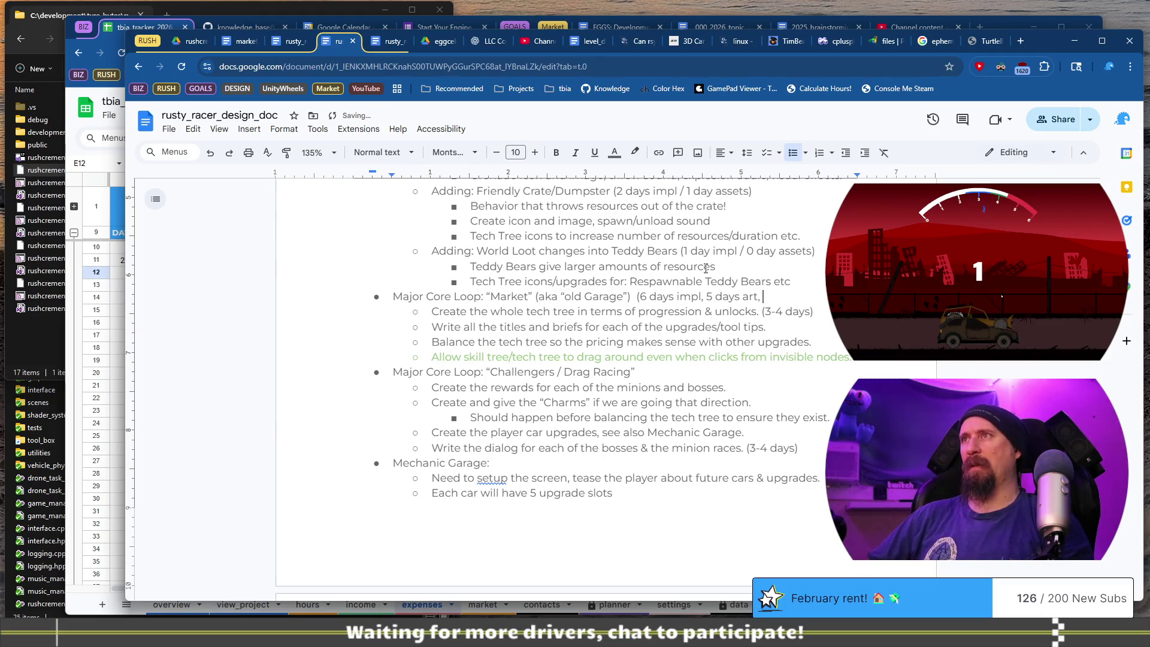
text(4 days)
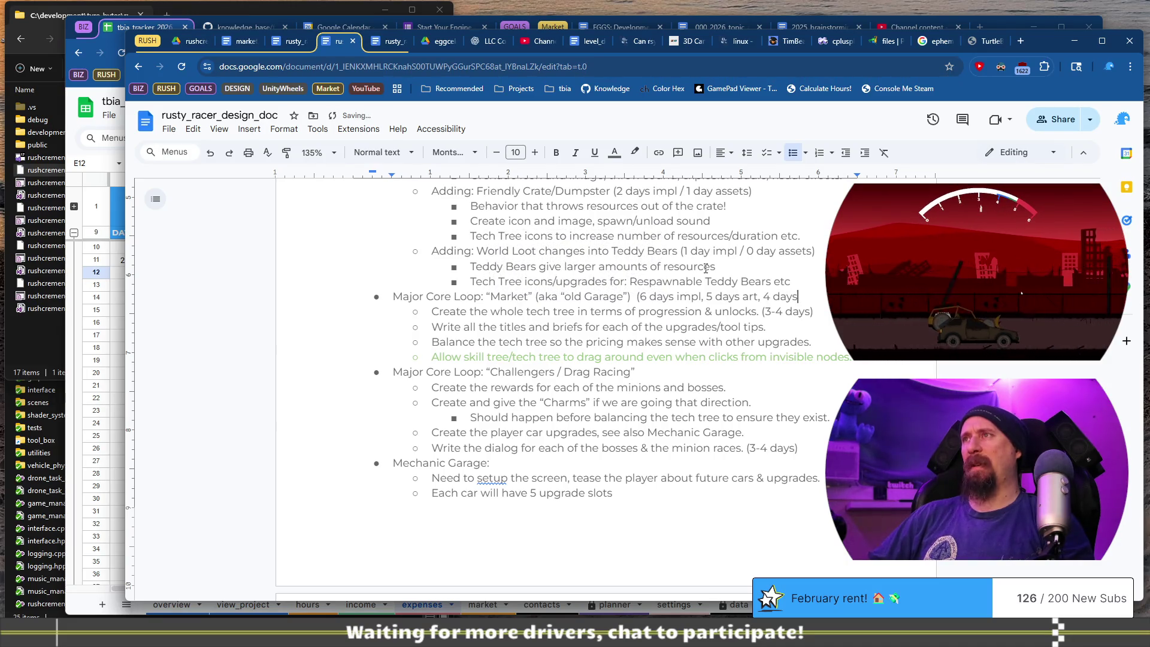
text( balan)
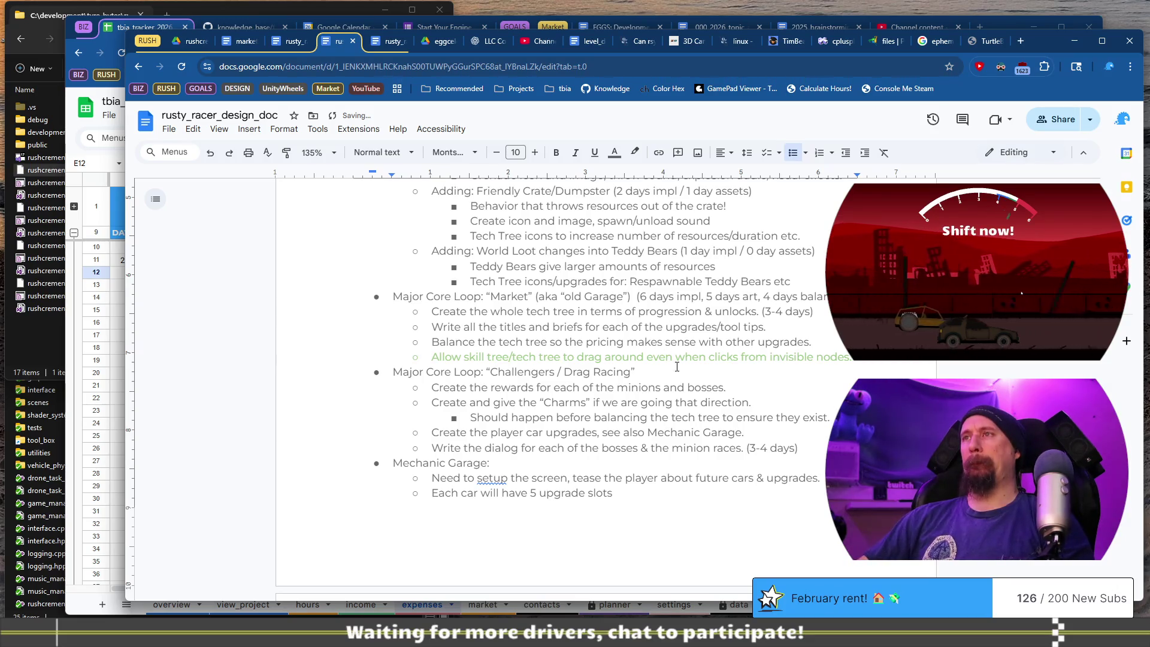
scroll(678, 370, down, 2)
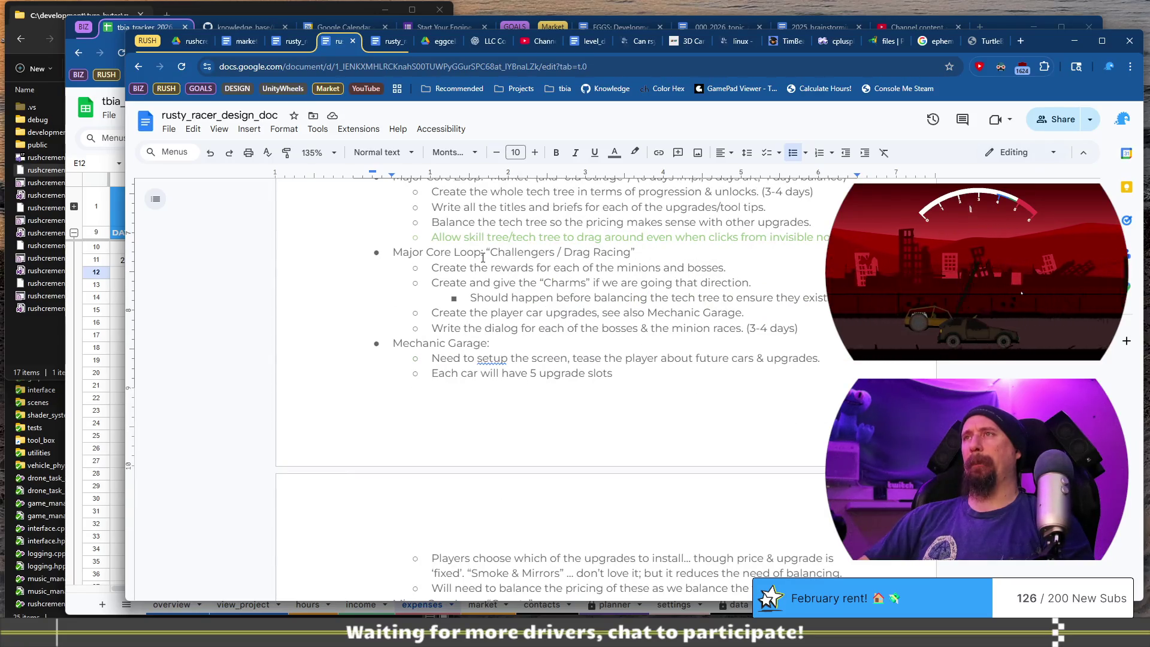
Review the minions and bosses rewards and player car upgrades tasks under Challengers.
drag(432, 268, 729, 271)
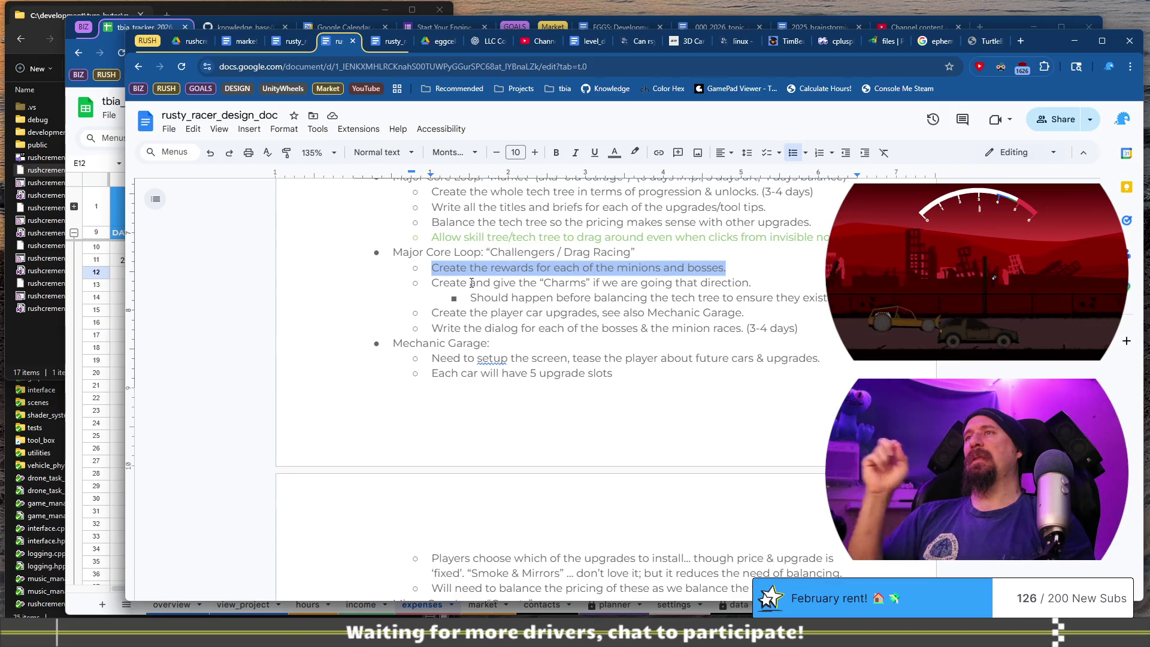
drag(470, 312, 725, 318)
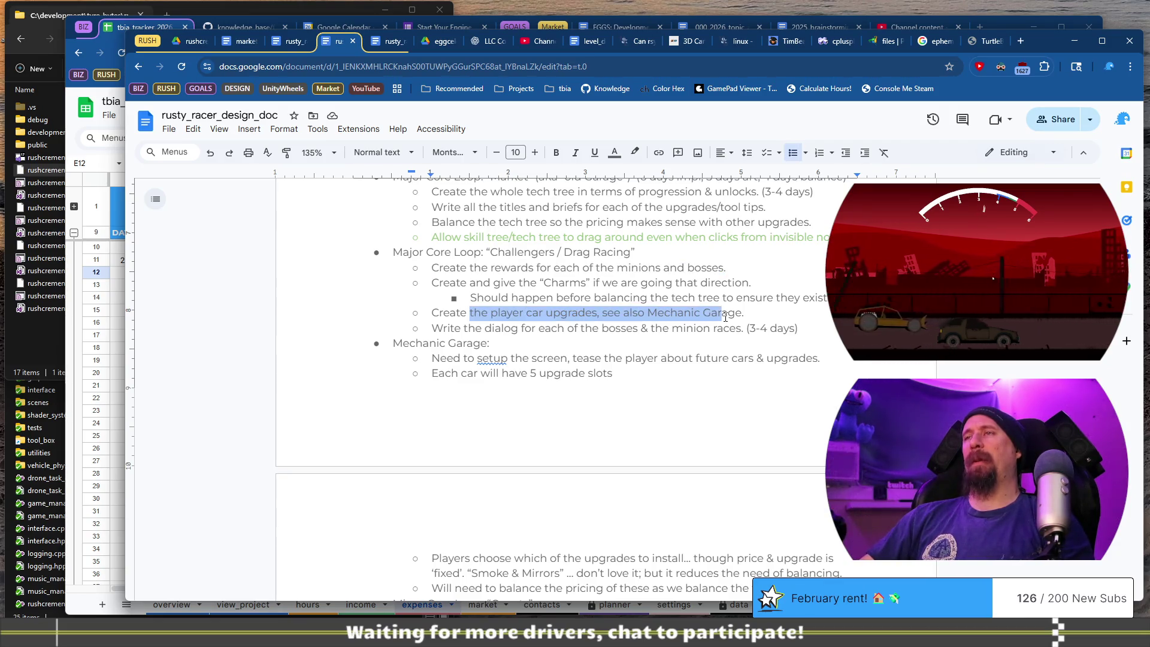
click(679, 331)
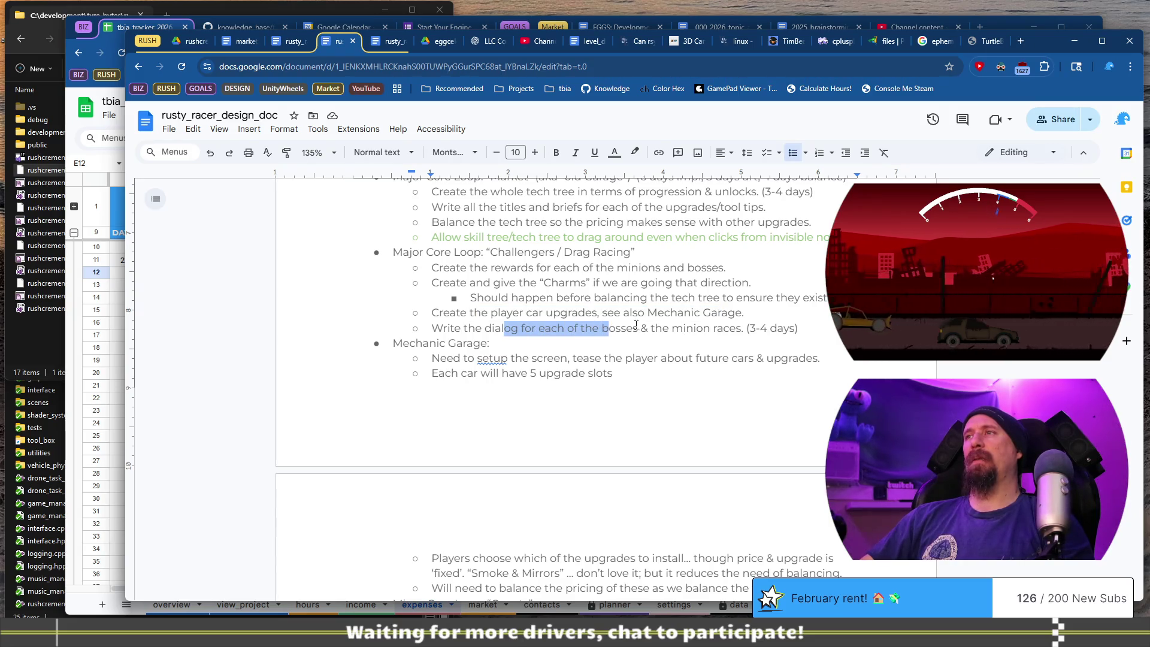
Begin the Drag Racing heading's estimate with '(6 days impl'.
click(706, 256)
text((6 days)
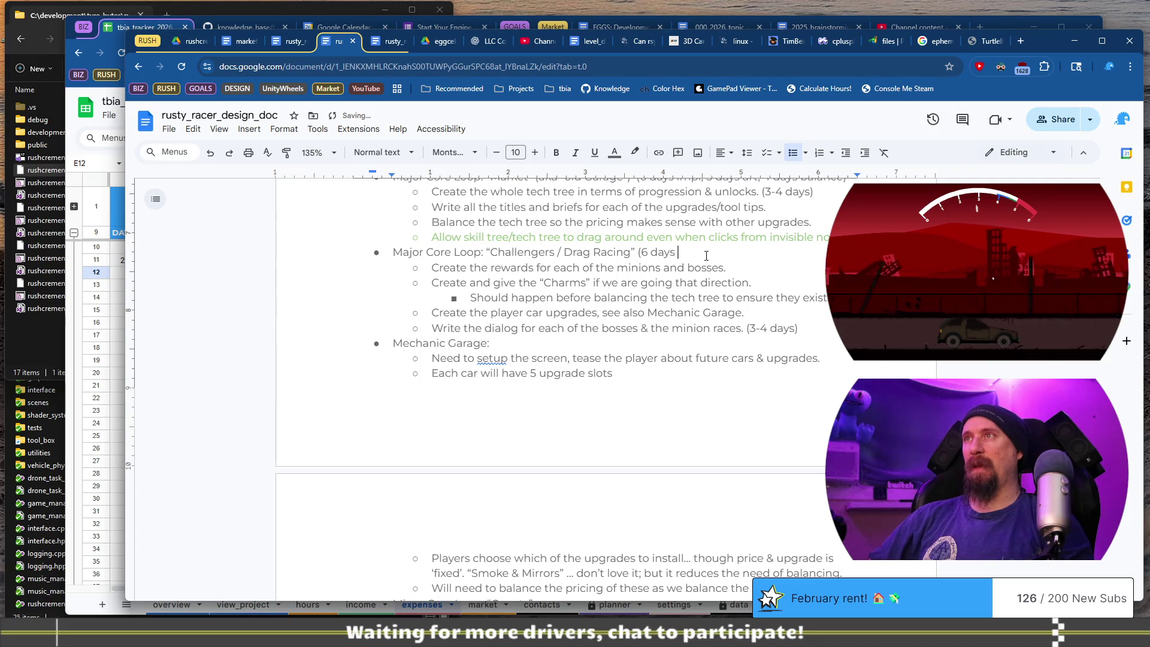
text(impl, 1)
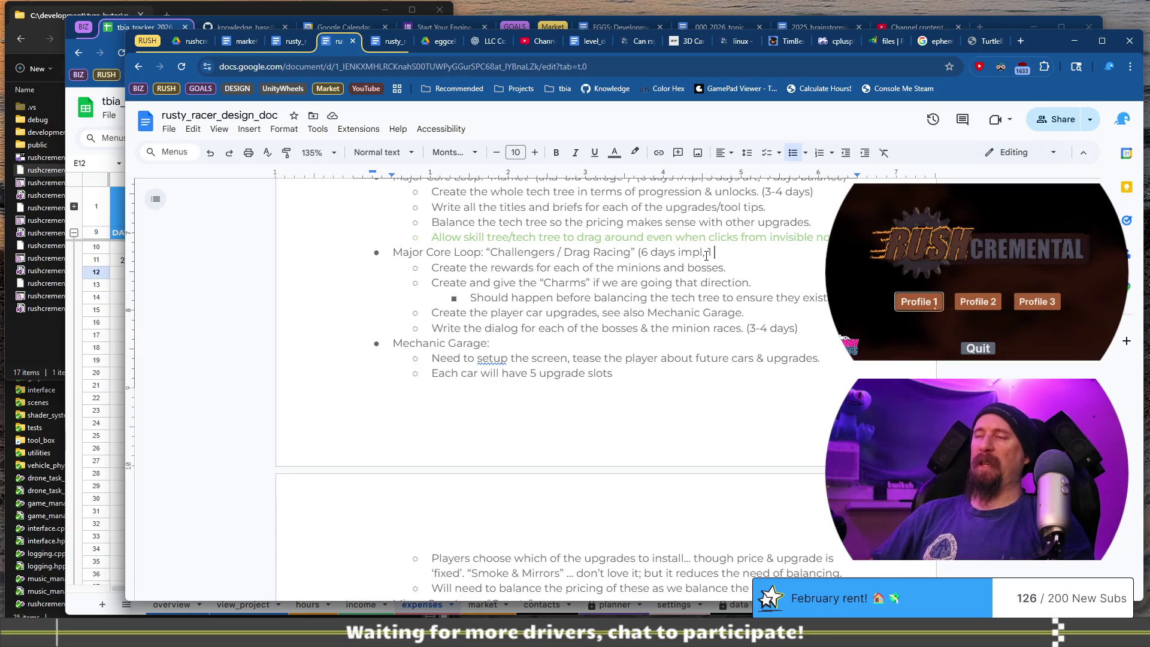
key(BackSpace)
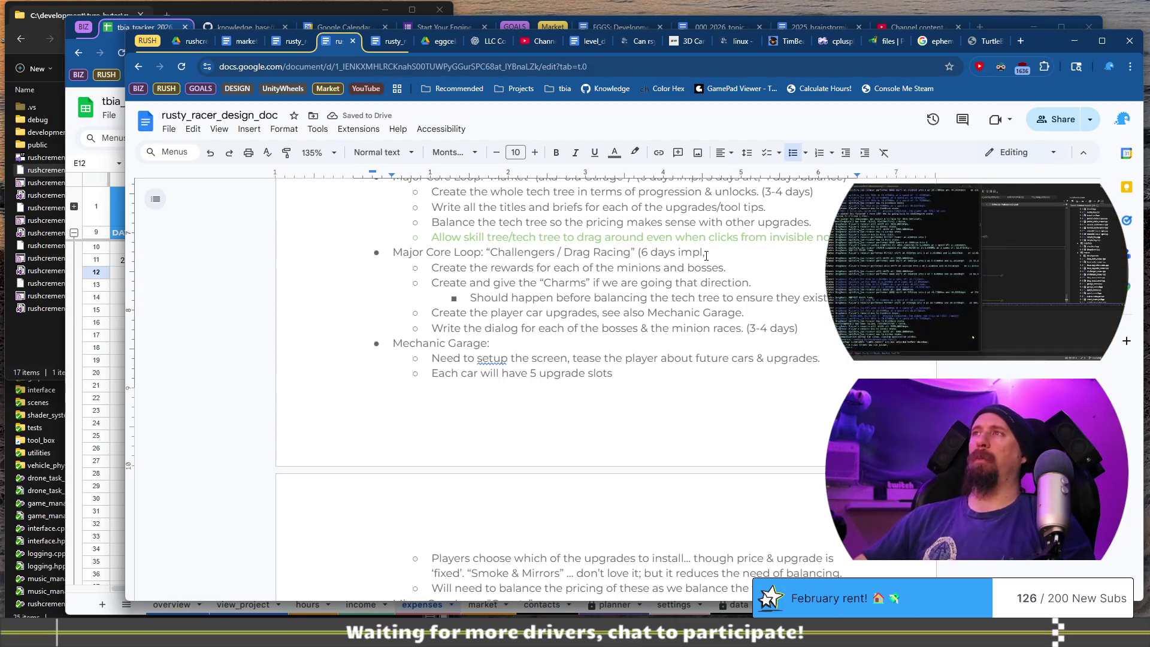
scroll(707, 254, up, 4)
scroll(707, 256, down, 4)
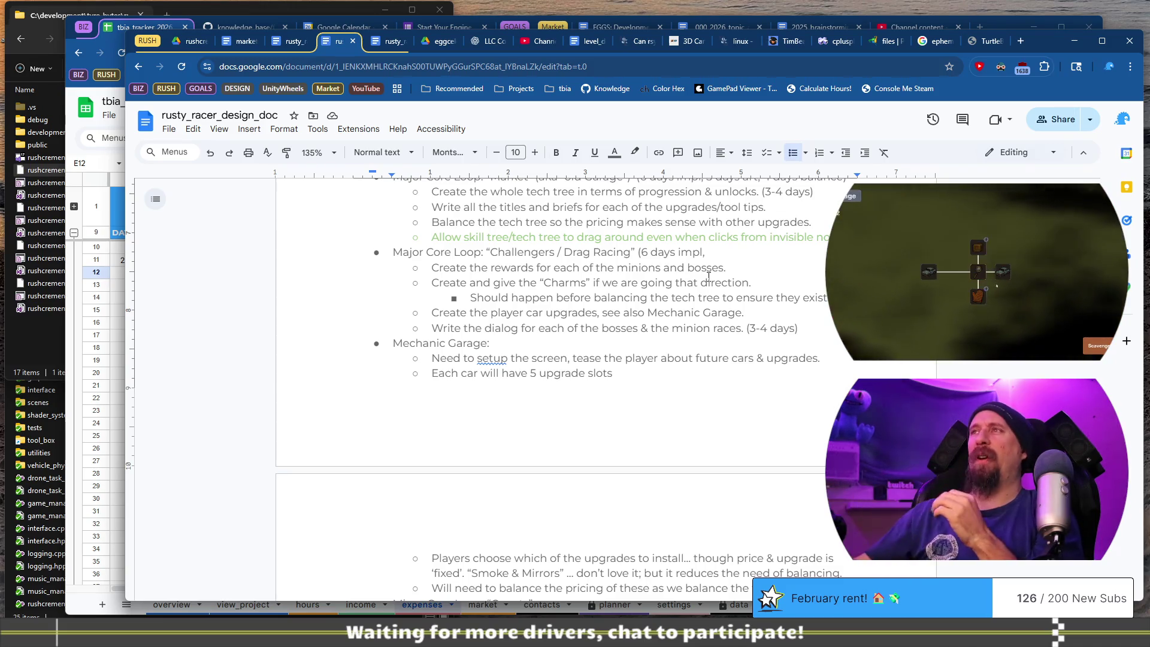
scroll(709, 276, up, 1)
scroll(708, 277, up, 2)
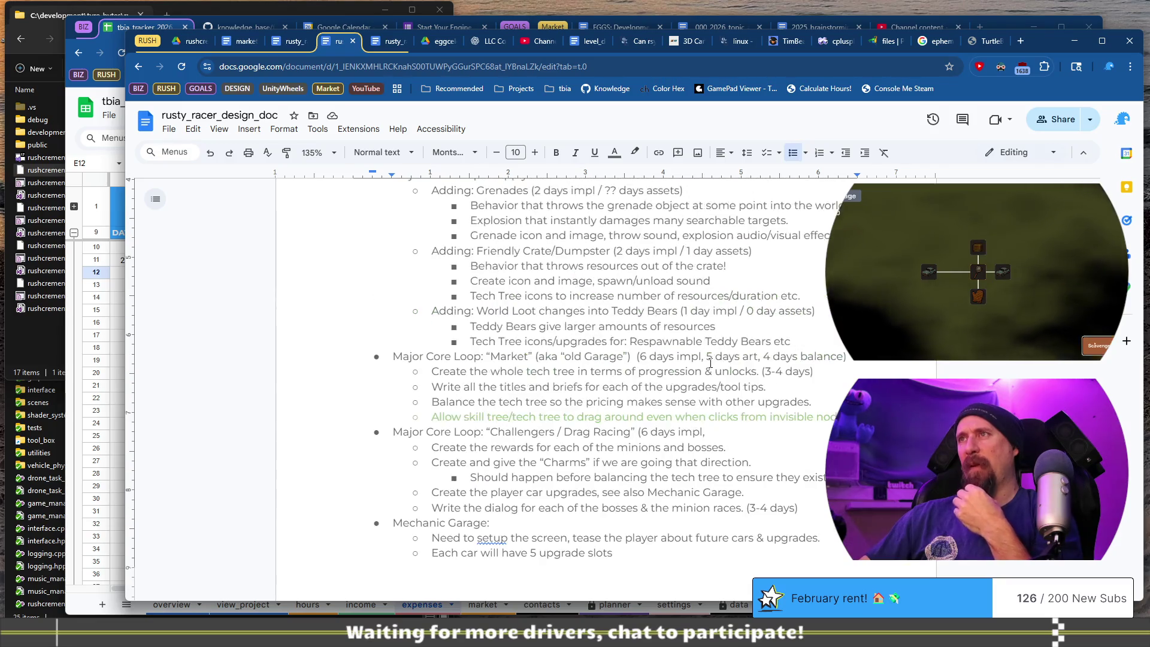
scroll(777, 343, down, 2)
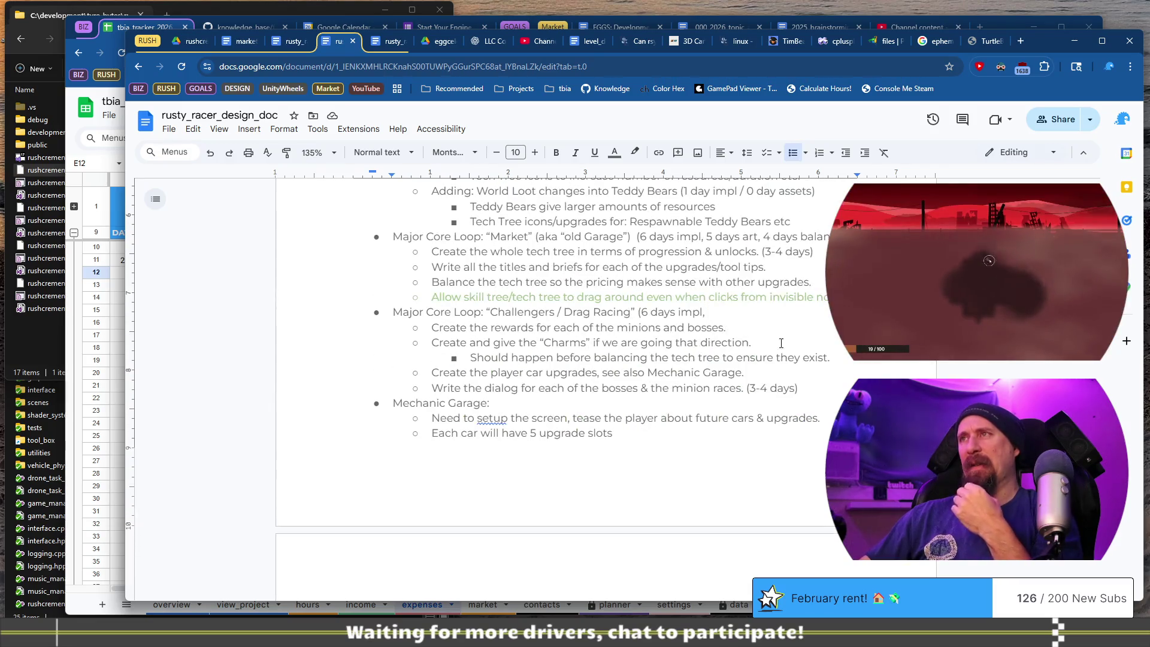
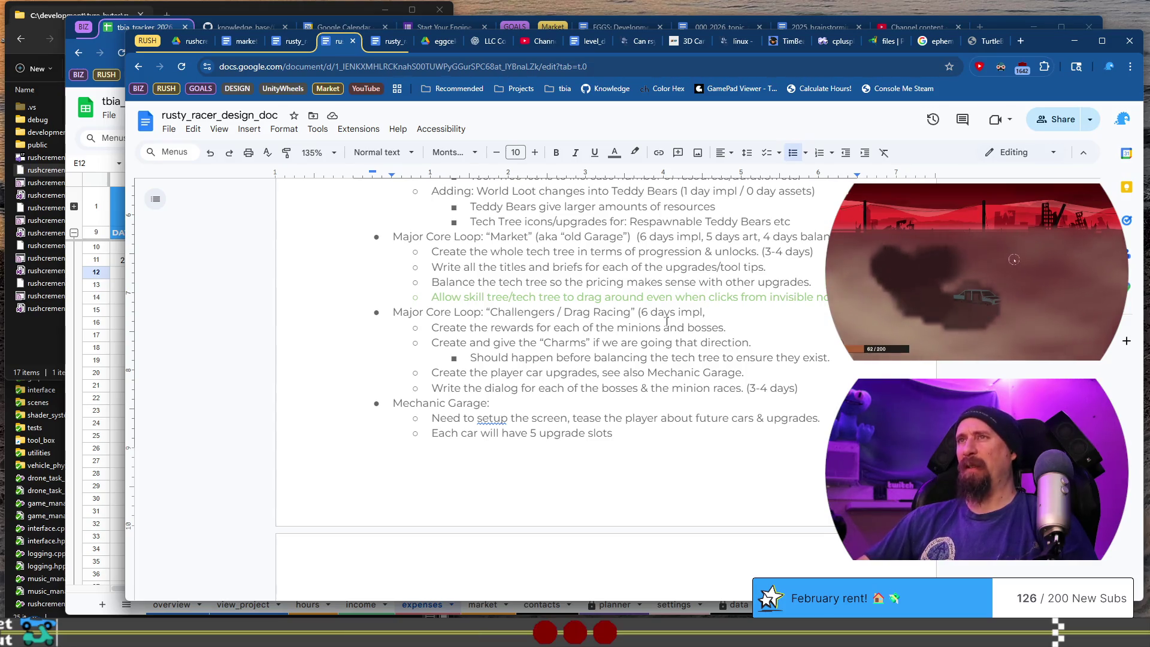
Add '?? art' after '6 days impl,' on the Challengers / Drag Racing heading, then review the tasks.
click(402, 313)
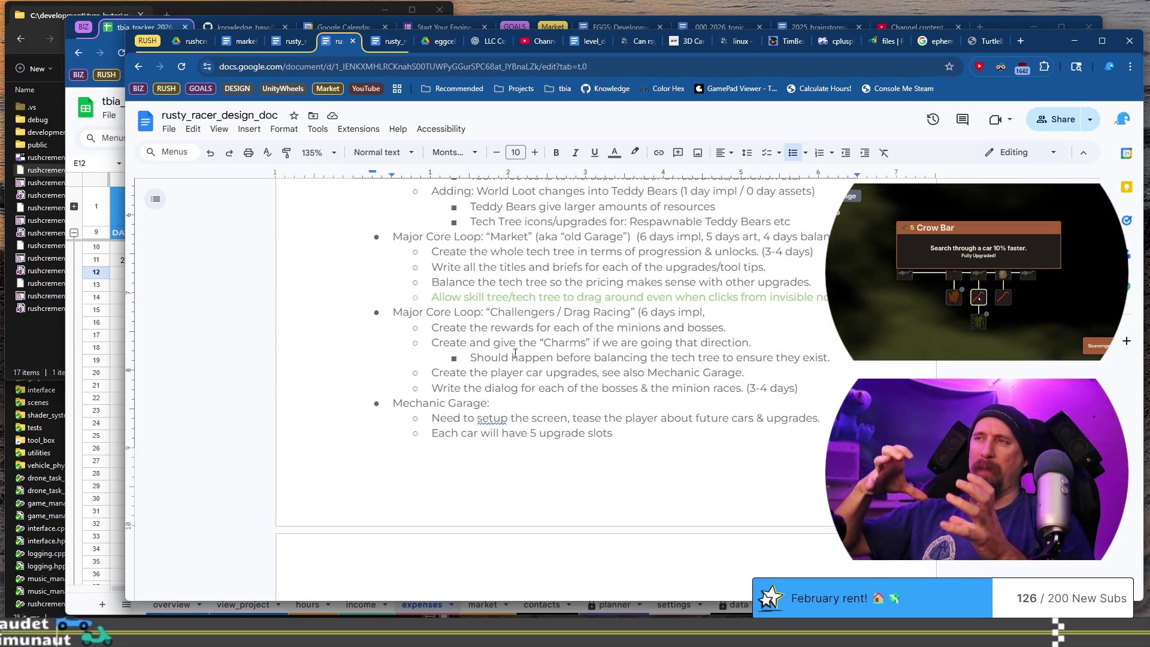
double_click(564, 343)
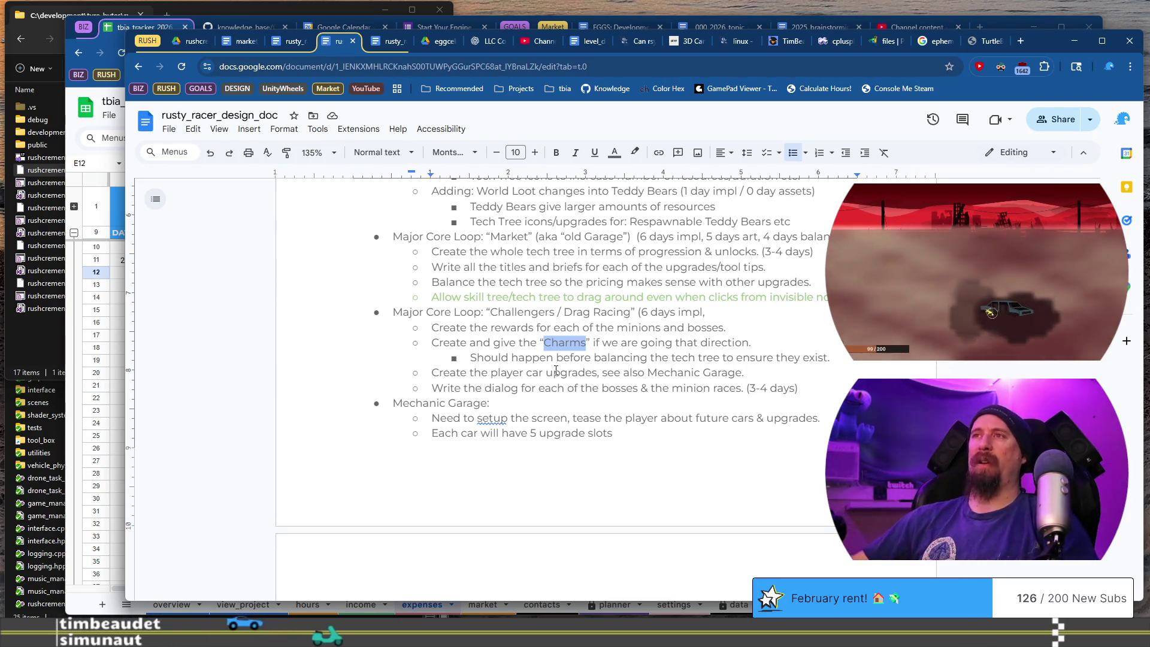
click(491, 327)
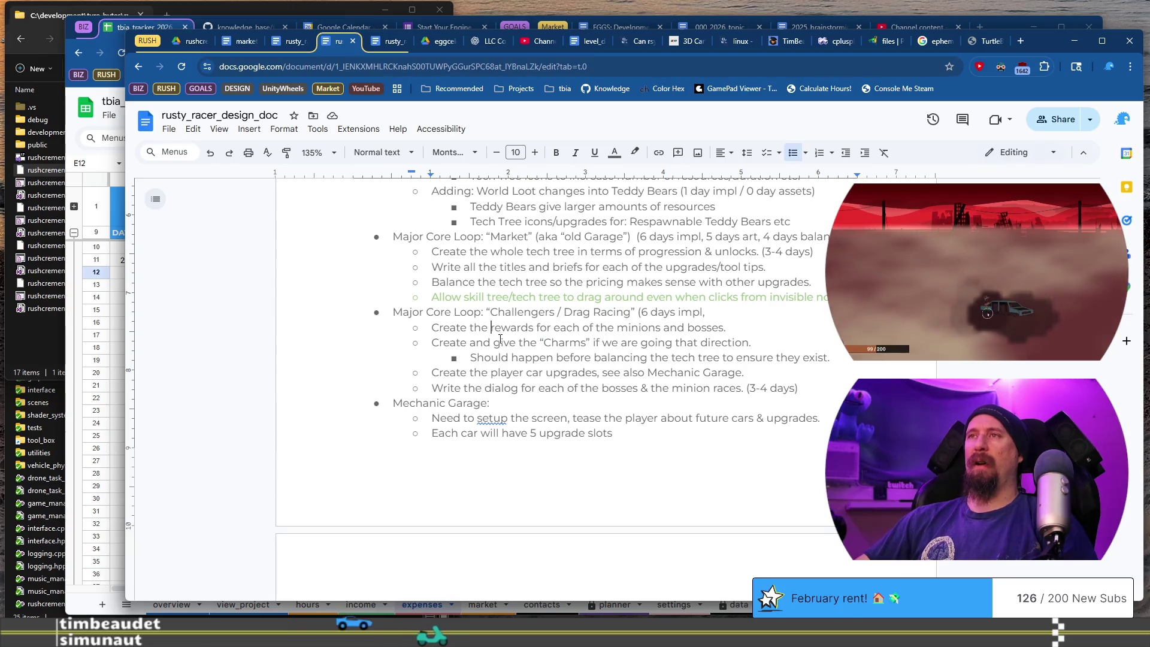
click(755, 328)
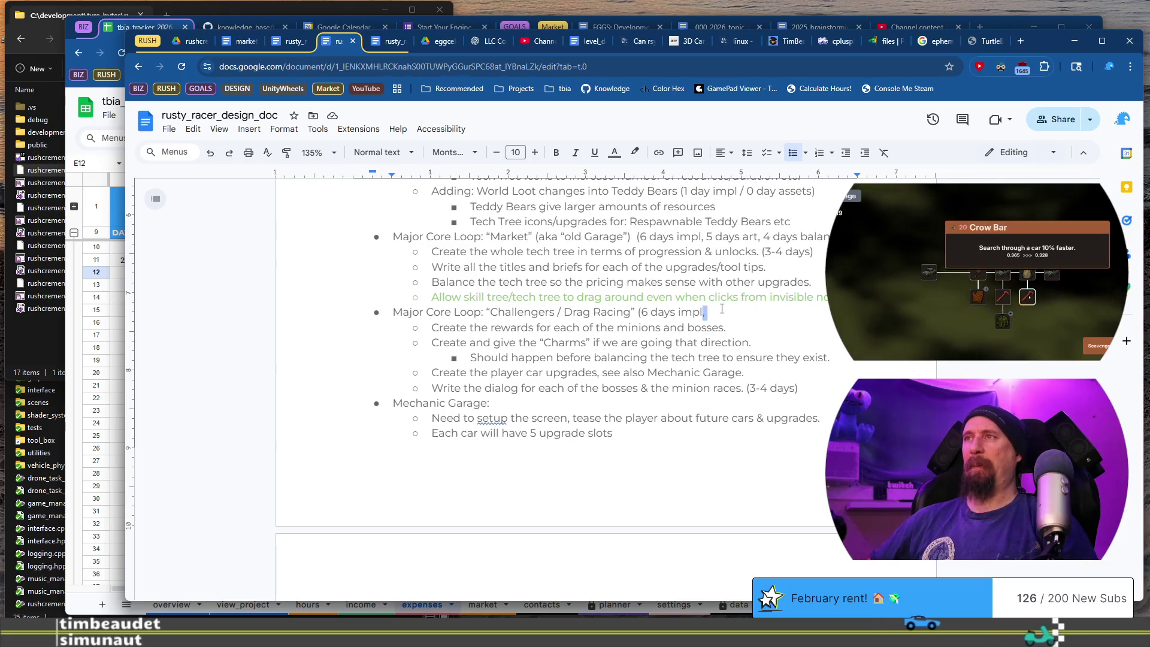
key(ctrl+shift+Left)
key(ctrl+shift+Left)
key(ctrl+shift+Left)
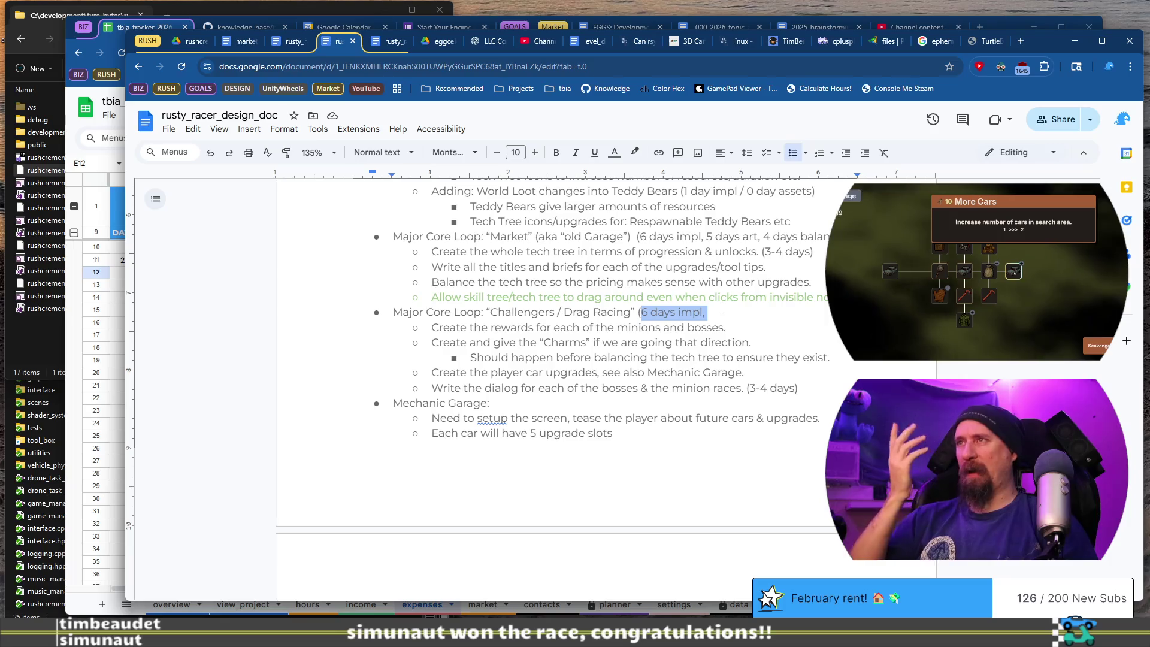
key(Right)
text(?? art,)
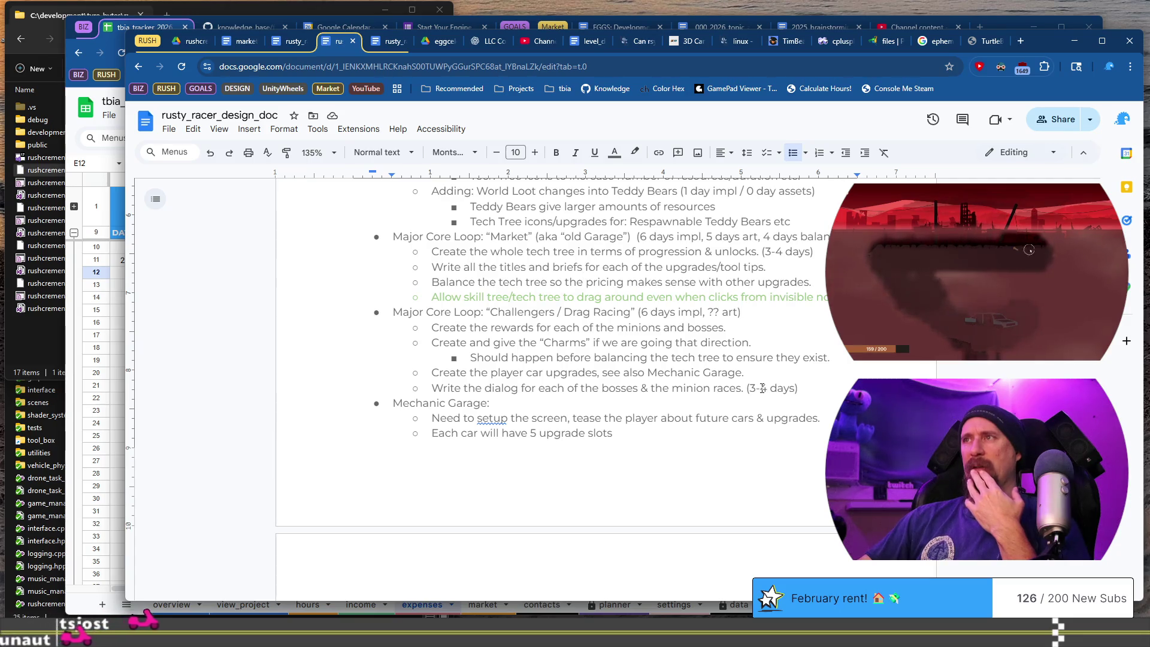
mouse_move(760, 389)
mouse_down()
mouse_move(488, 388)
mouse_move(471, 400)
mouse_move(454, 388)
mouse_up()
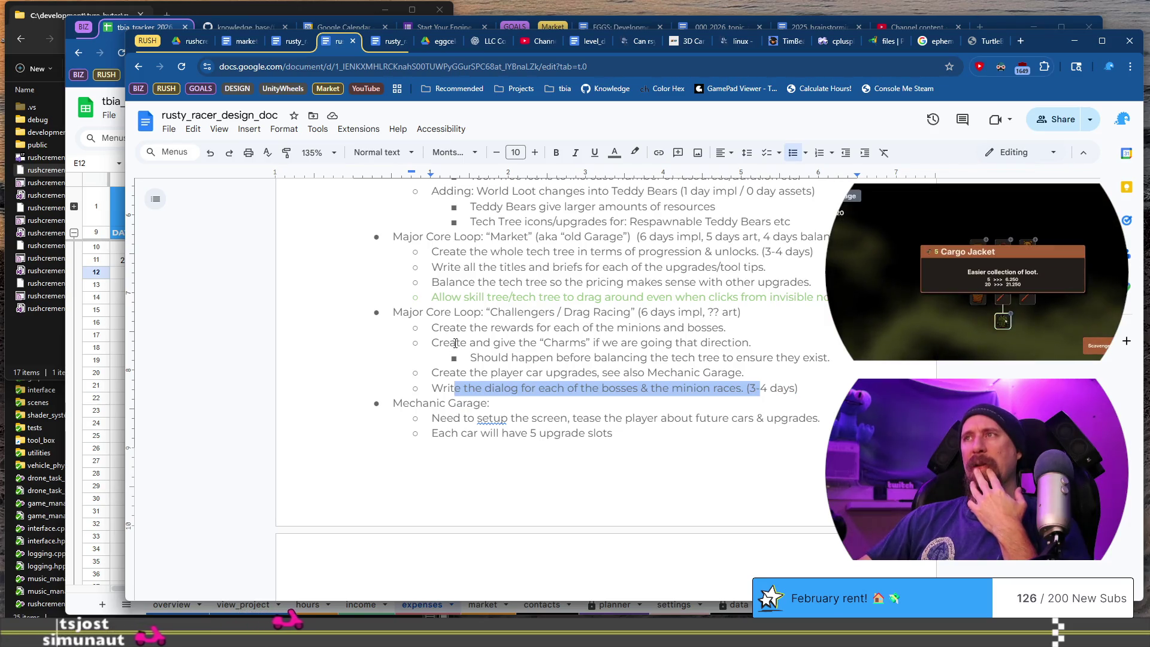
mouse_move(431, 327)
mouse_down()
mouse_move(570, 335)
mouse_move(647, 360)
mouse_move(658, 351)
mouse_up()
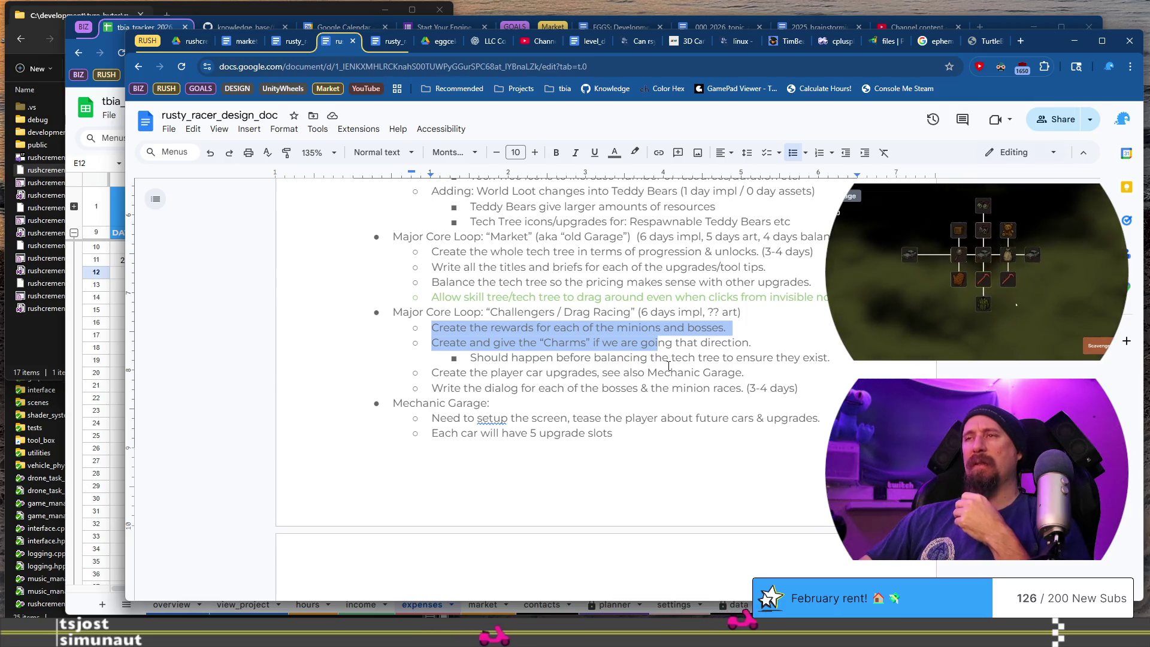
Start a tentative '(2' estimate on Mechanic Garage while reviewing its car-upgrade tasks.
scroll(669, 367, down, 1)
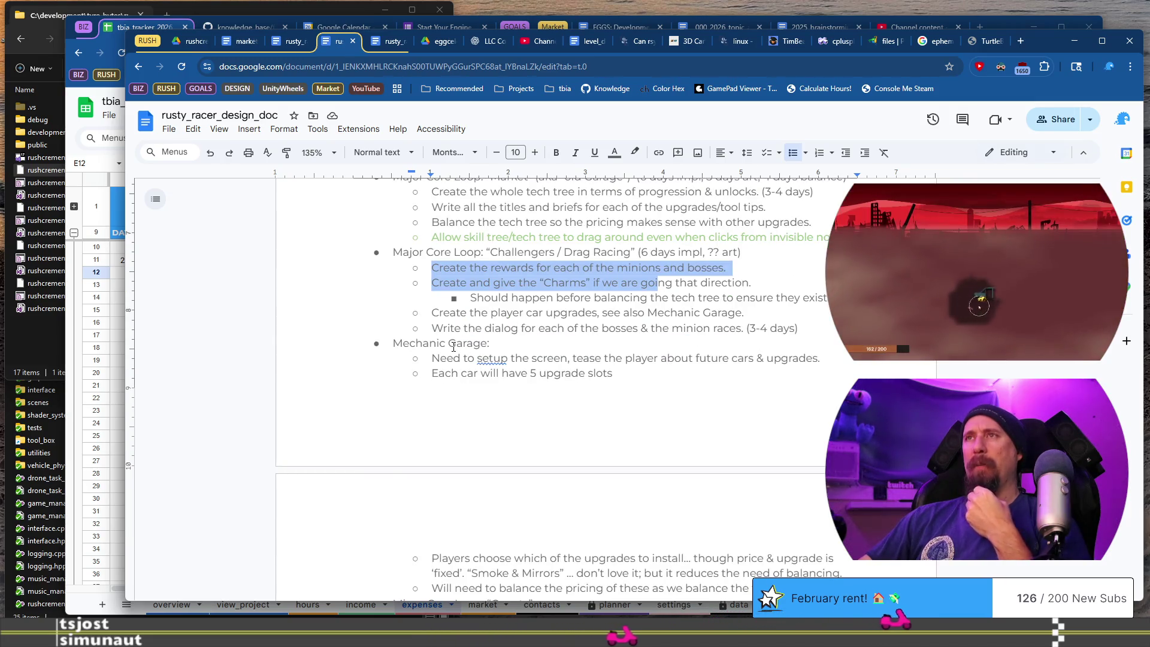
scroll(547, 351, down, 2)
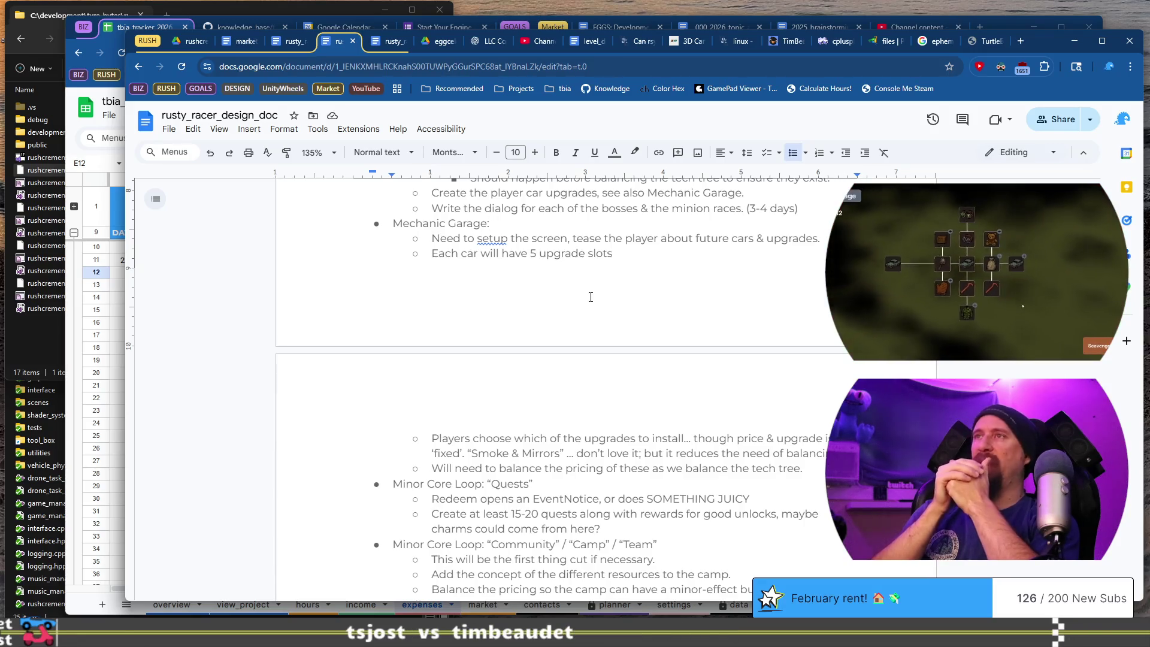
text((2)
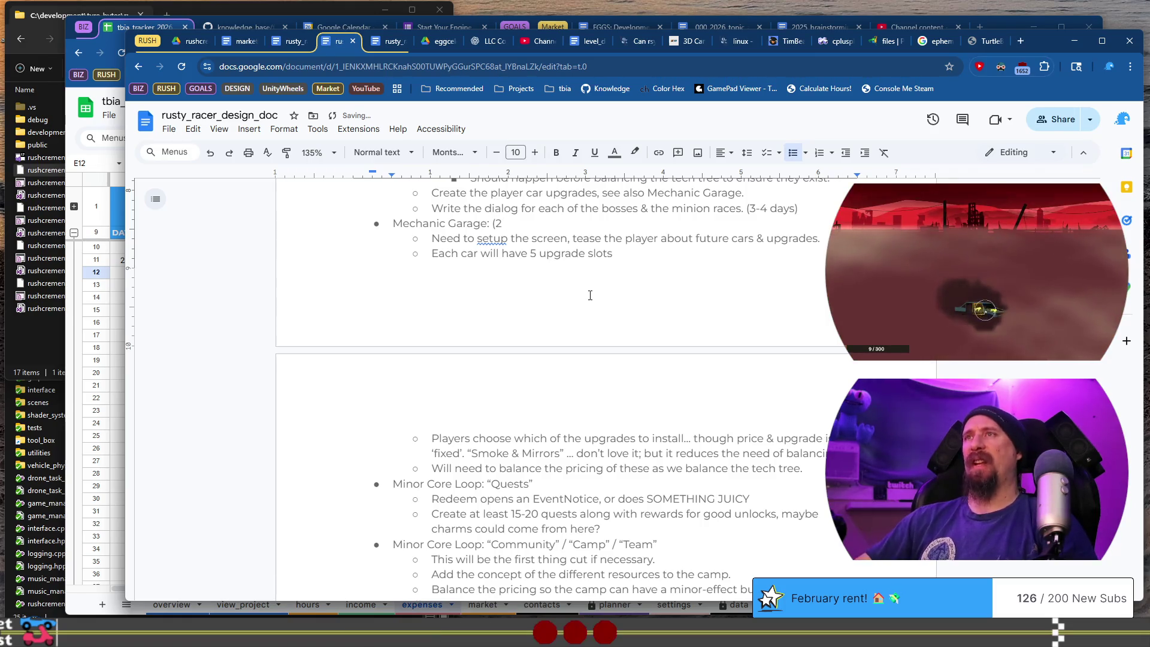
drag(460, 238, 662, 257)
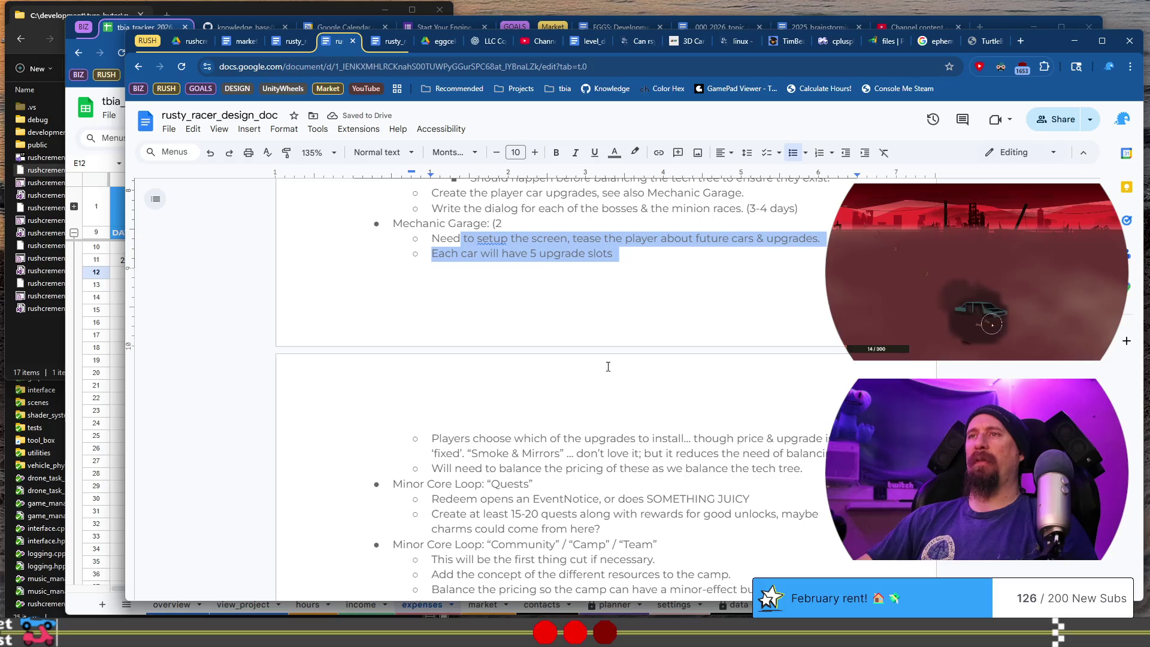
drag(439, 440, 556, 447)
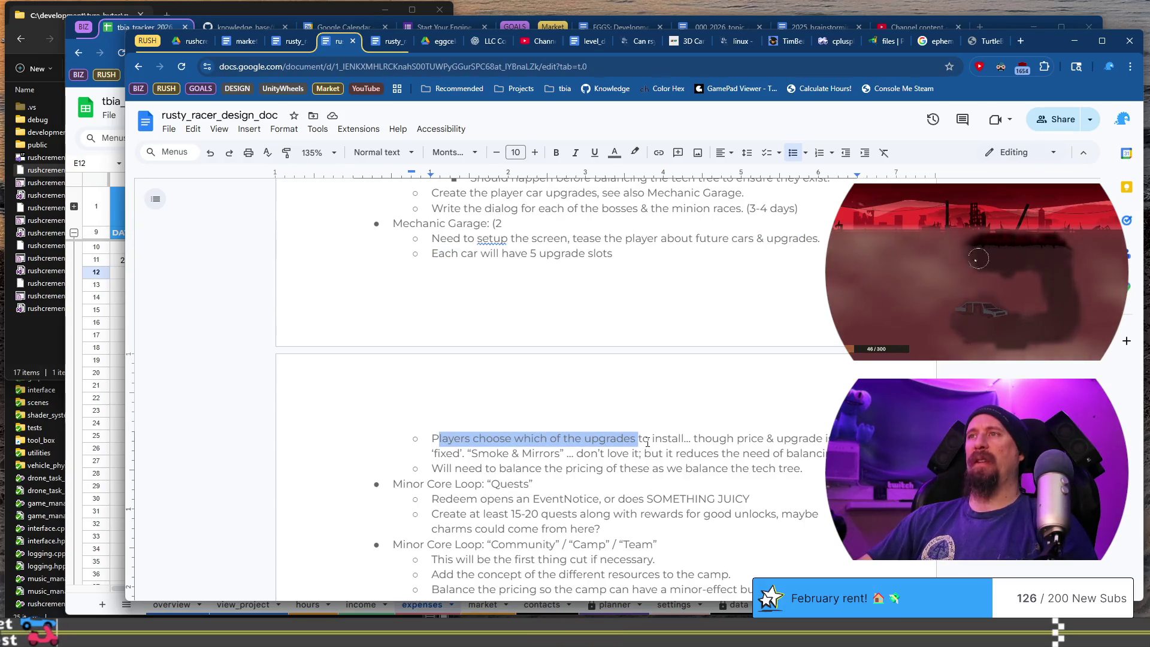
scroll(647, 443, up, 2)
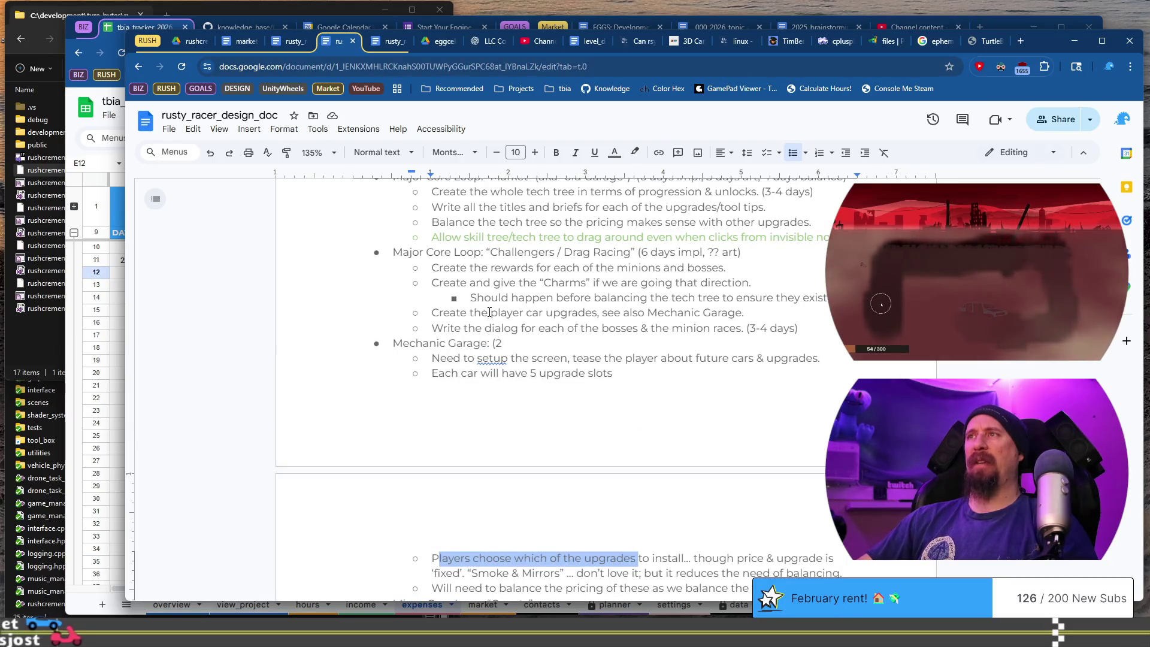
drag(439, 312, 727, 312)
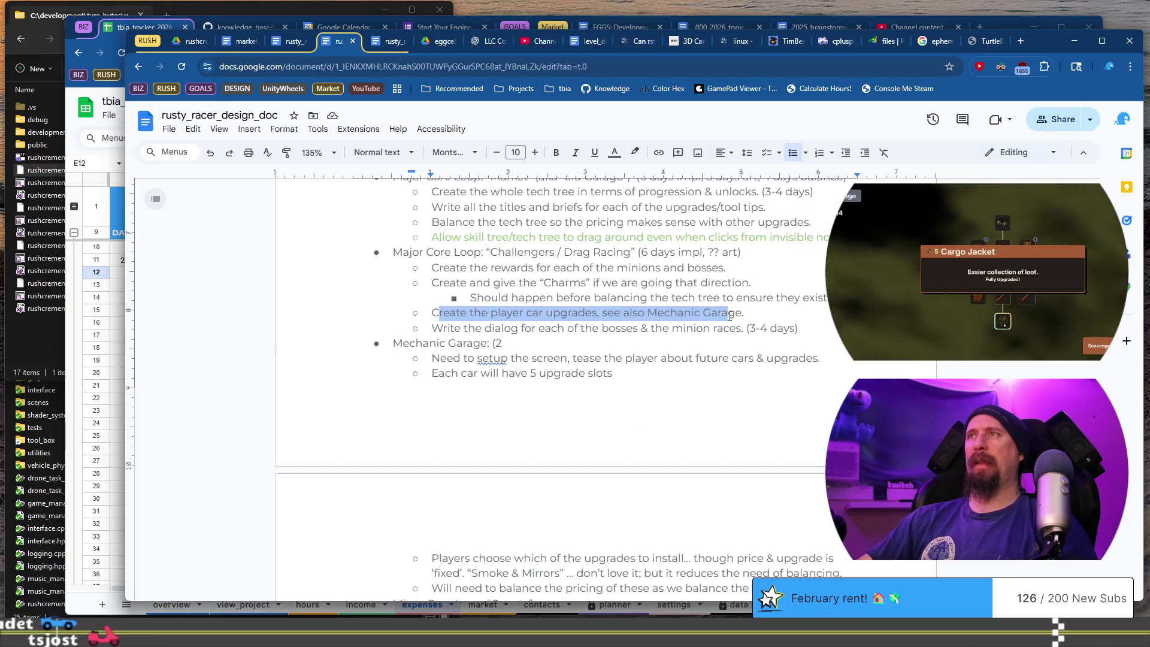
scroll(659, 299, down, 4)
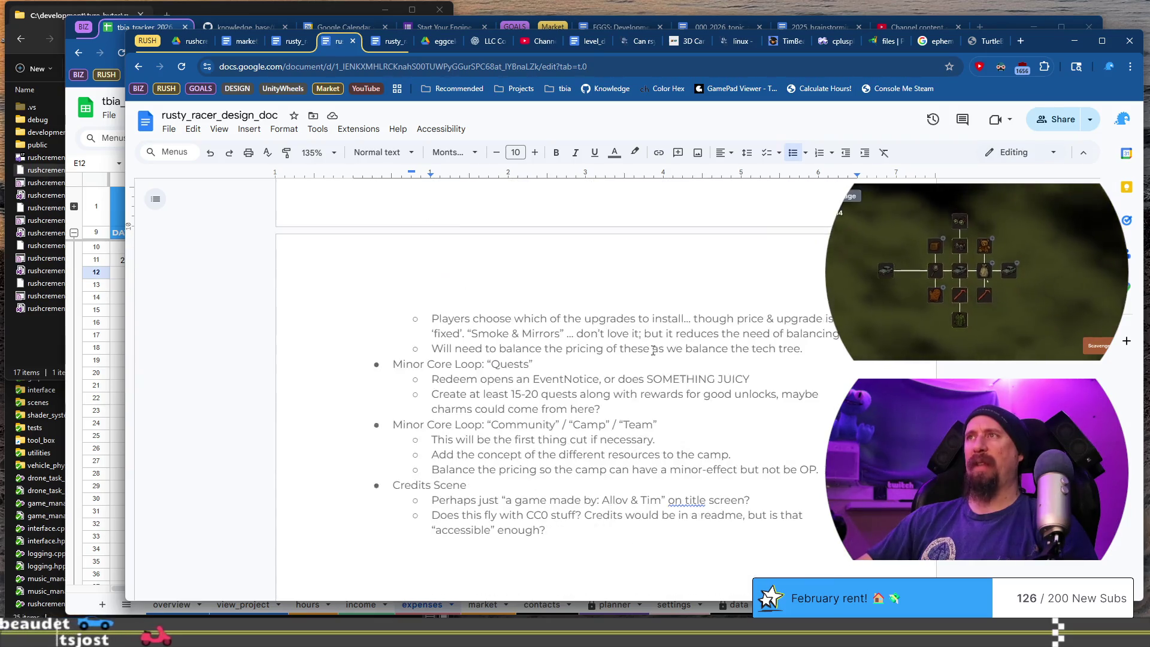
scroll(652, 350, up, 3)
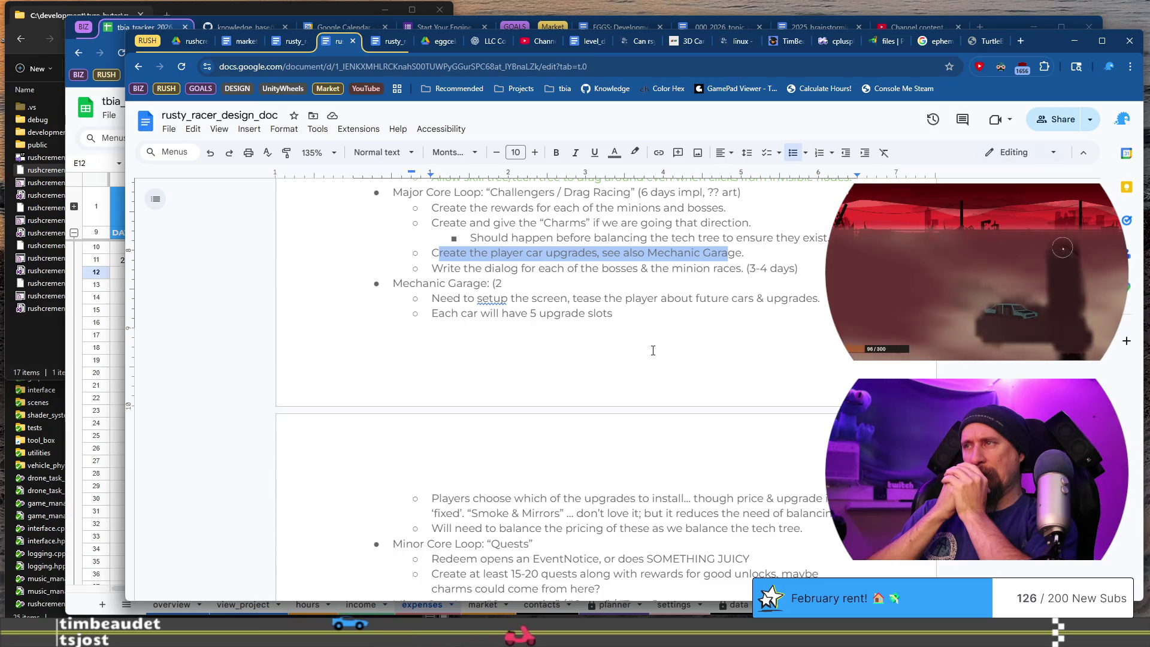
Correct the Mechanic Garage estimate to read (3 days impl, 1 day art).
click(597, 285)
key(BackSpace)
text(3 days,)
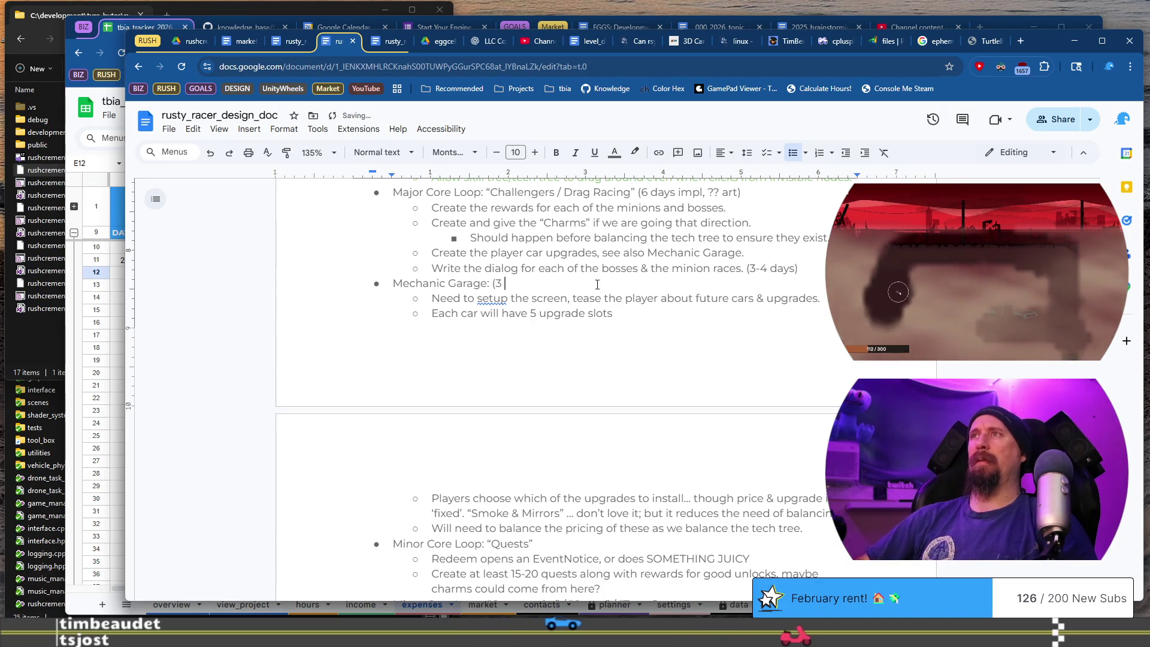
key(BackSpace)
text(impl,)
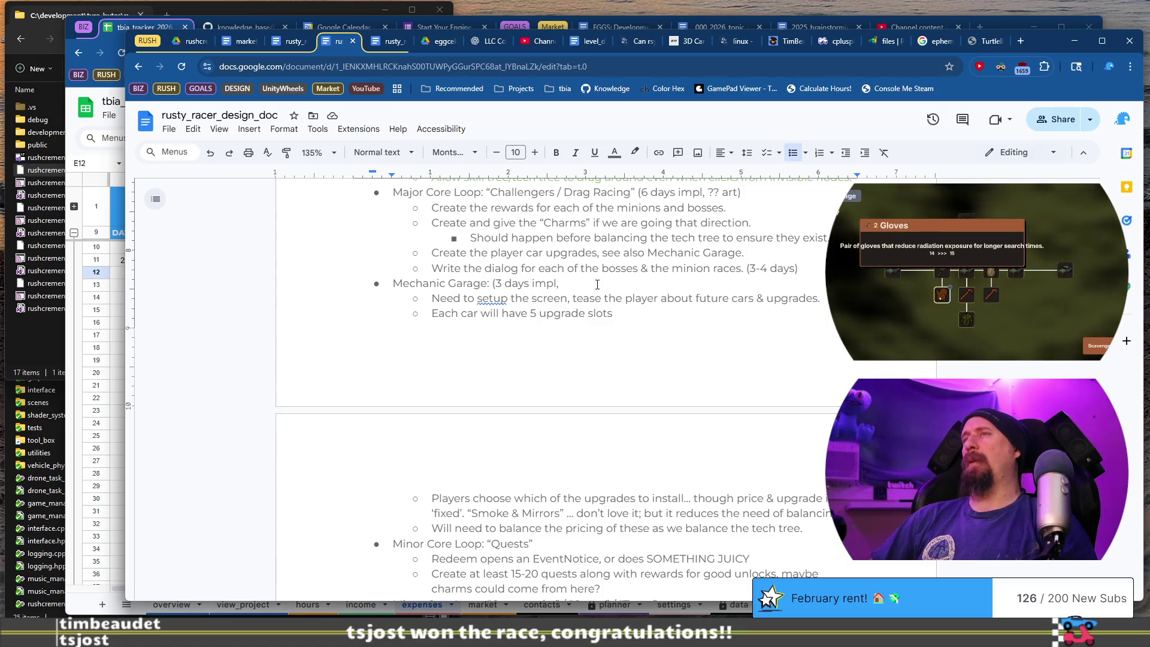
text( -1 art)
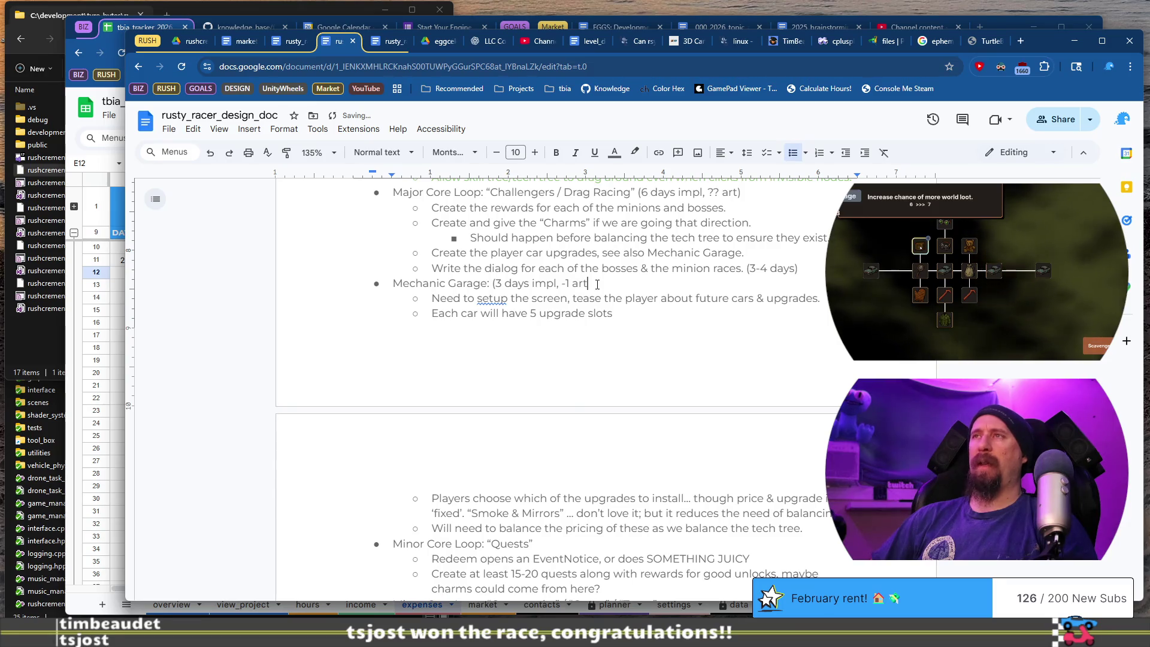
key(BackSpace)
key(BackSpace)
key(BackSpace)
key(BackSpace)
key(BackSpace)
key(BackSpace)
text(1 )
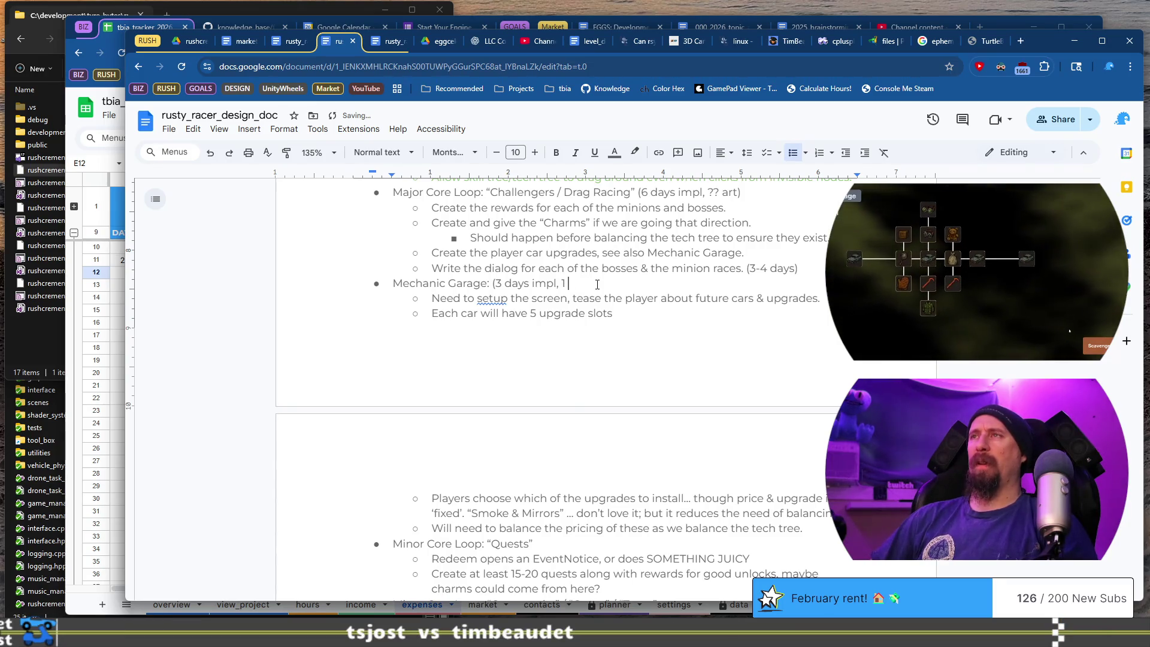
text(day art))
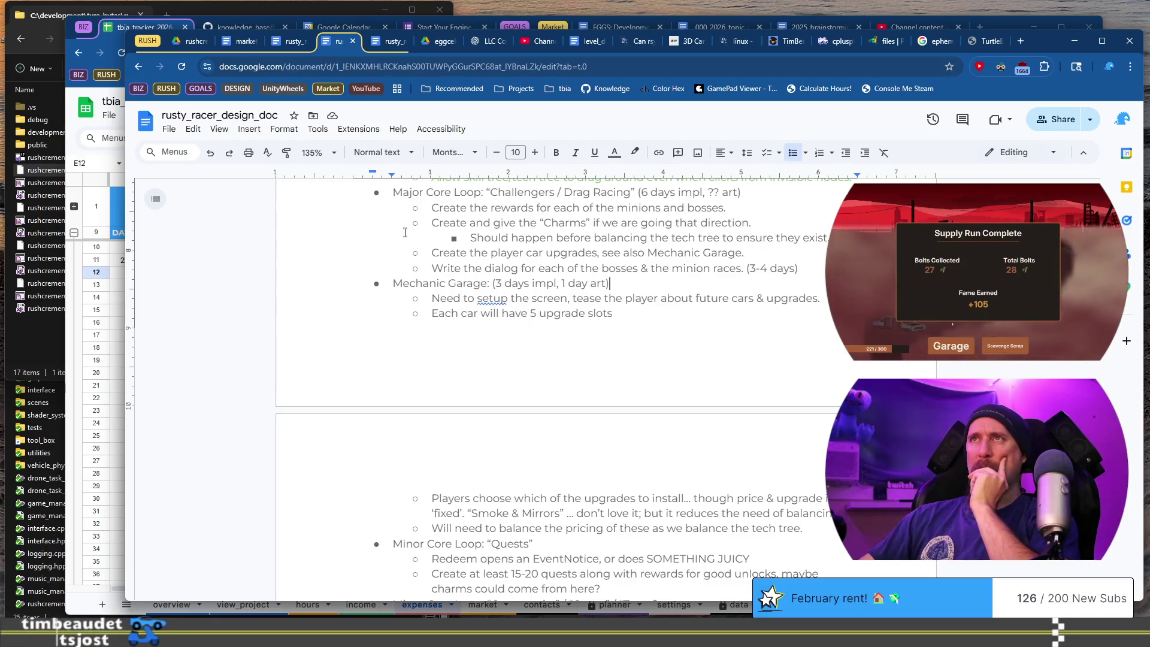
click(392, 283)
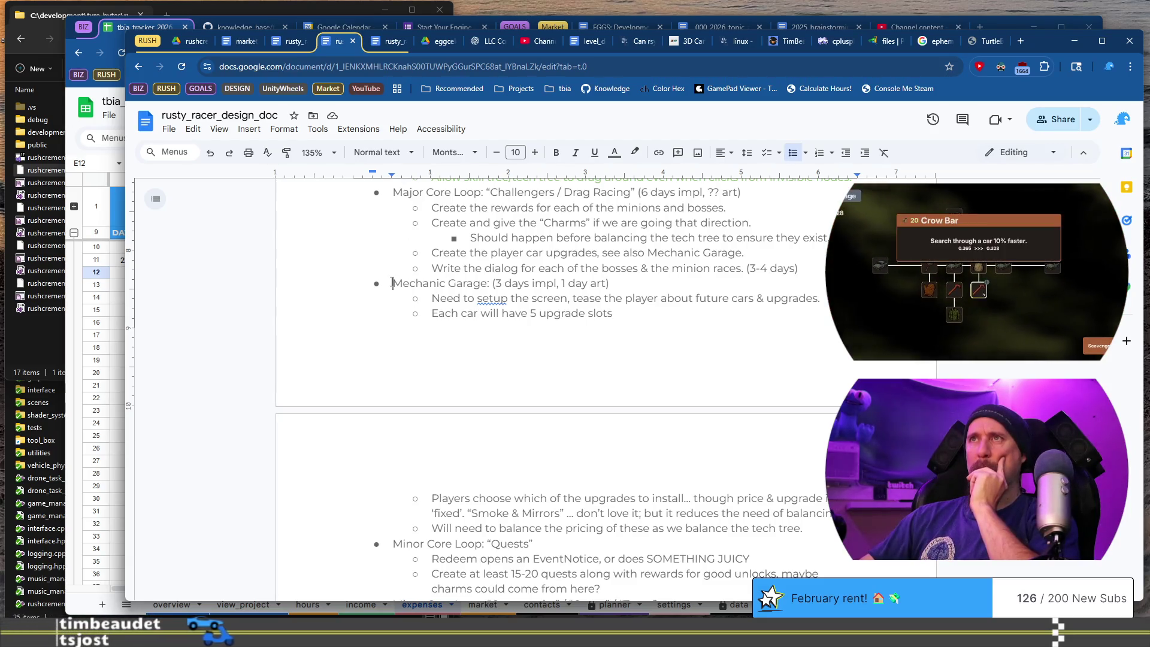
Append (2 days impl, 1 days art) to the Quests heading after reviewing the EventNotice item.
scroll(473, 449, down, 3)
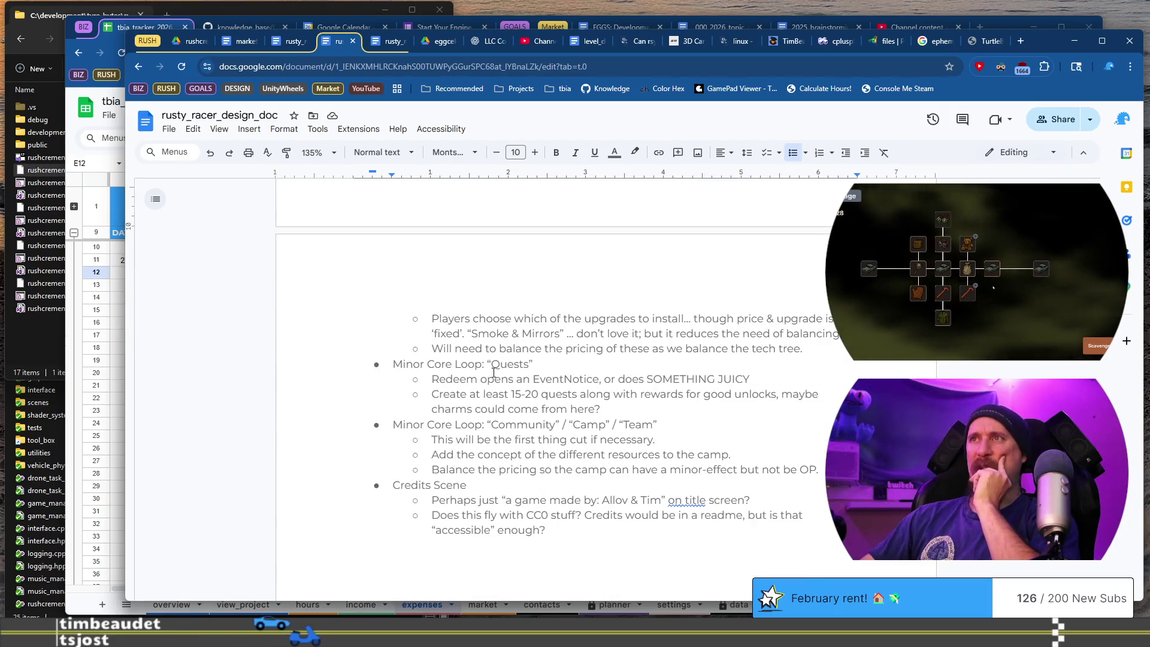
scroll(525, 370, down, 1)
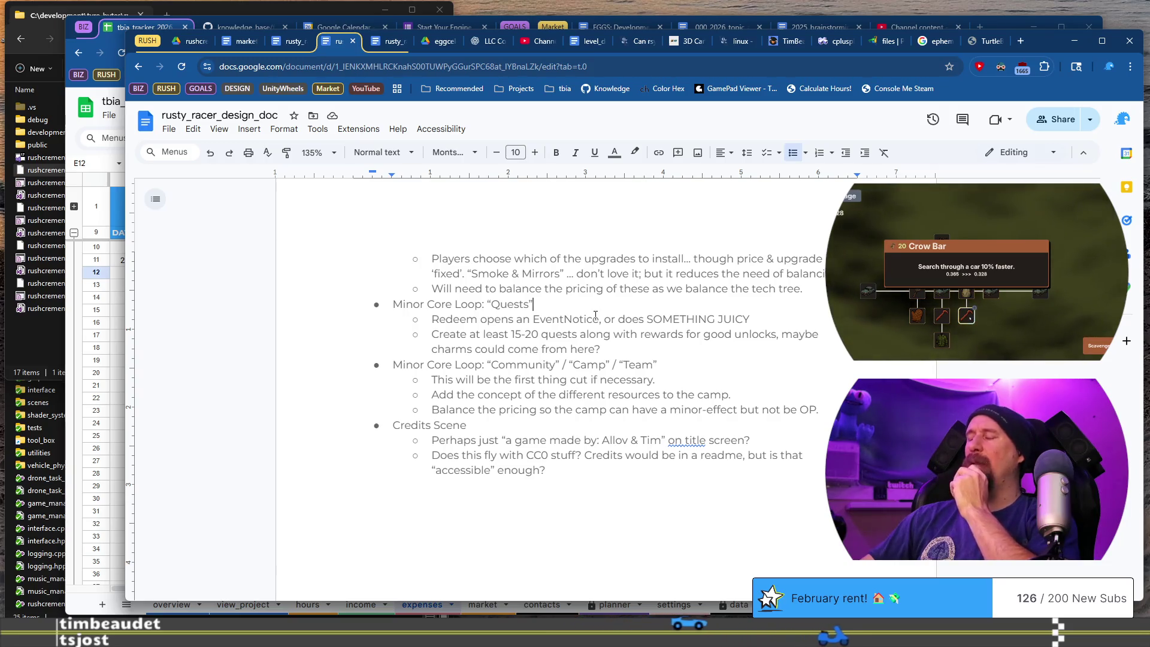
drag(439, 319, 756, 321)
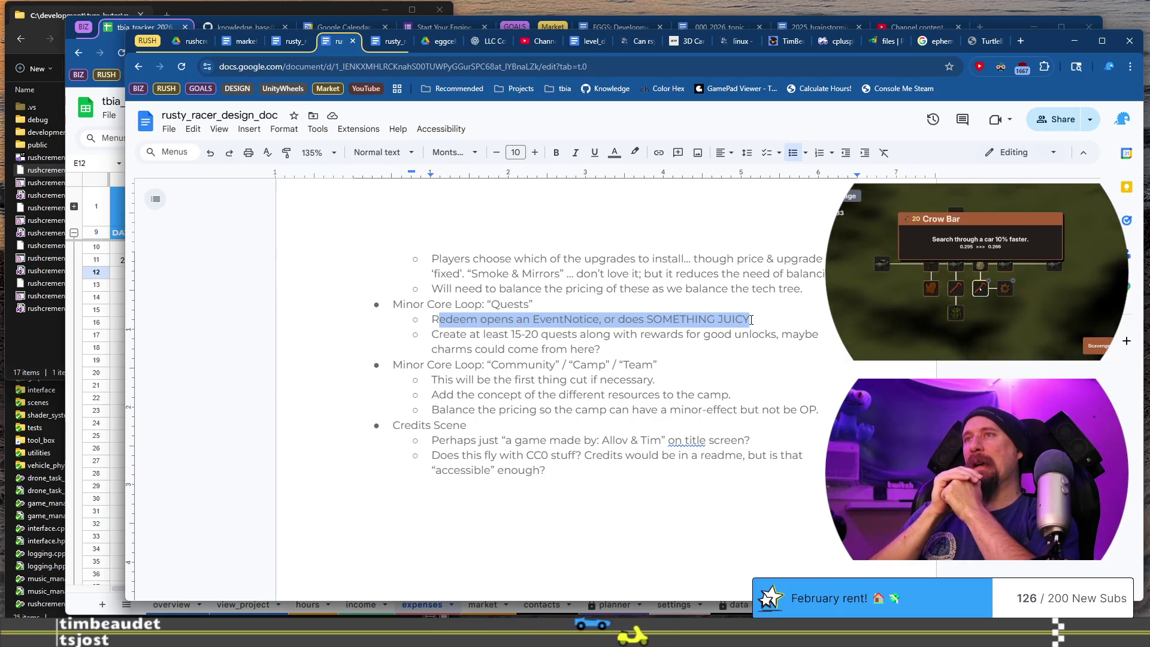
key(Up)
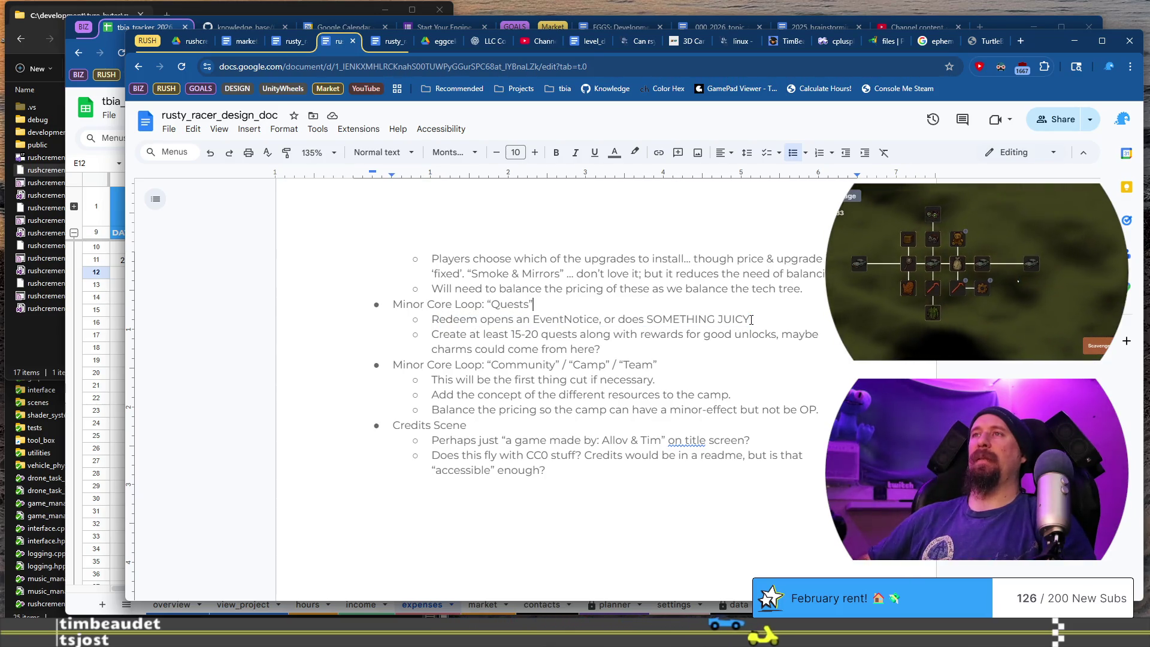
text((2 days impl)
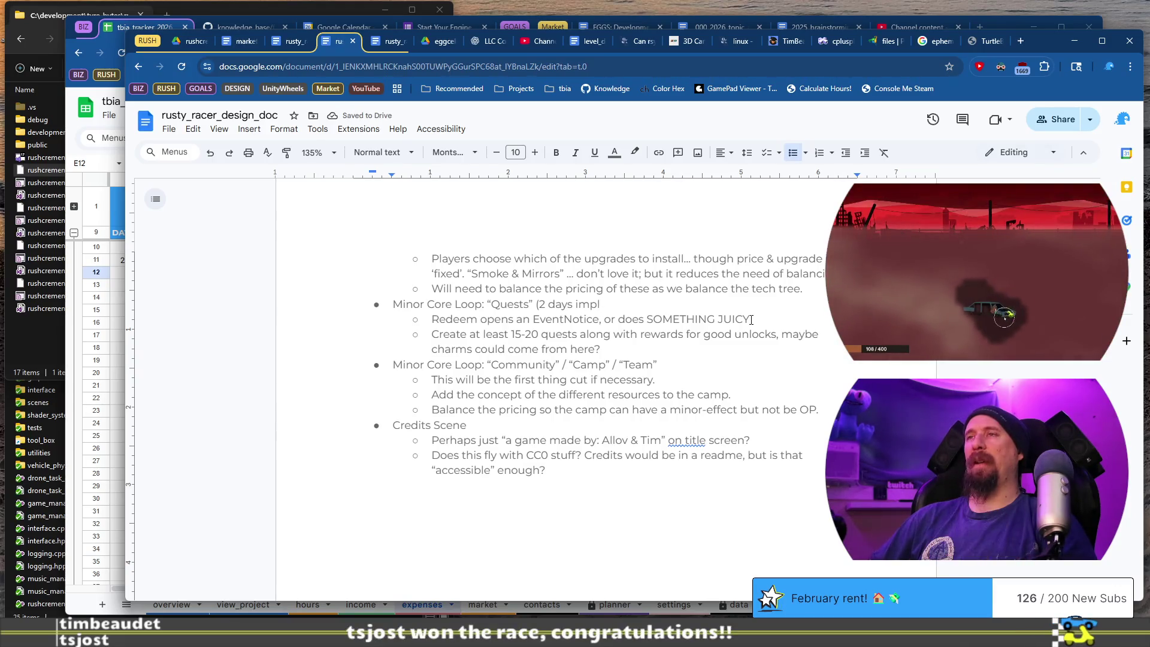
text(art)
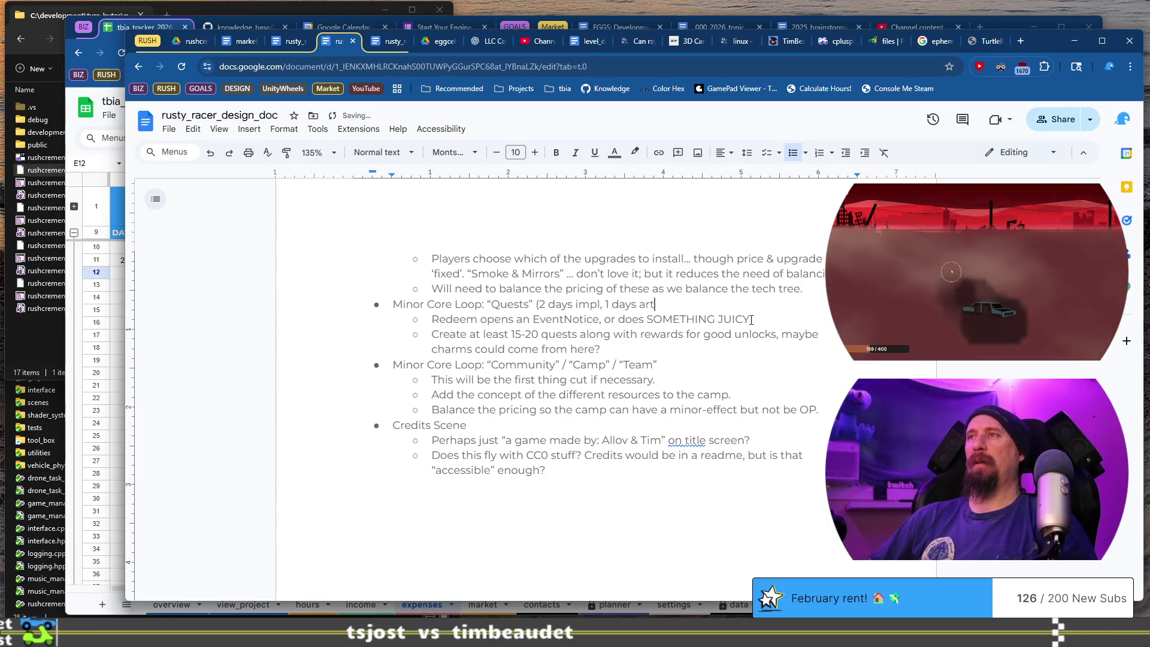
text())
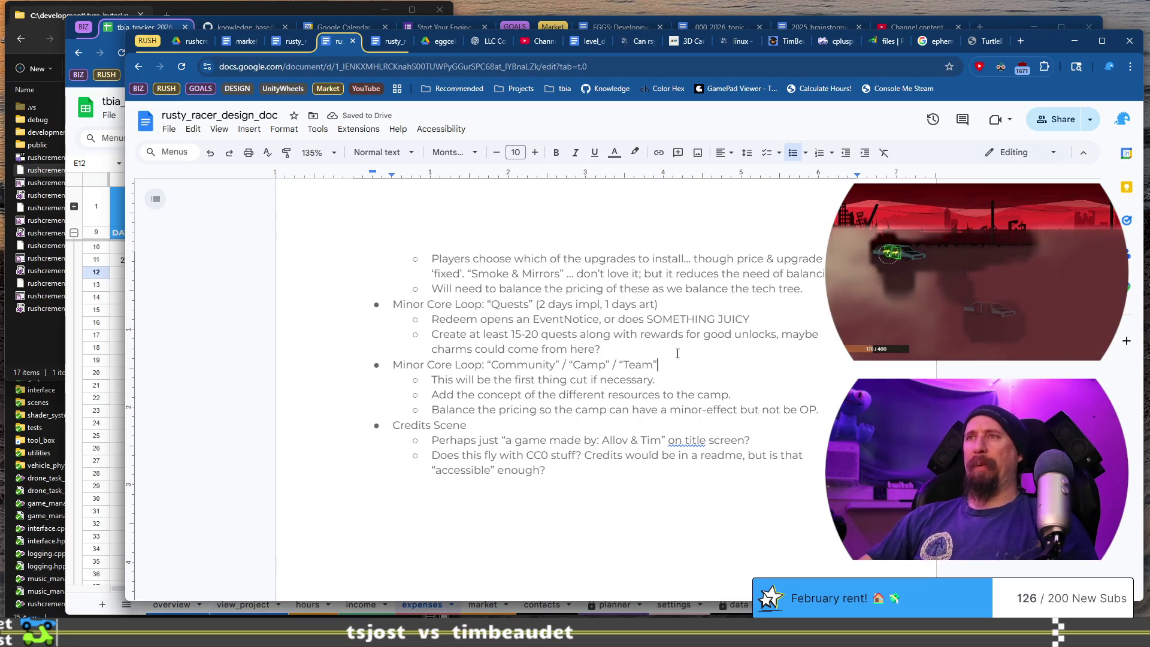
key(Down)
key(Down)
key(Down)
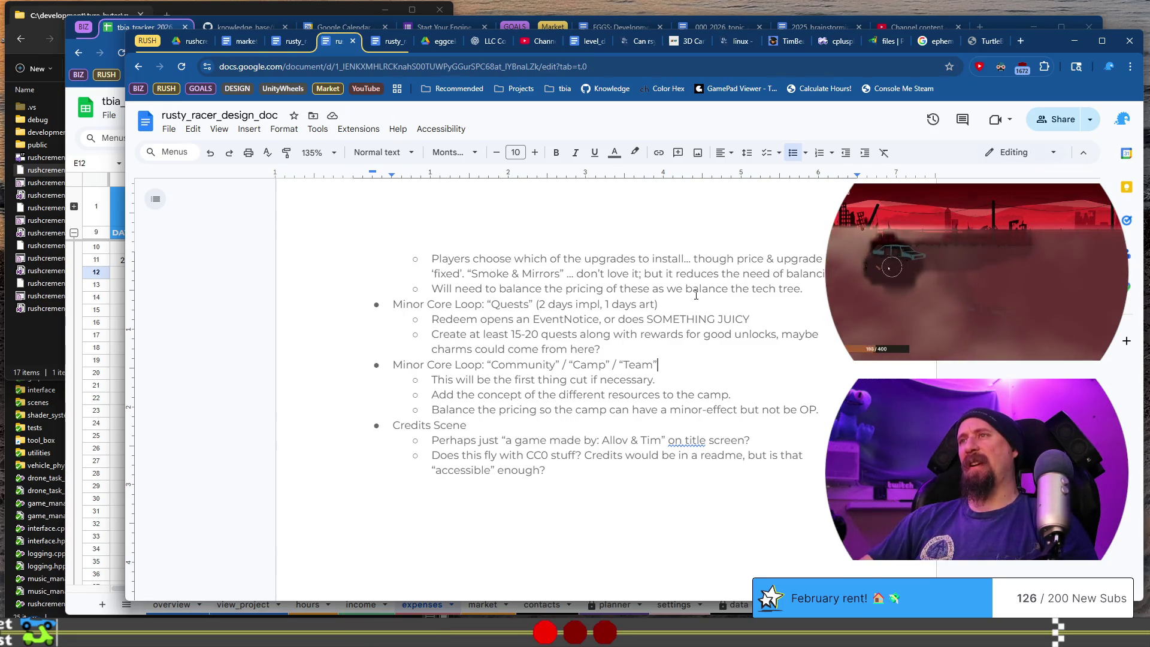
shift+click(431, 380)
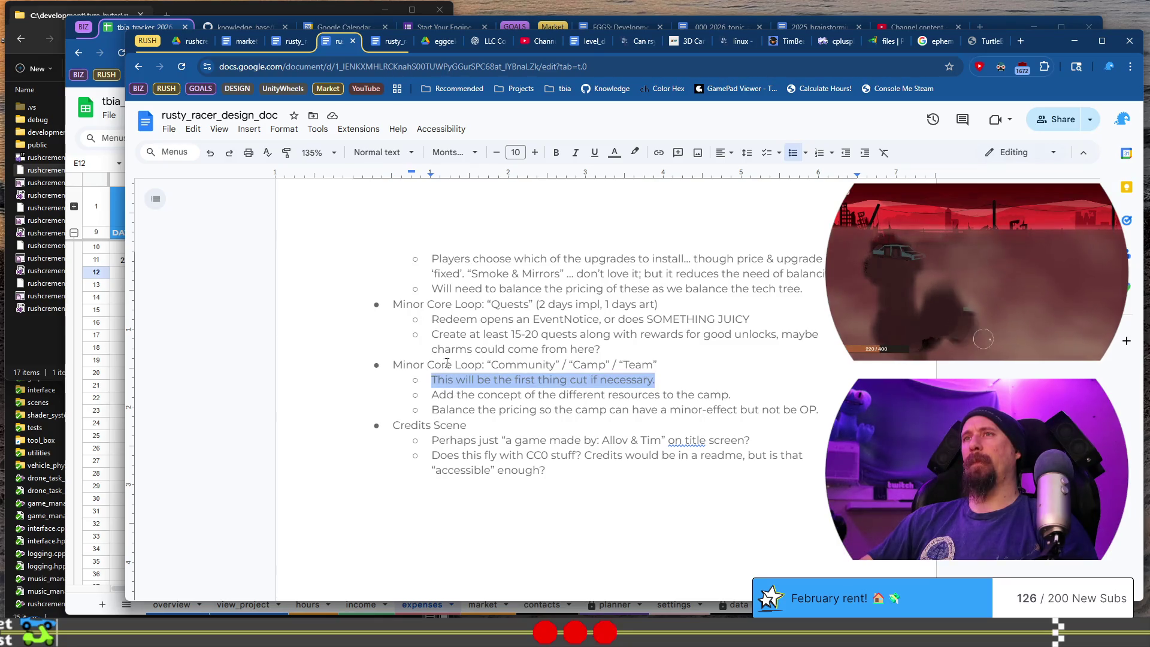
Colour the 'This will be the first thing cut if necessary.' note light grey.
click(615, 153)
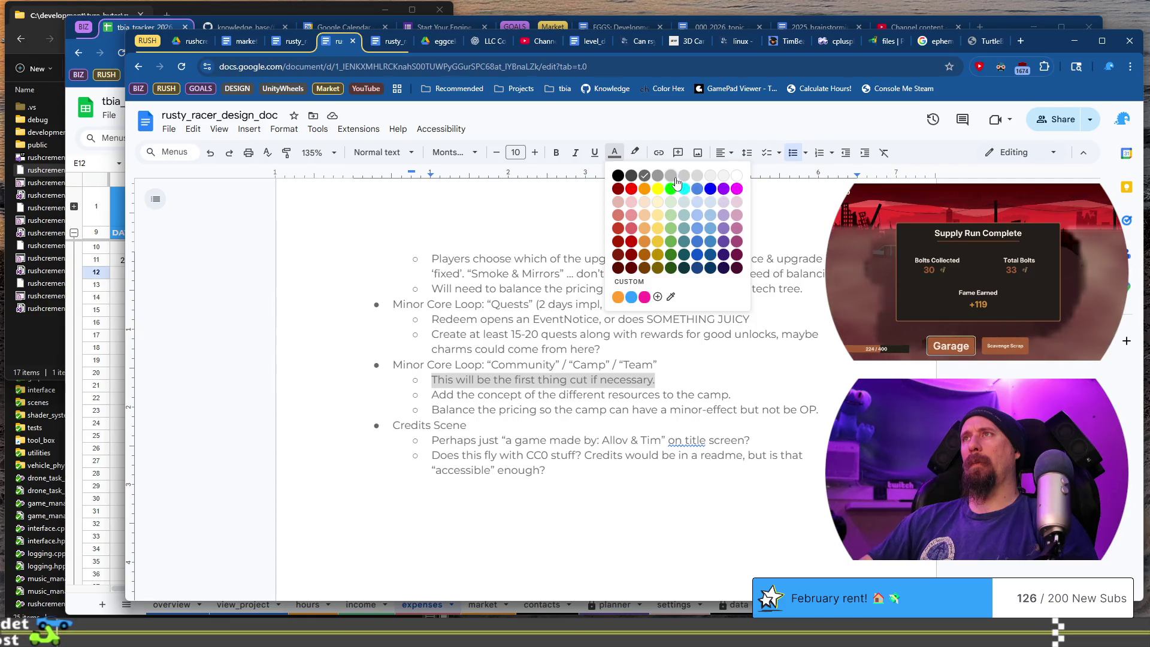
click(672, 177)
click(673, 394)
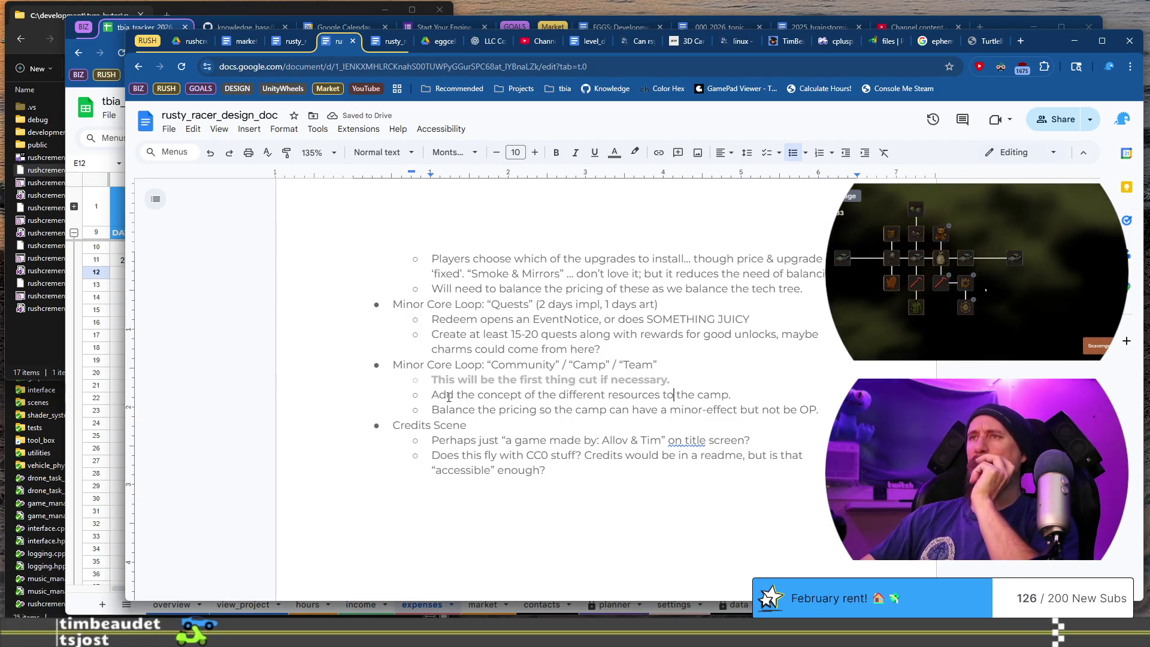
drag(431, 394, 648, 393)
triple_click(788, 392)
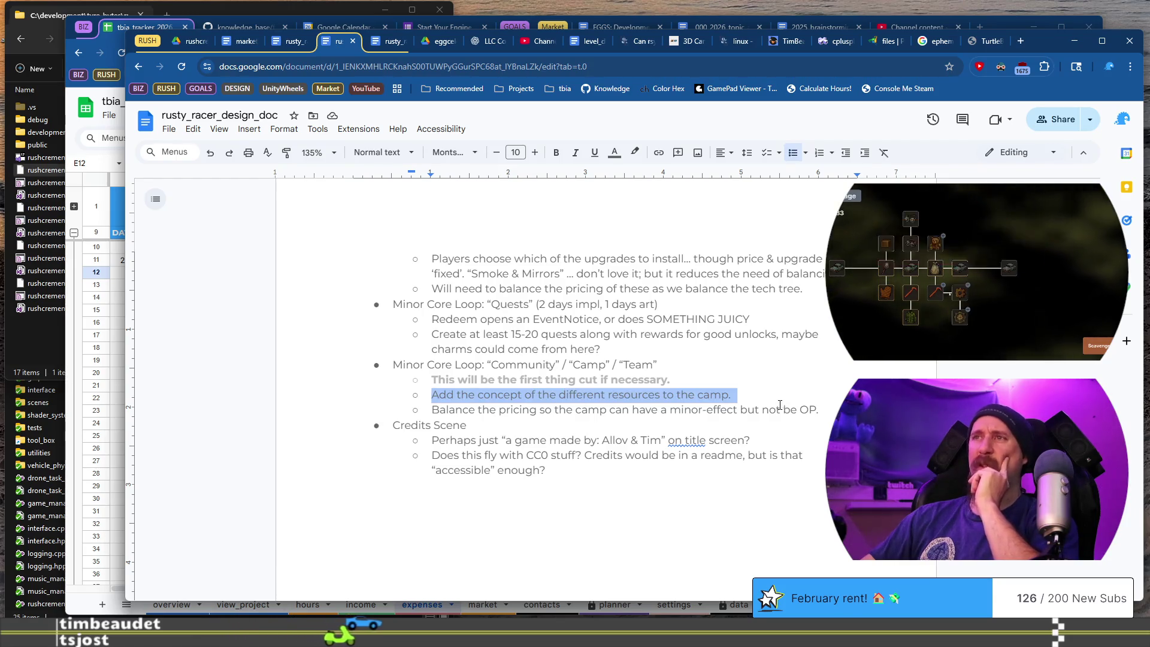
mouse_move(432, 413)
mouse_down()
mouse_move(739, 394)
mouse_move(826, 404)
mouse_up()
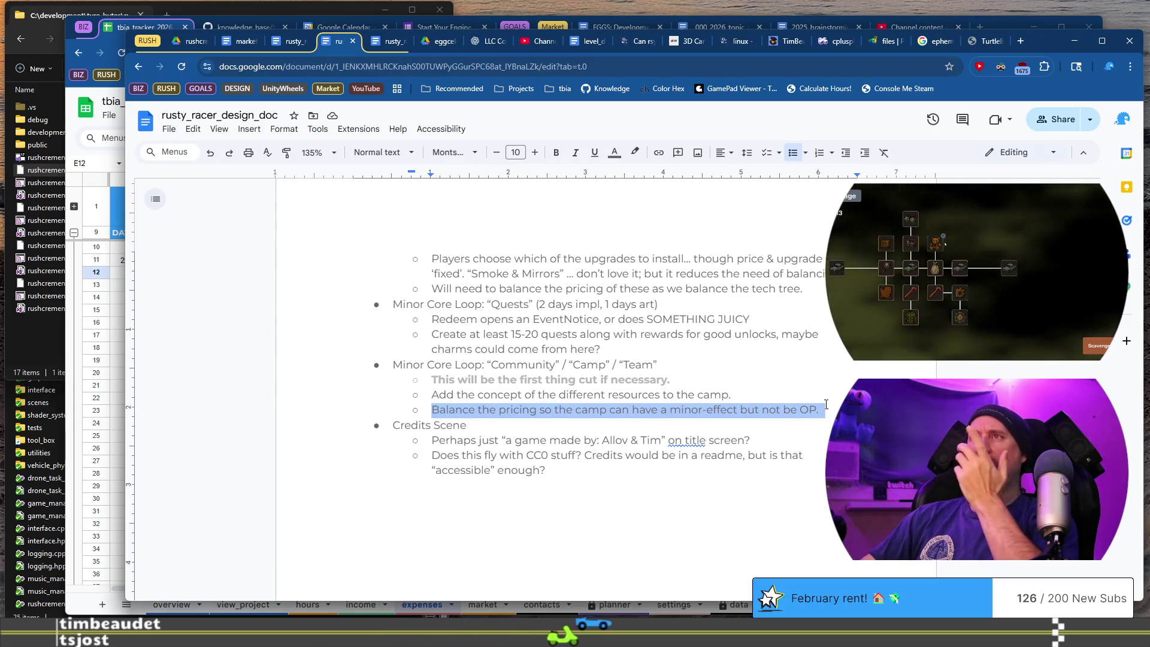
Give the Community/Camp/Team heading (1 day impl, 0 days art) and Credits Scene (???).
click(734, 369)
text((1 day impl)
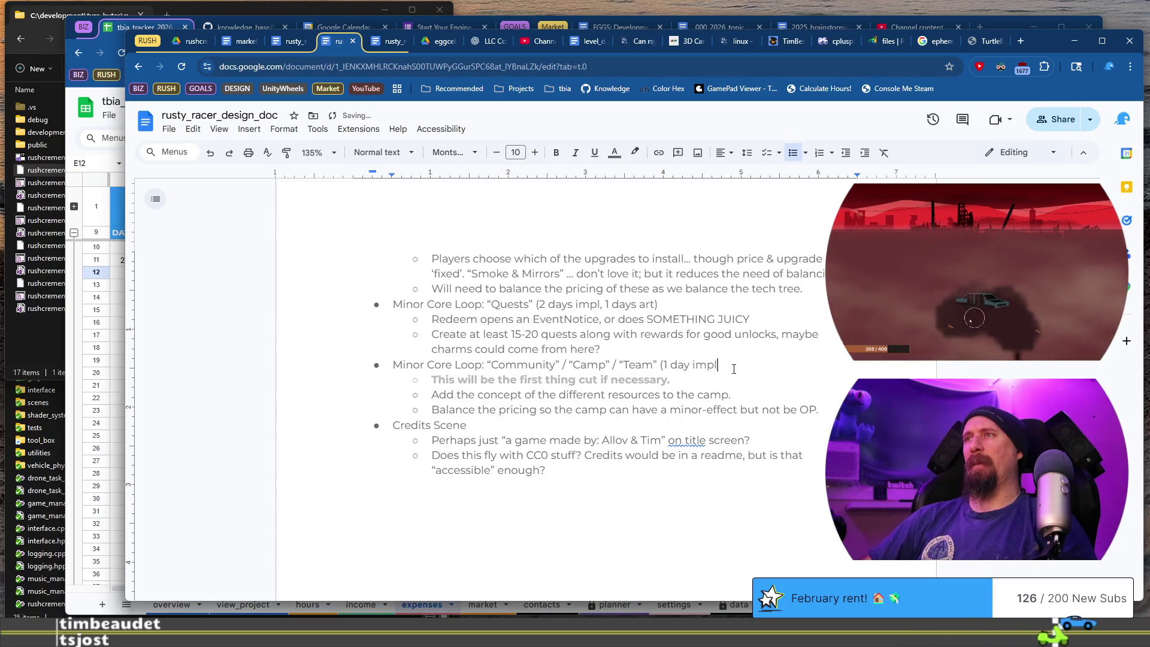
text(, 0 )
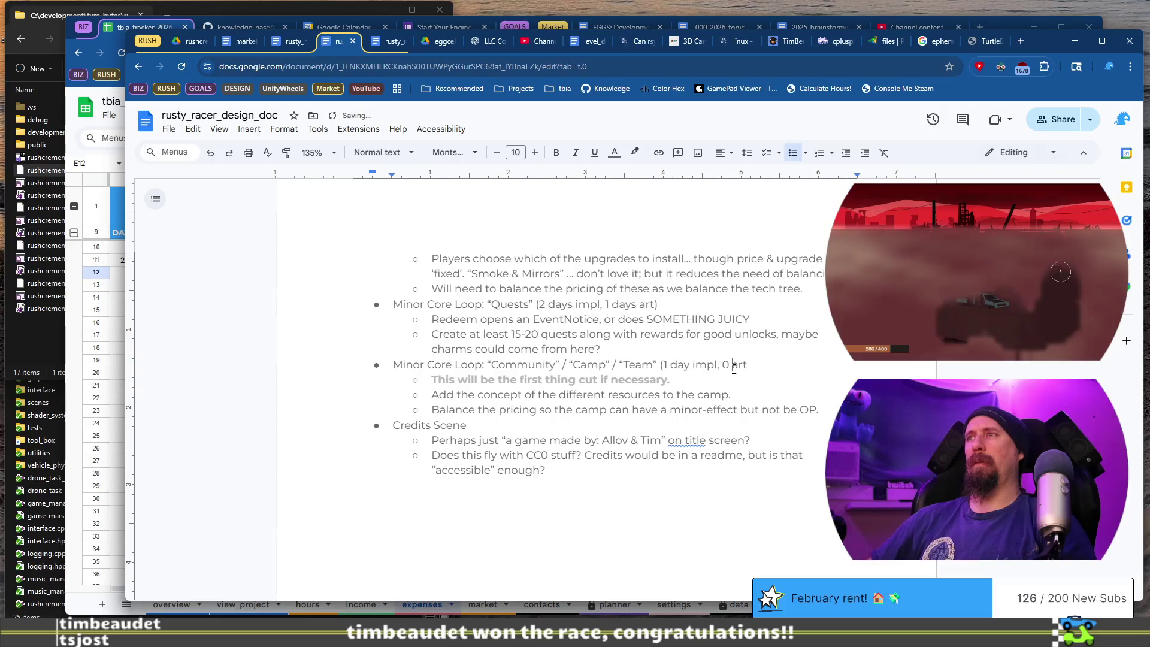
text(days)
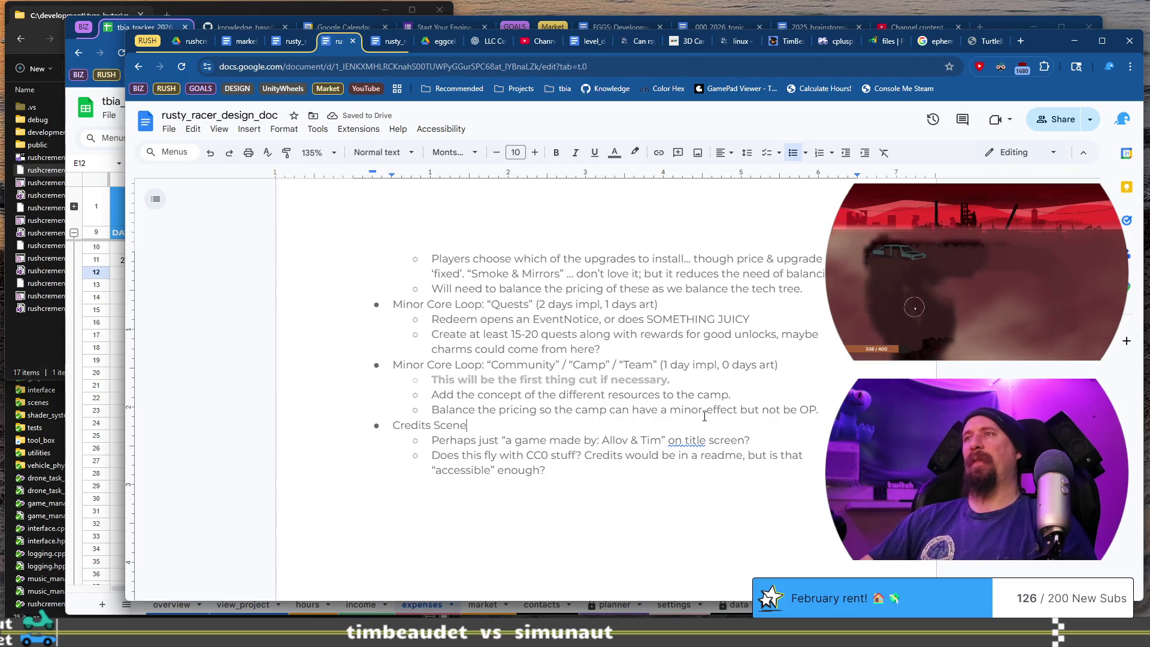
scroll(705, 415, down, 3)
scroll(704, 416, up, 3)
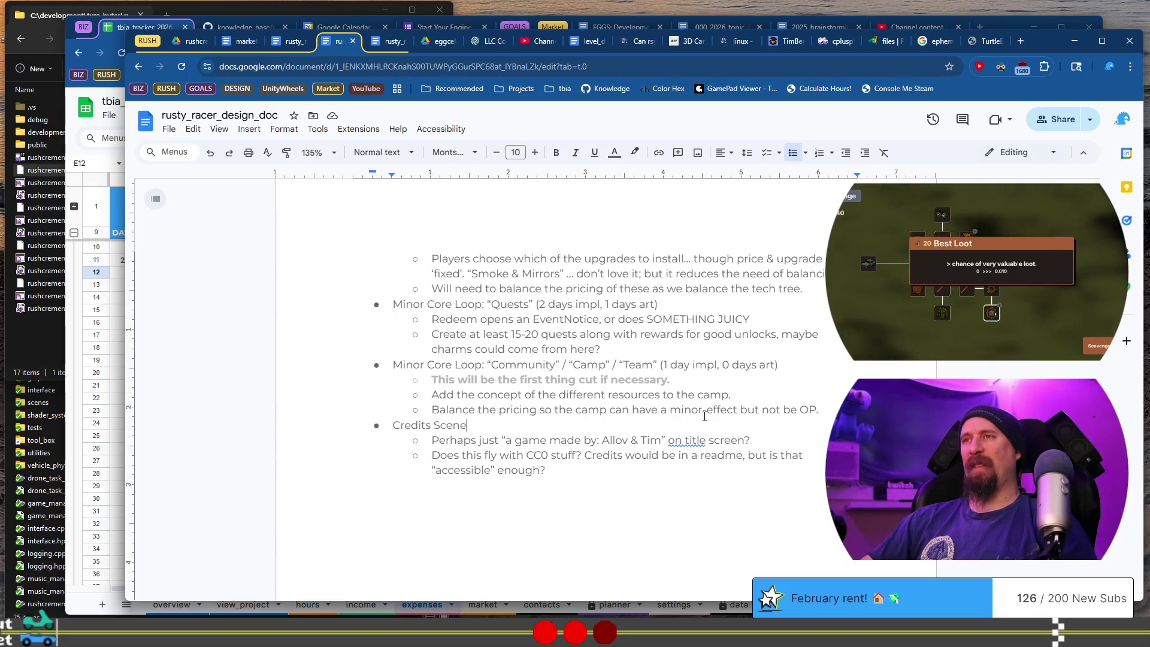
text(()
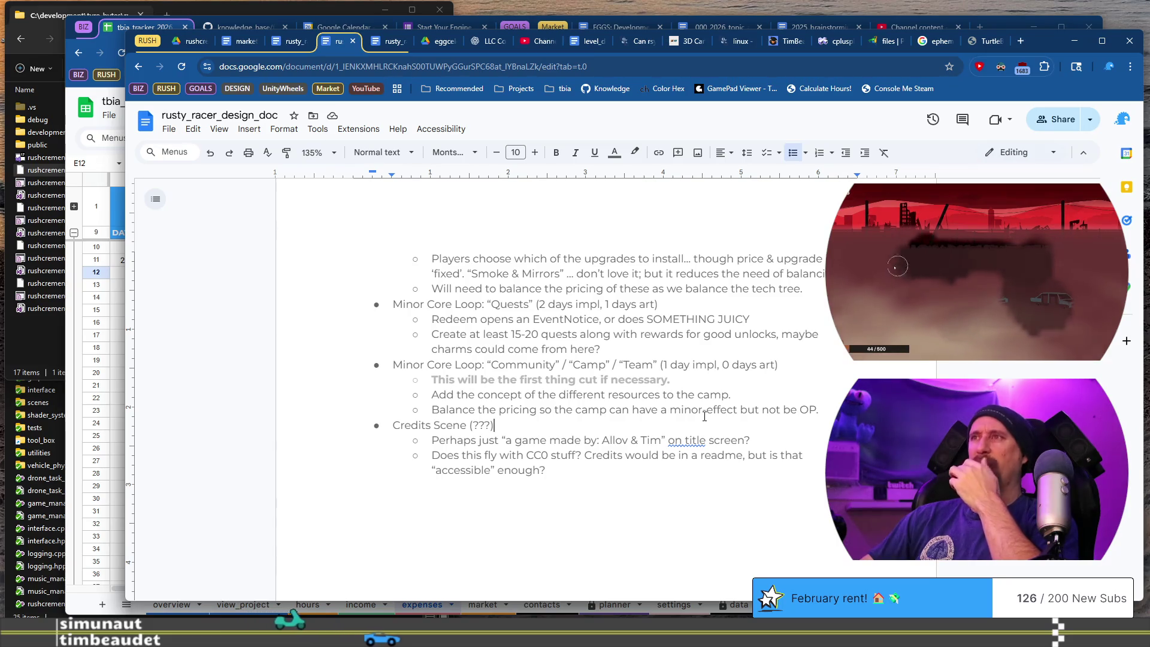
scroll(705, 416, up, 15)
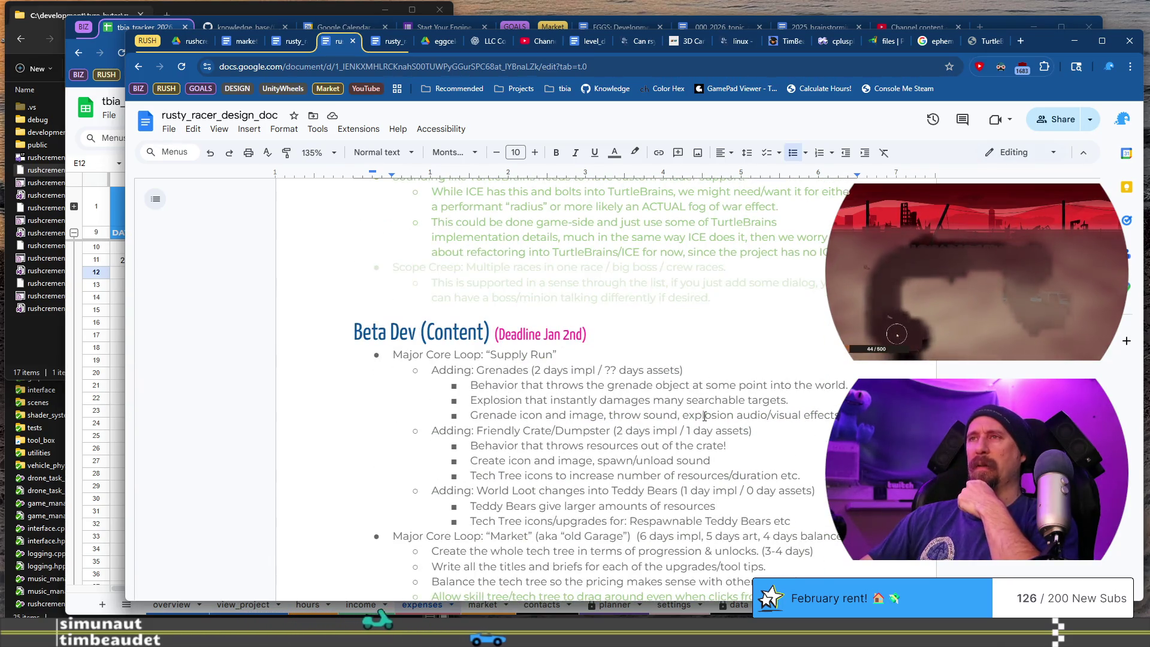
Review the Beta Dev estimates and bring up the calculator totalling 2+2+1+6+6+3+2+1 = 23.
scroll(705, 416, down, 2)
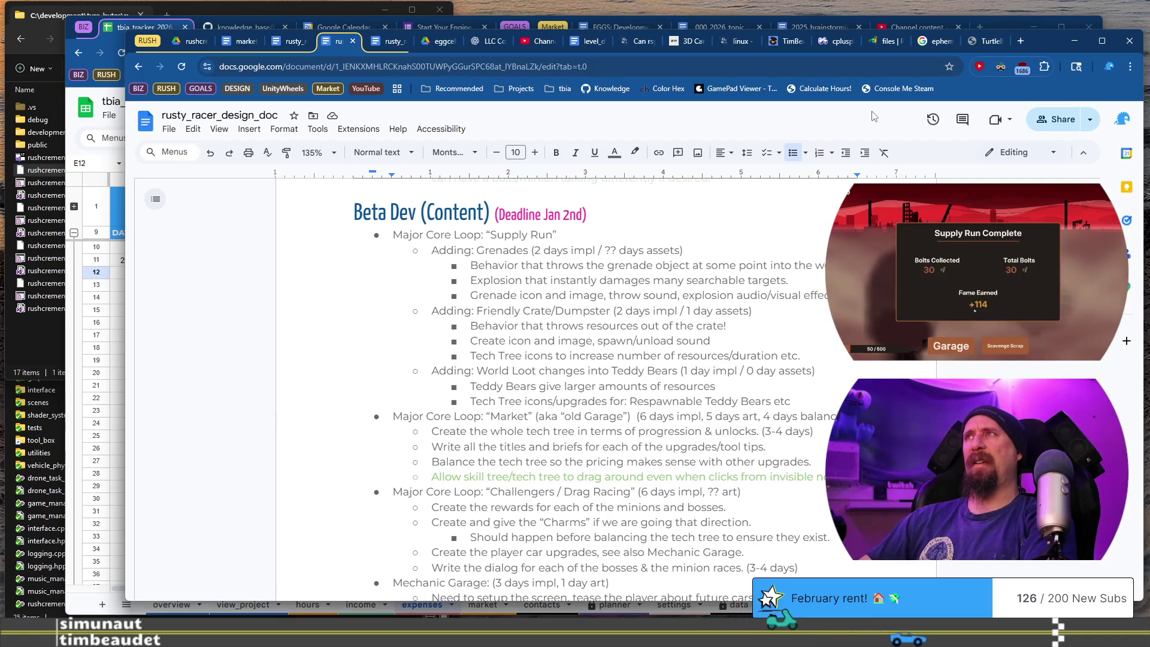
mouse_move(1036, 44)
mouse_down()
mouse_move(1001, 35)
mouse_move(179, 90)
mouse_move(294, 60)
mouse_up()
click(985, 32)
key(ctrl+w)
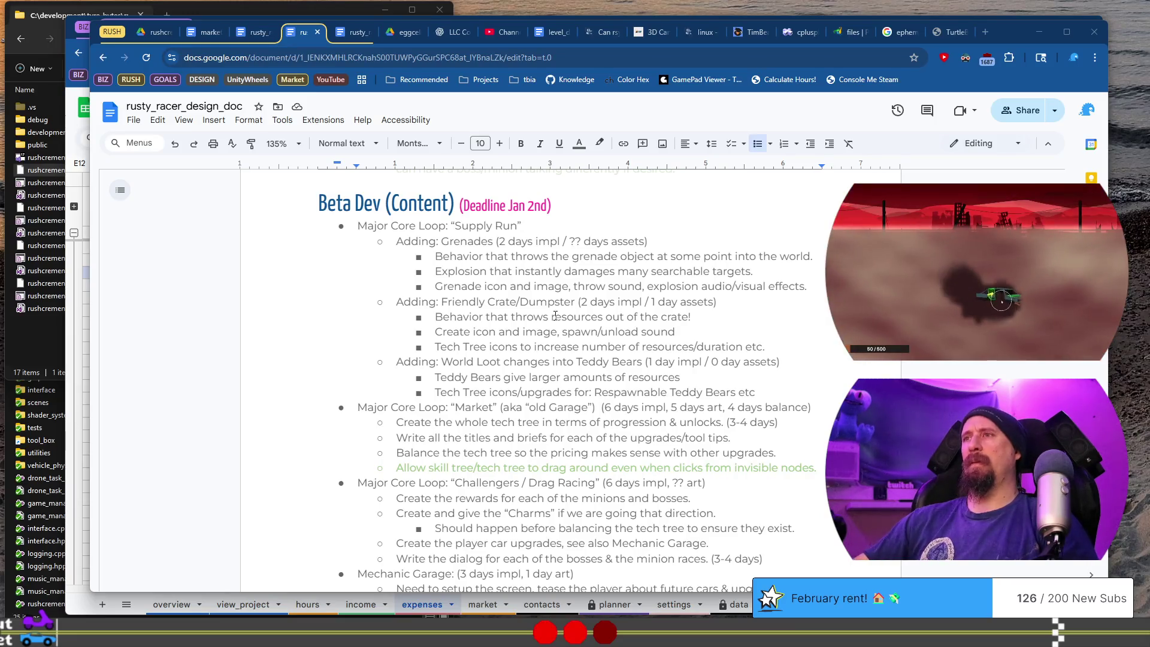
scroll(576, 318, down, 2)
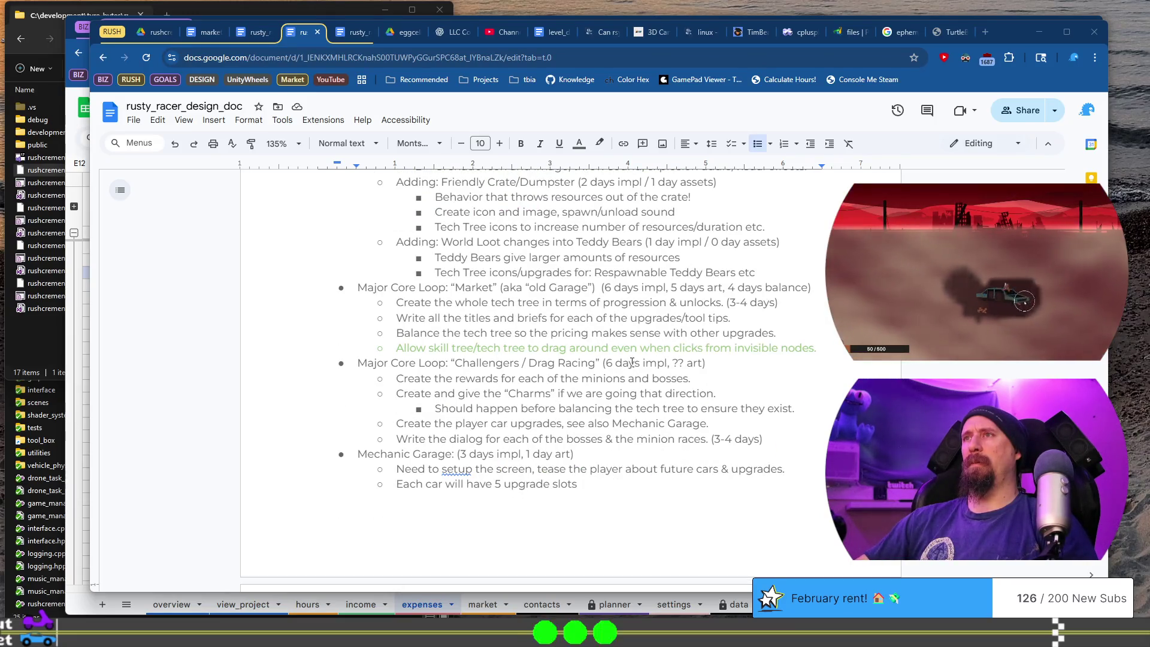
scroll(632, 363, up, 2)
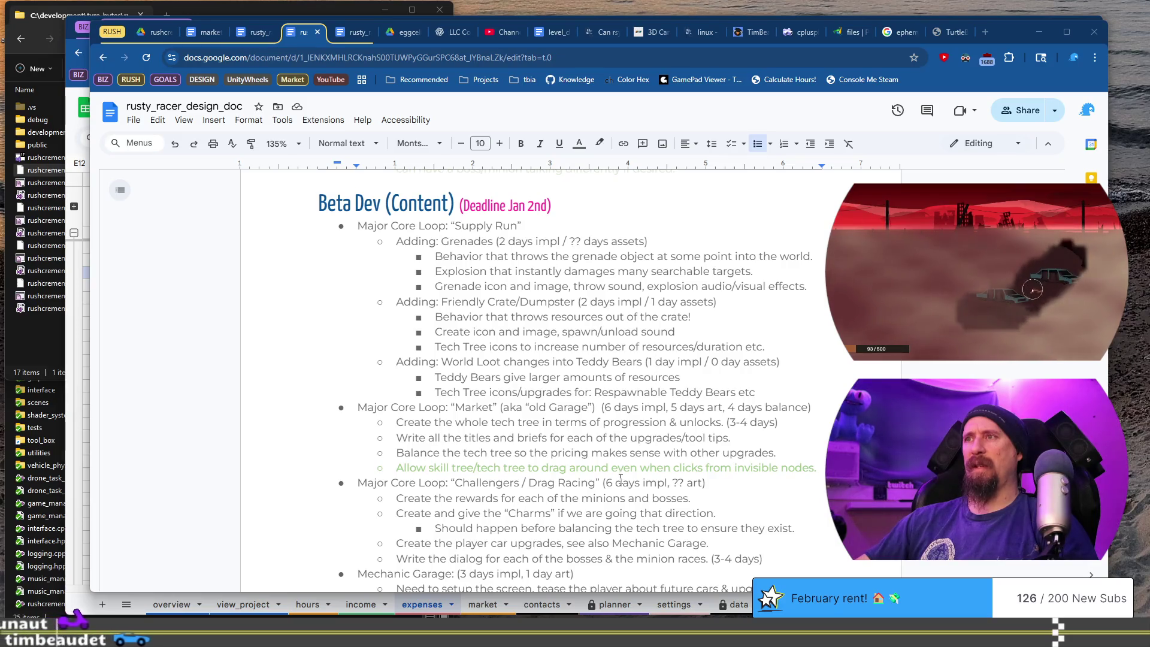
scroll(617, 429, down, 3)
scroll(616, 419, down, 2)
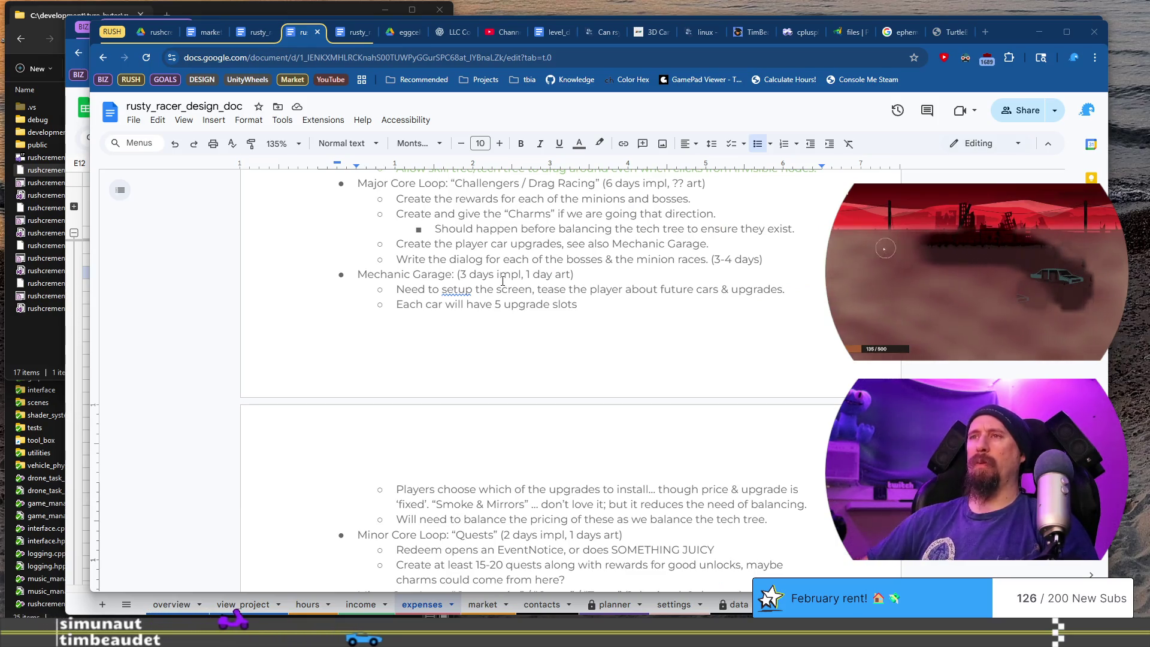
scroll(503, 279, down, 4)
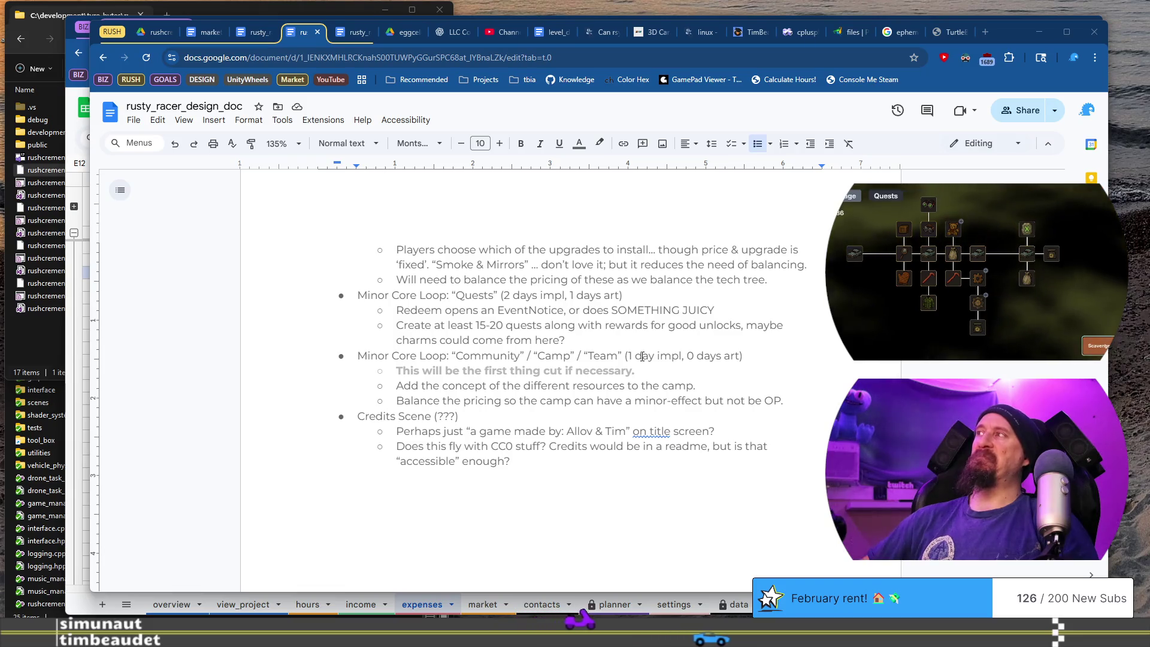
key(alt+Tab)
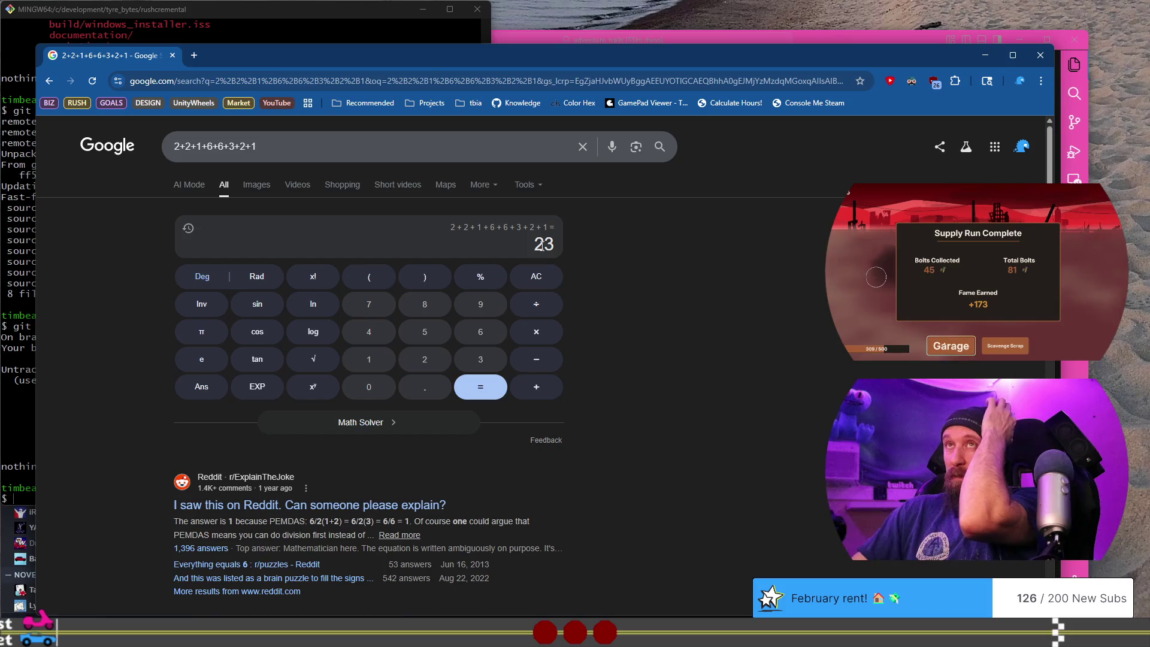
Remove the stray space before 'Day 55/100 Reveal Party - 2570' in tbia_support.md.
key(alt+Tab)
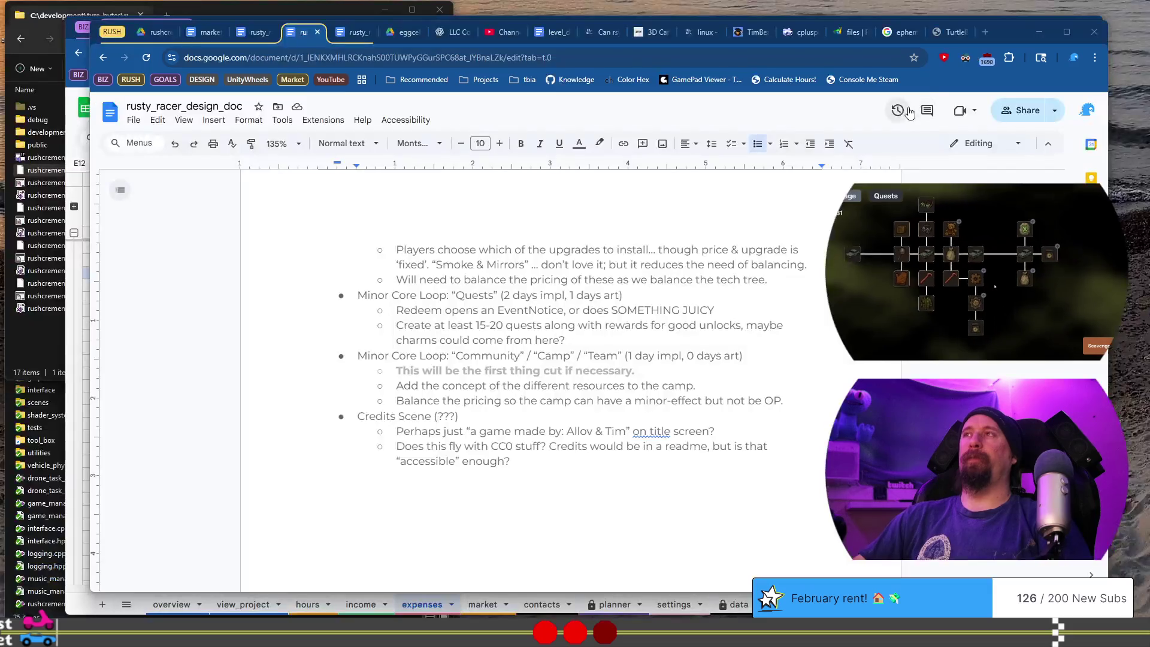
key(alt+Tab)
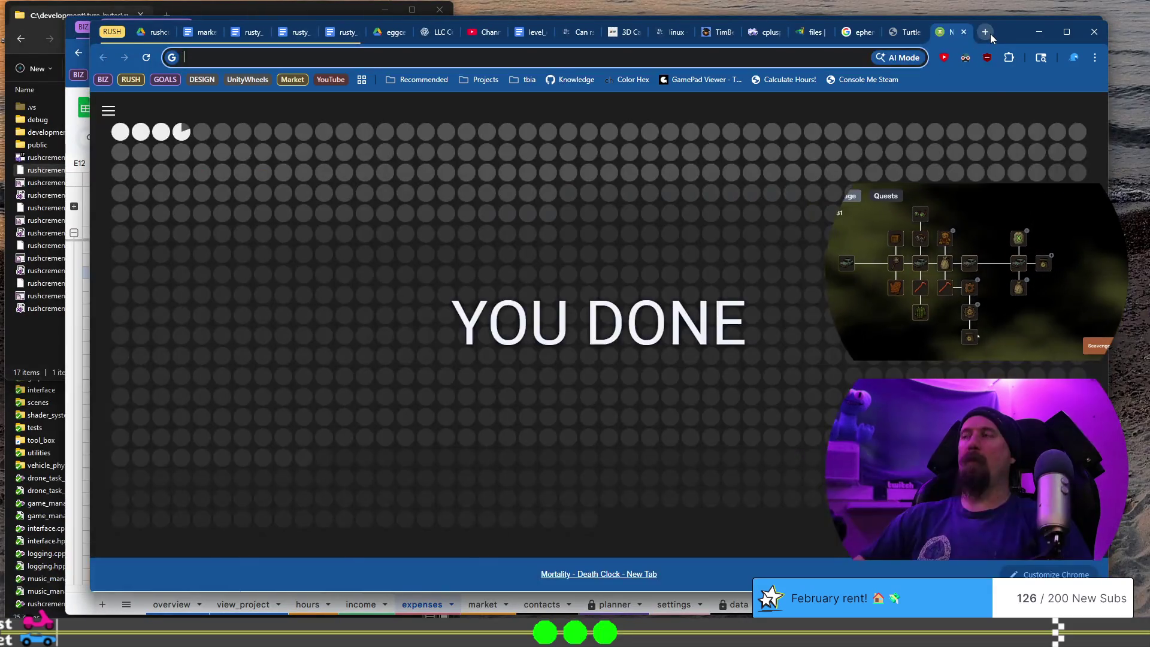
click(902, 37)
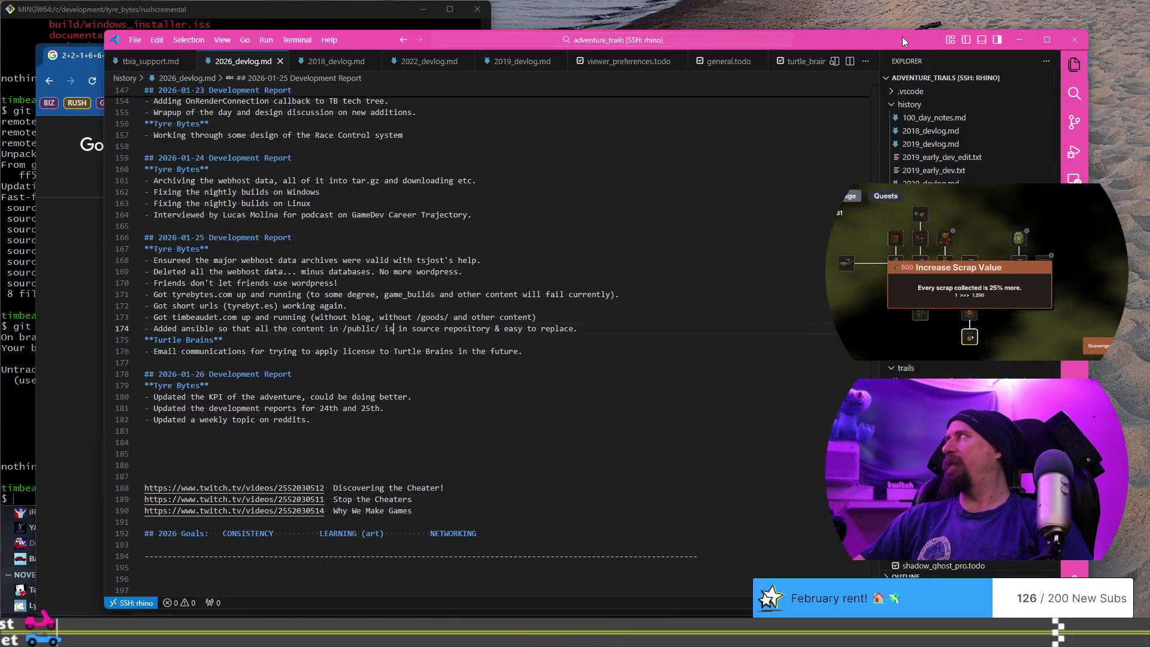
click(151, 62)
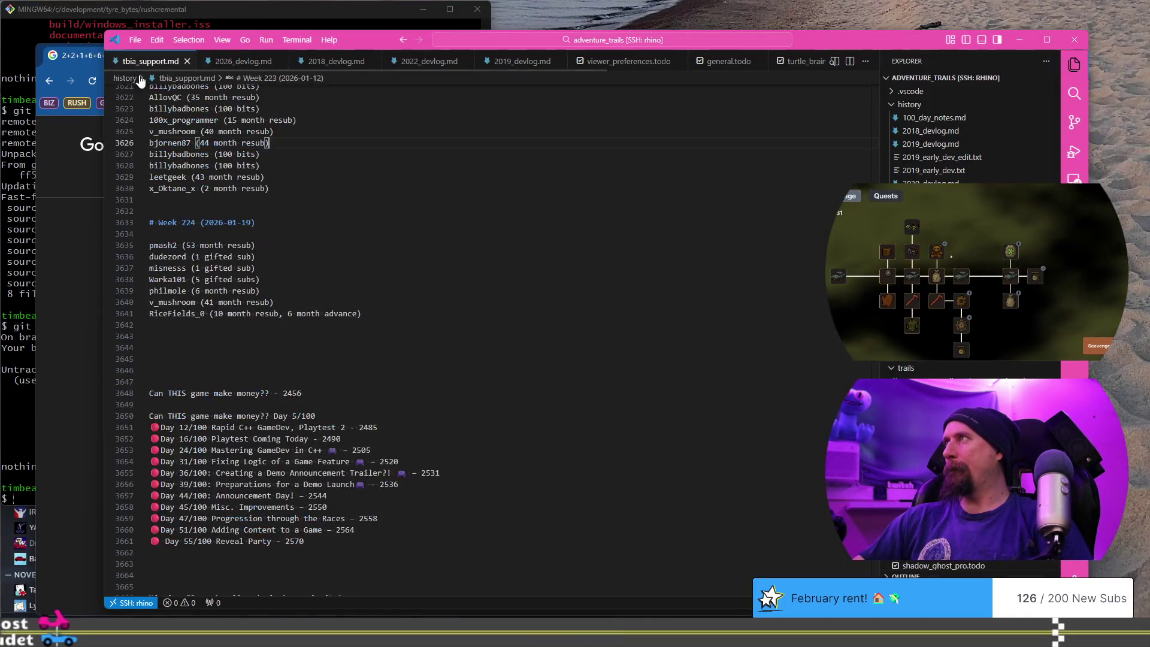
scroll(307, 514, down, 1)
drag(307, 513, 216, 512)
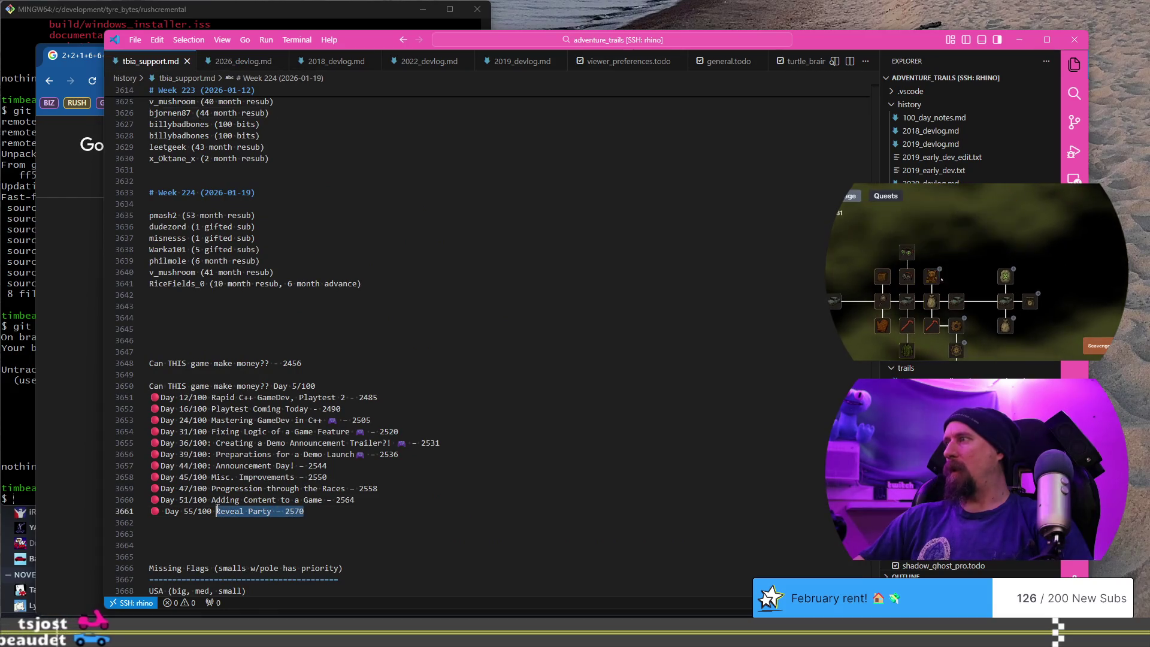
click(165, 514)
key(BackSpace)
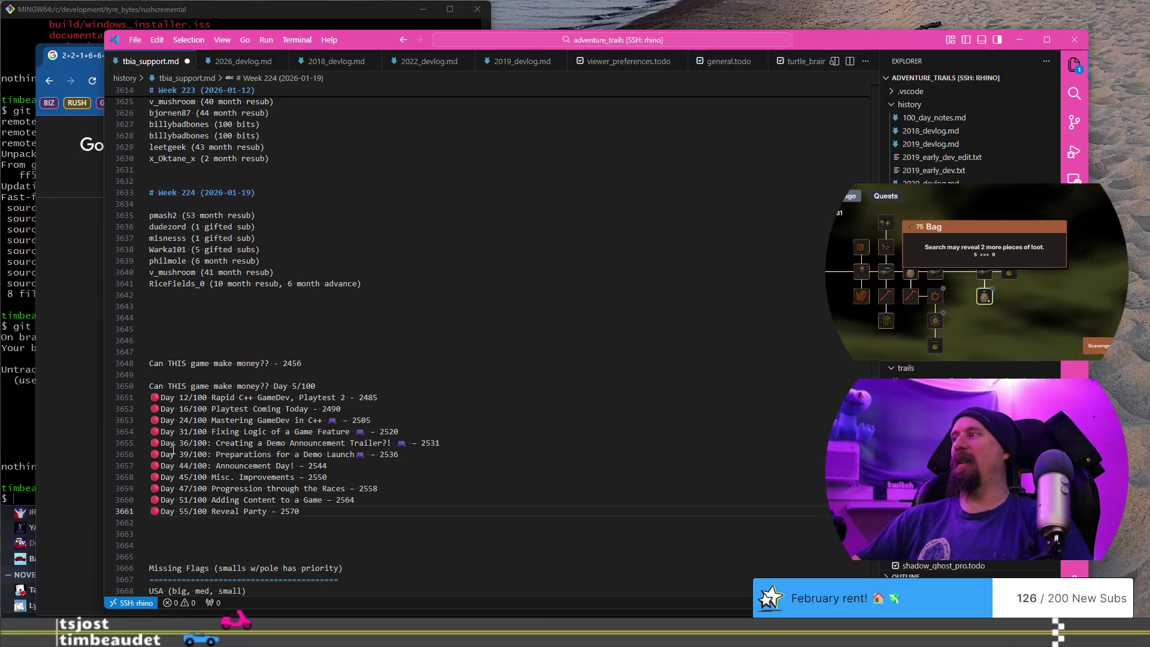
key(ctrl+super+Right)
click(353, 54)
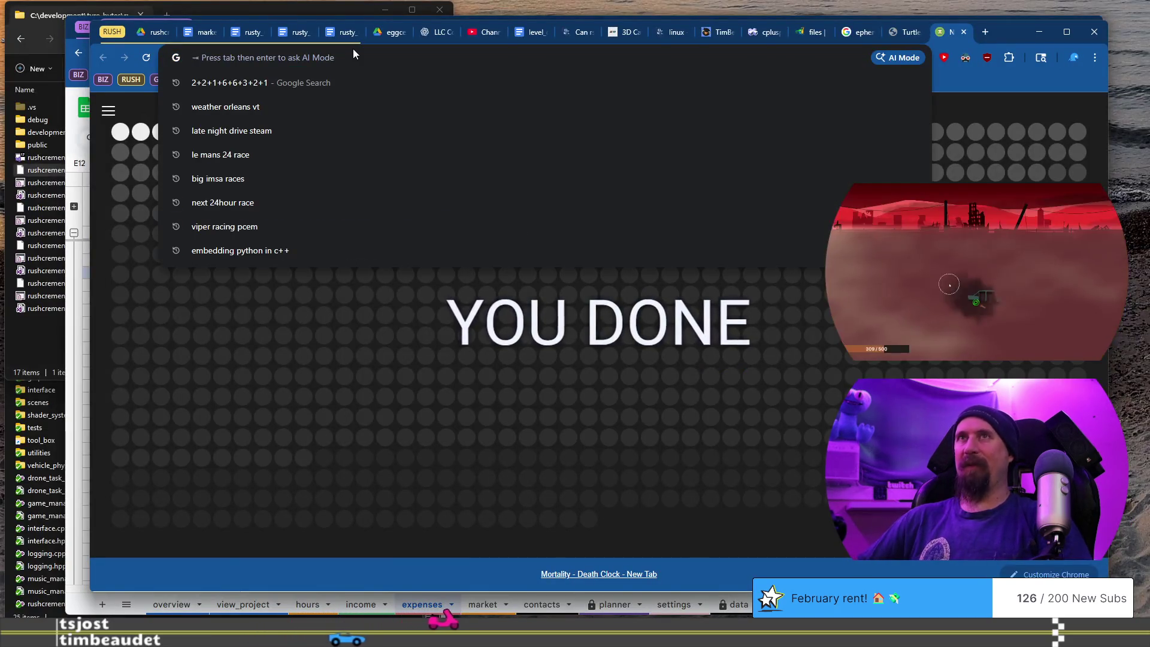
Calculate 100 - (56+25) in Chrome's address bar, getting 19.
text(56+25)
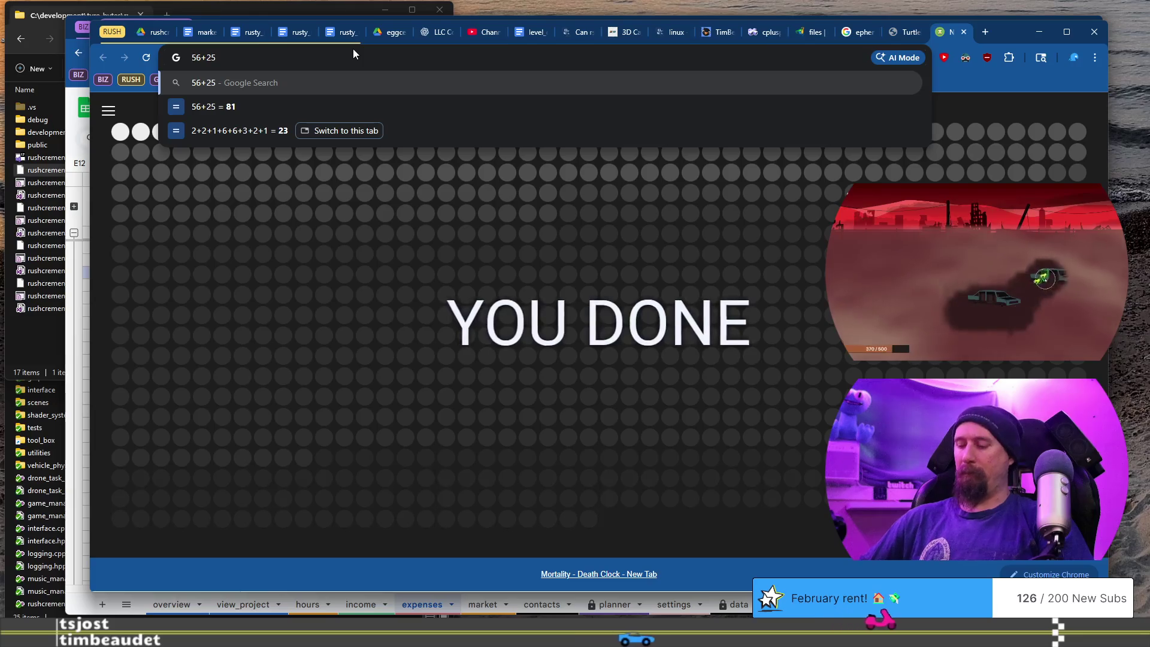
text(100 - ()
key(End)
text())
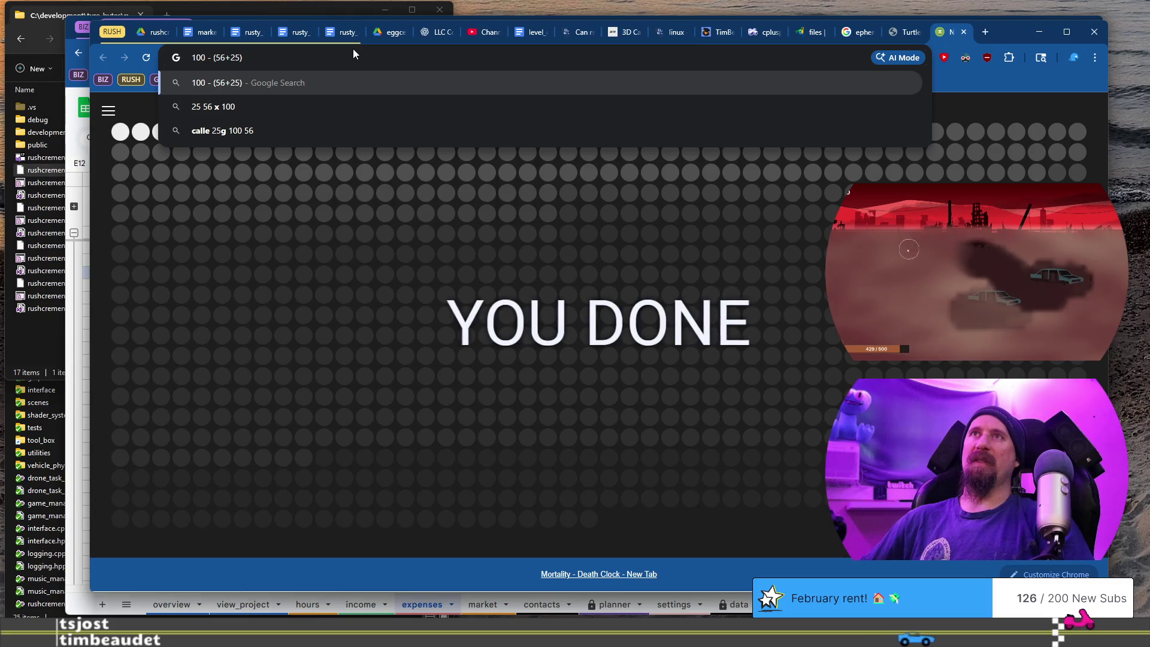
key(Return)
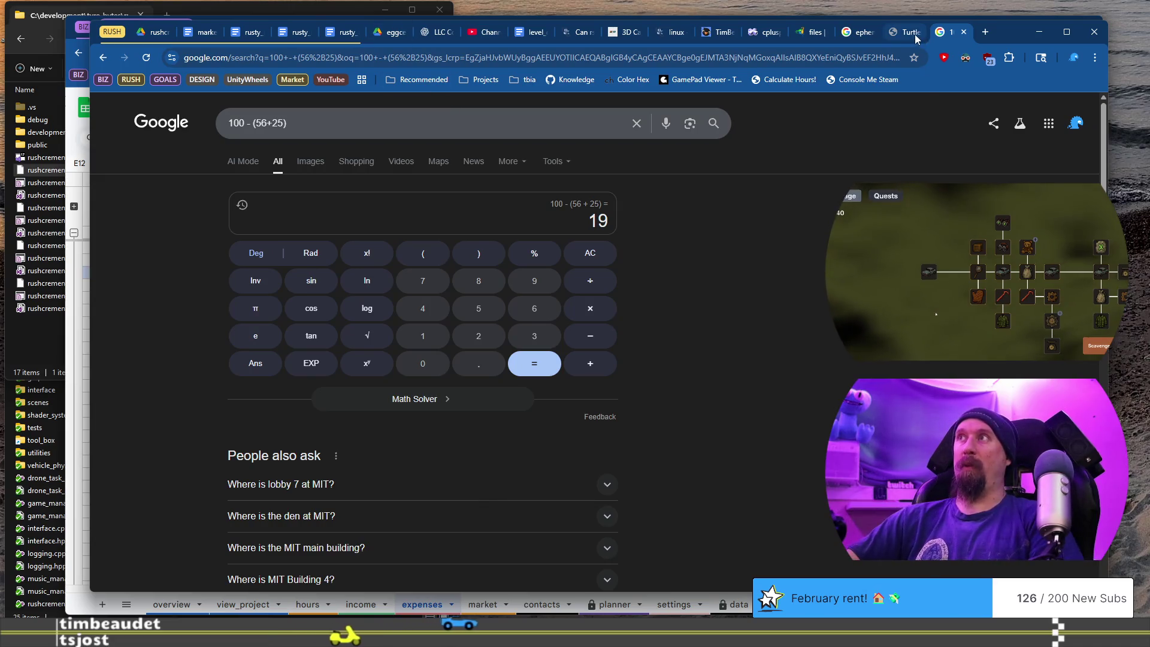
mouse_move(901, 35)
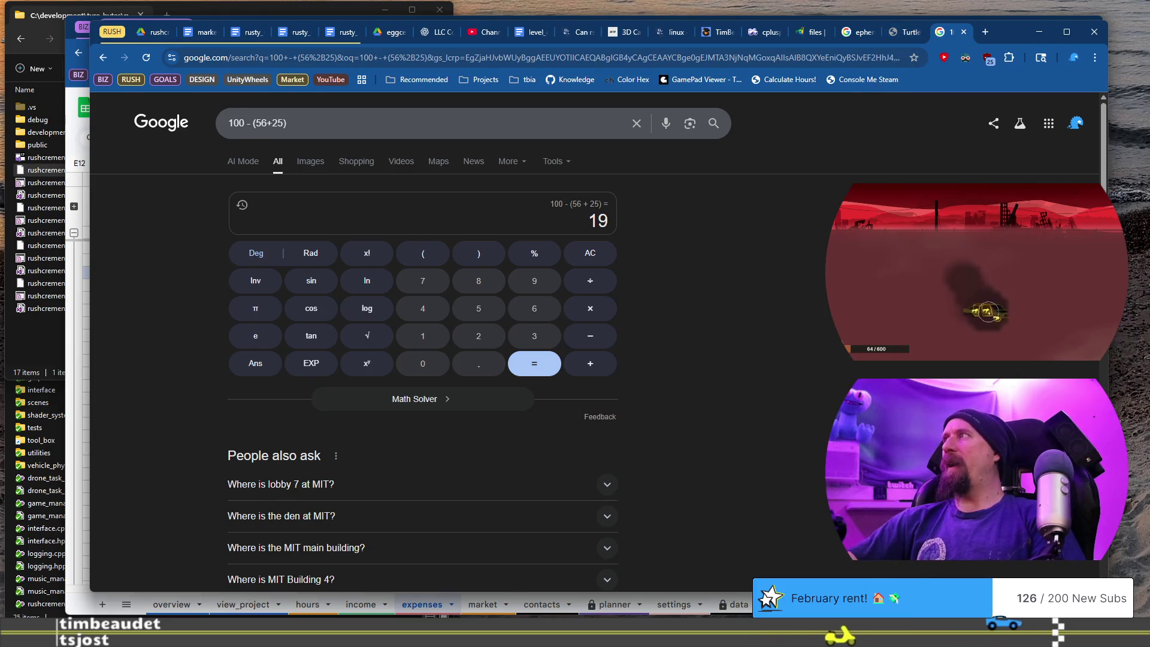
key(alt+Tab)
Show the marketing days used and remaining at the top of rushcremental.todo.
scroll(781, 64, down, 5)
click(736, 62)
scroll(676, 363, up, 10)
scroll(262, 276, up, 20)
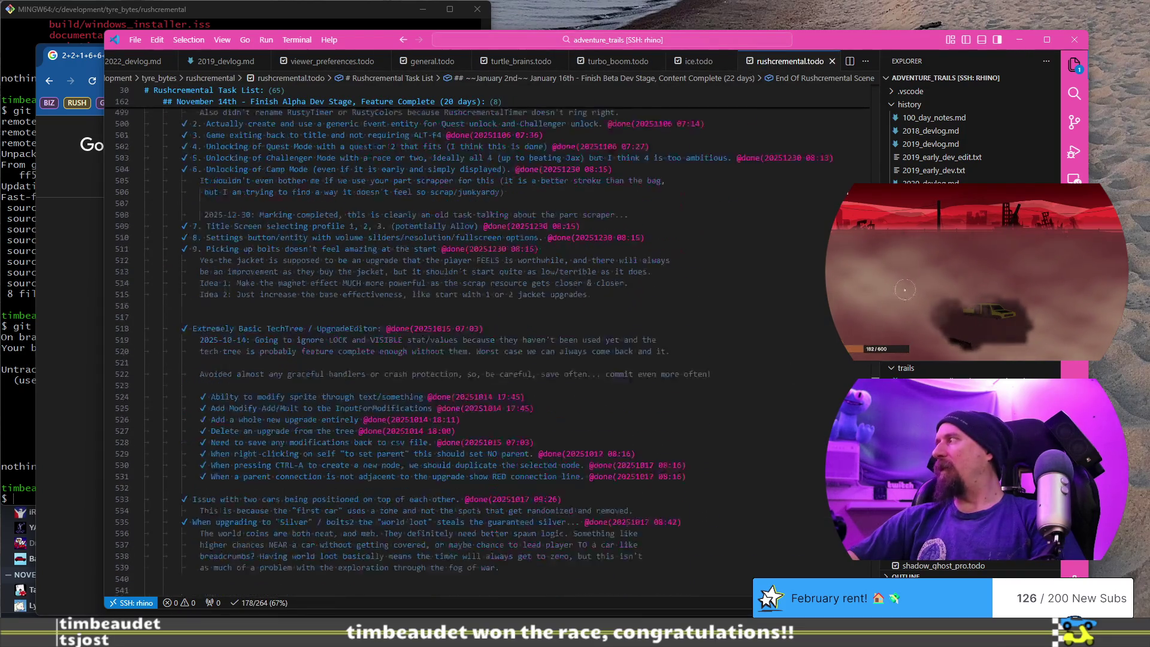
click(309, 351)
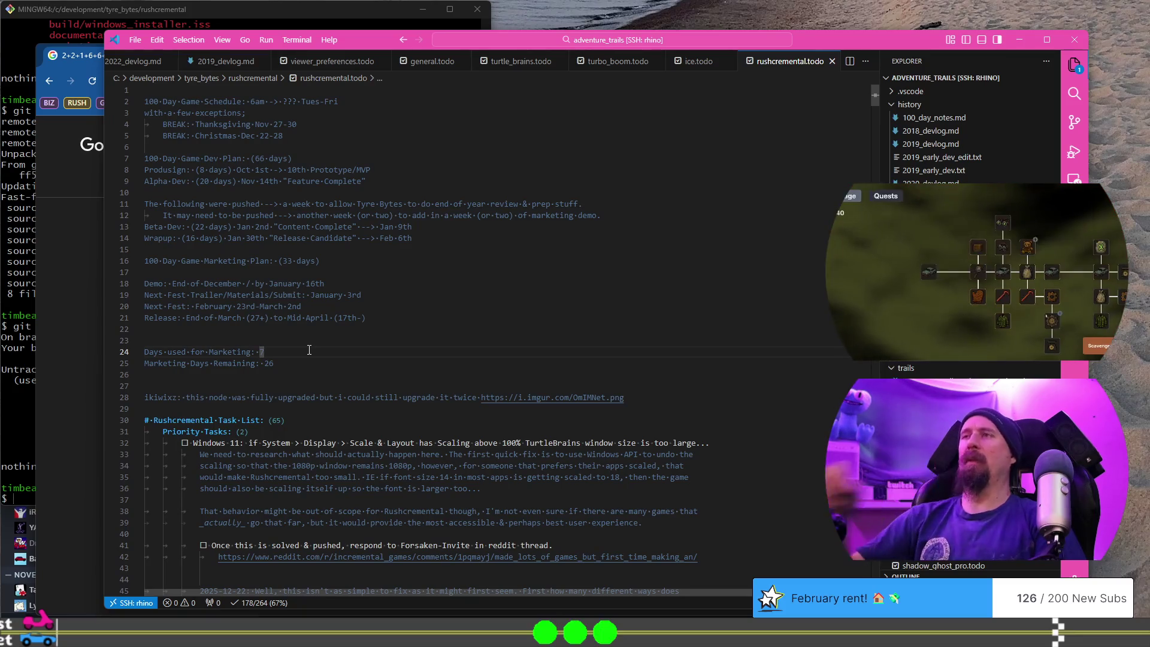
key(alt+Tab)
click(980, 35)
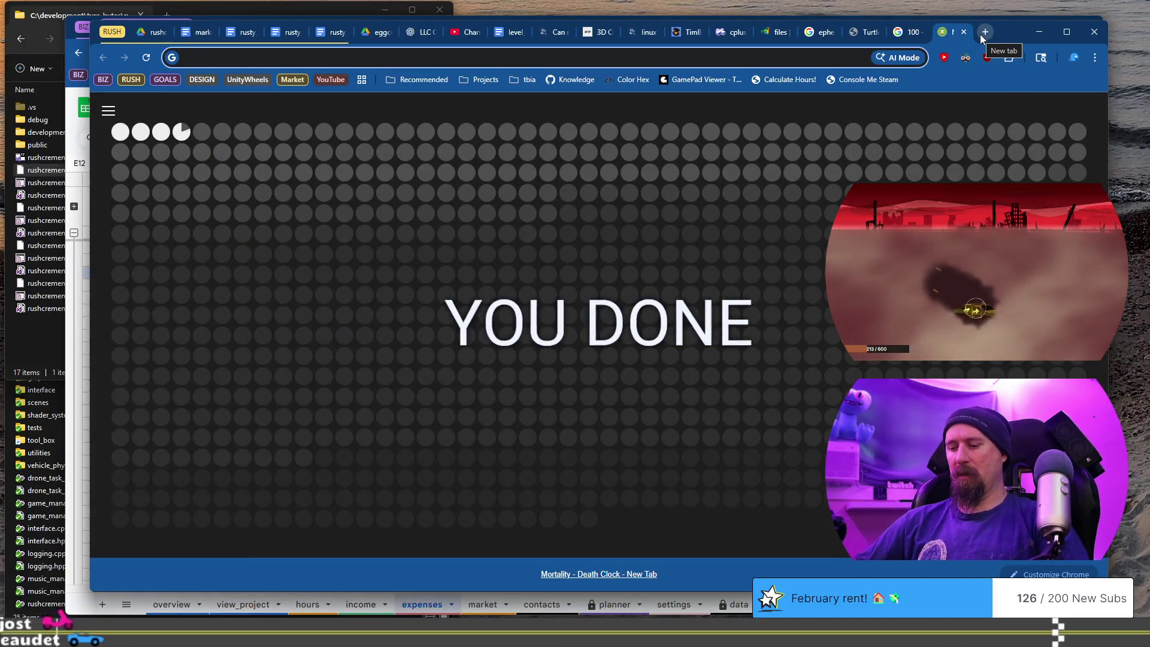
Calculate 33 - (19+7) in the omnibox, giving 7.
text(32)
key(BackSpace)
text(3 - )
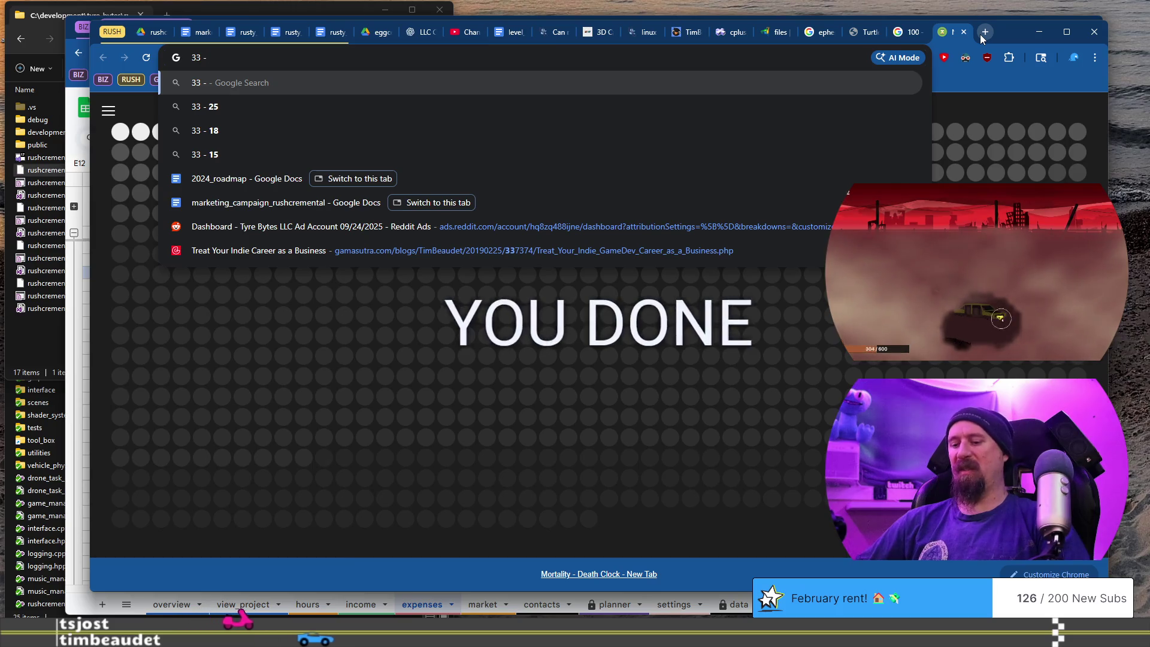
text(16)
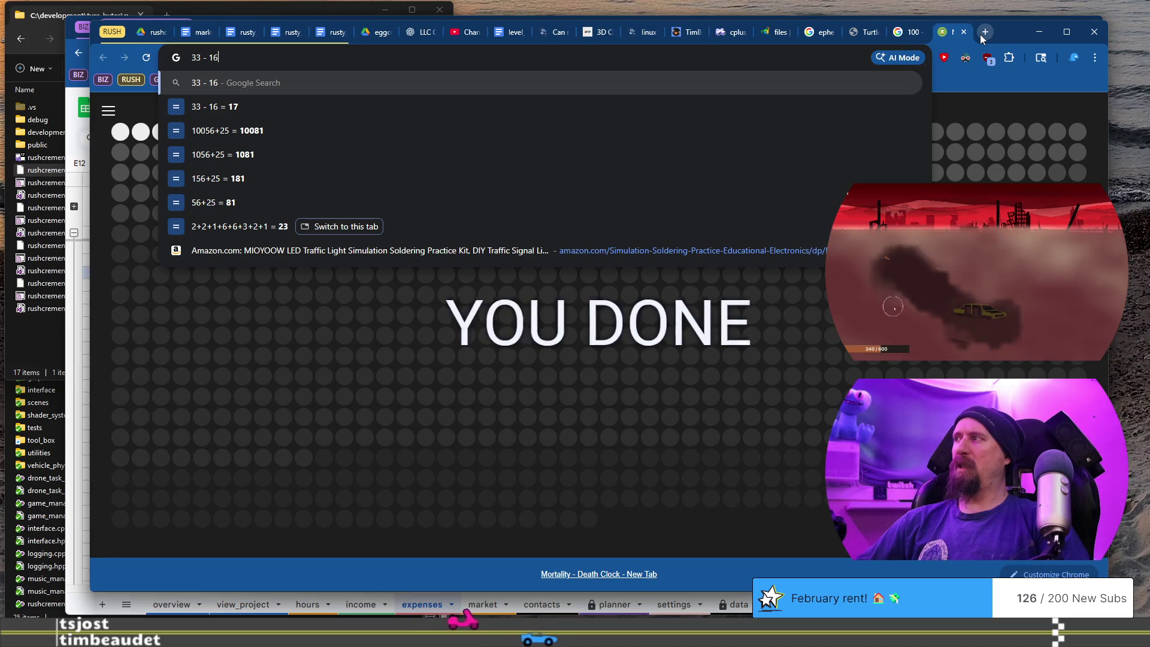
key(BackSpace)
key(BackSpace)
text())
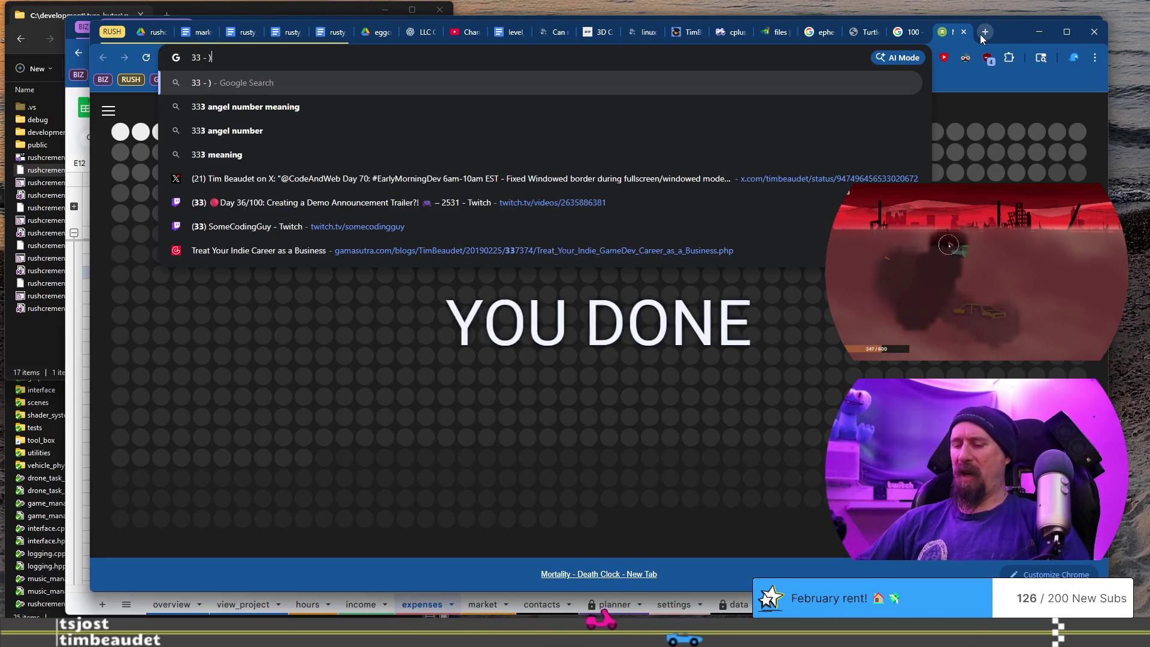
text(19)
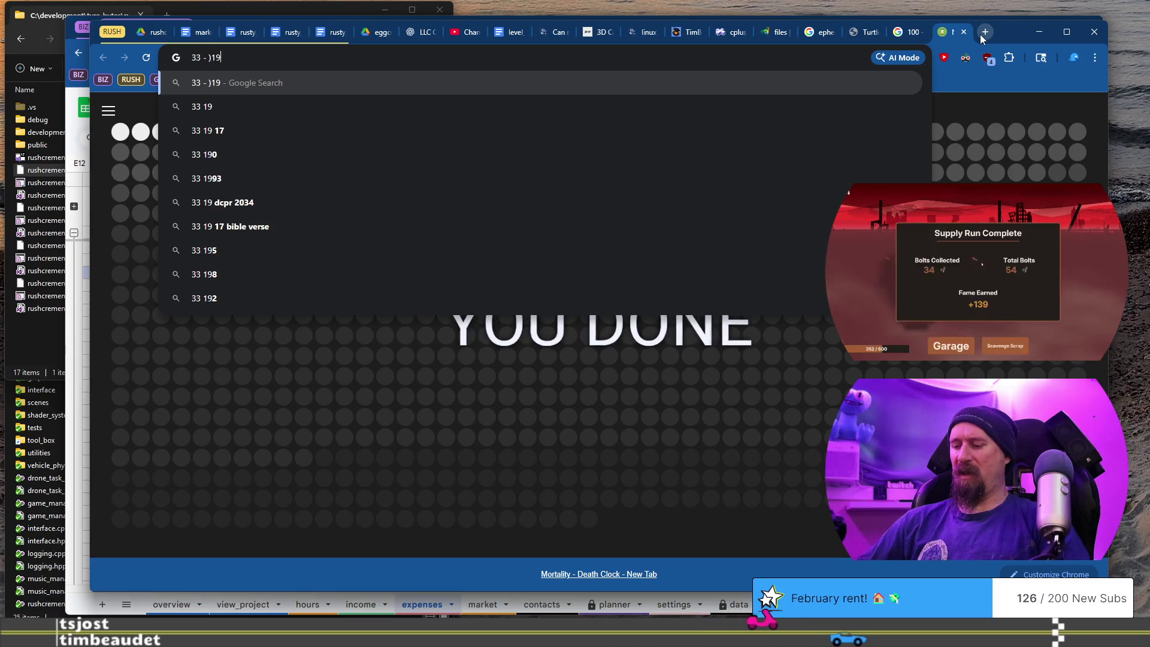
text(+7)
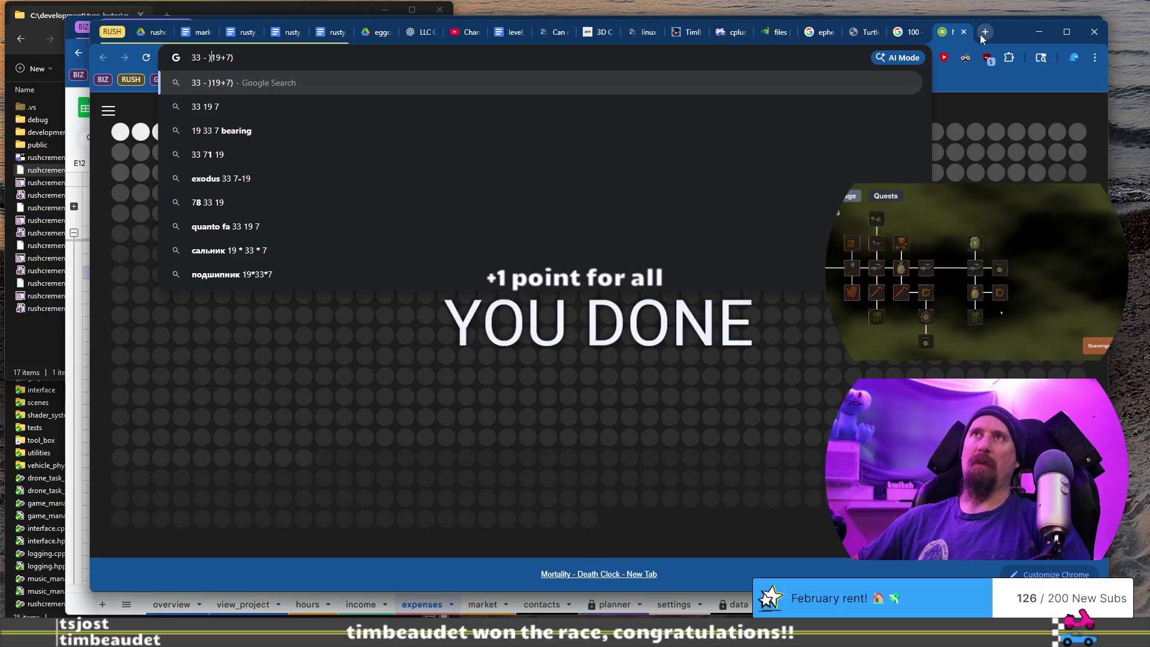
text())
key(Left)
key(Left)
key(Left)
key(BackSpace)
text(()
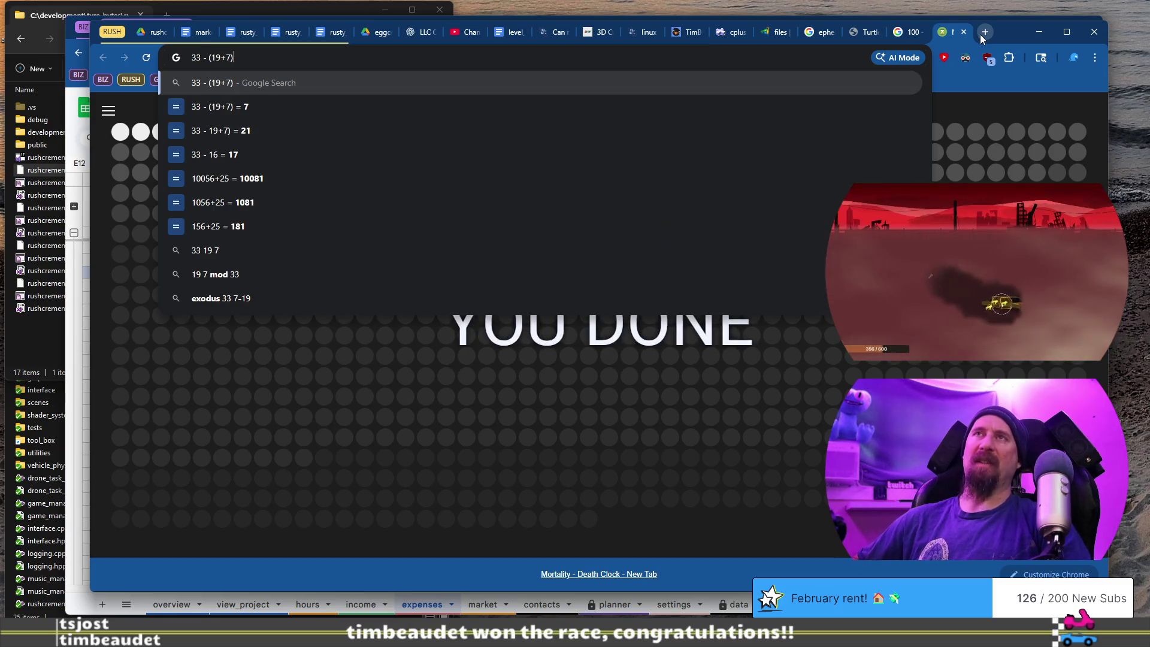
key(End)
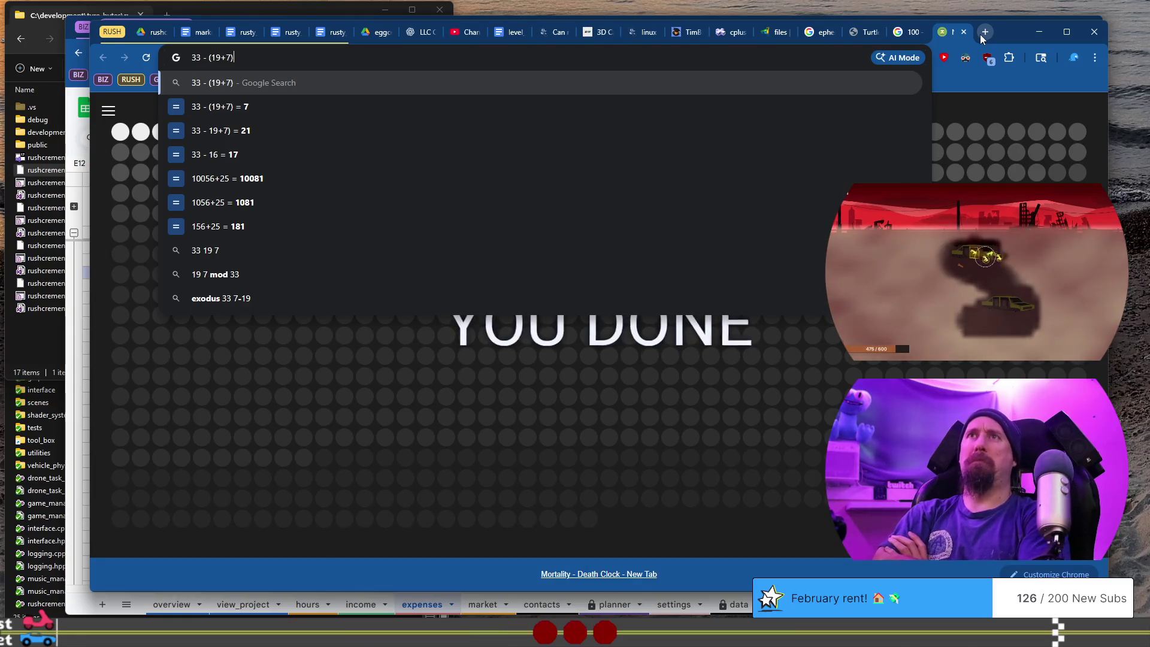
Calculate 7/33 ≈ 0.21, then close the scratch tab.
key(ctrl+a)
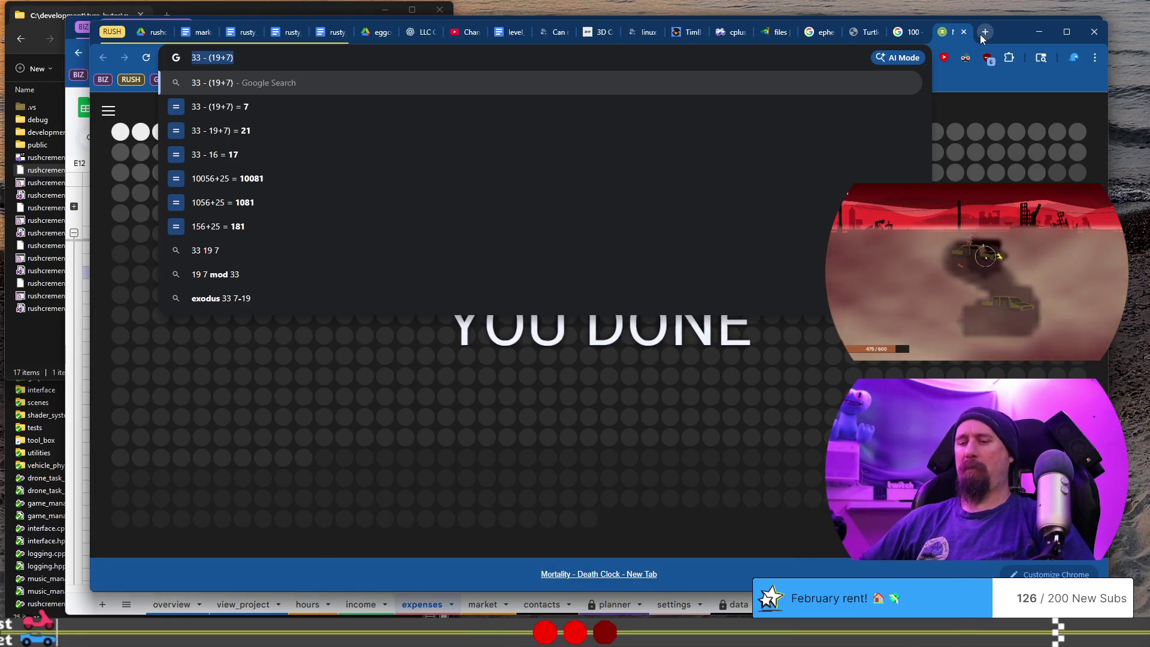
text(7//)
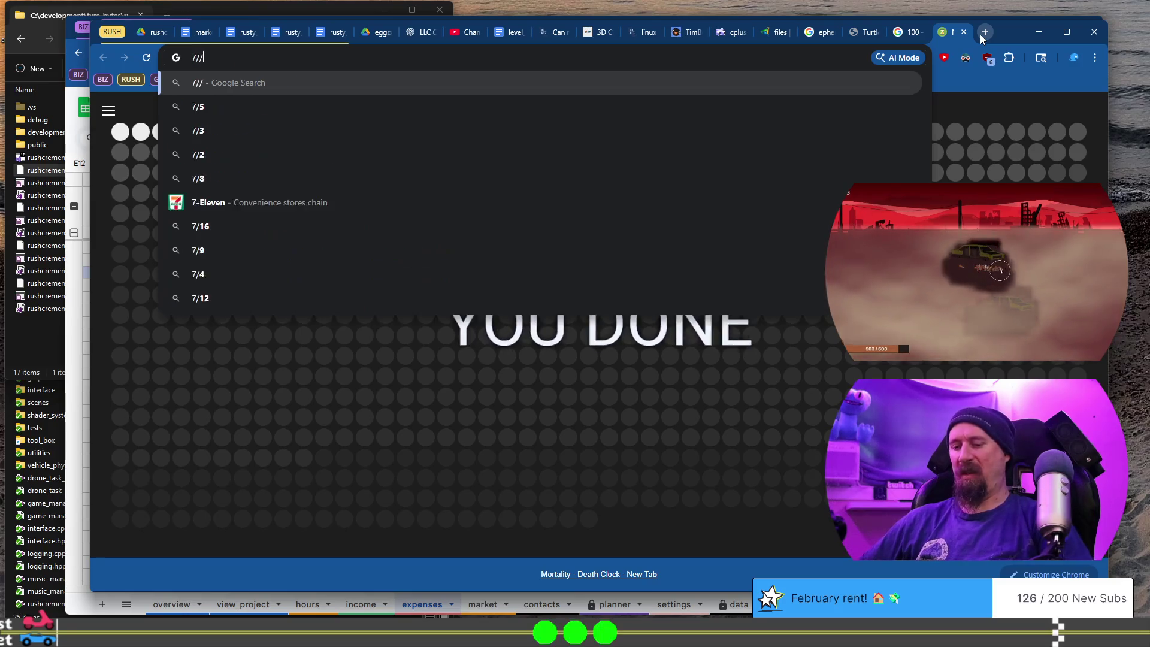
key(BackSpace)
text(33)
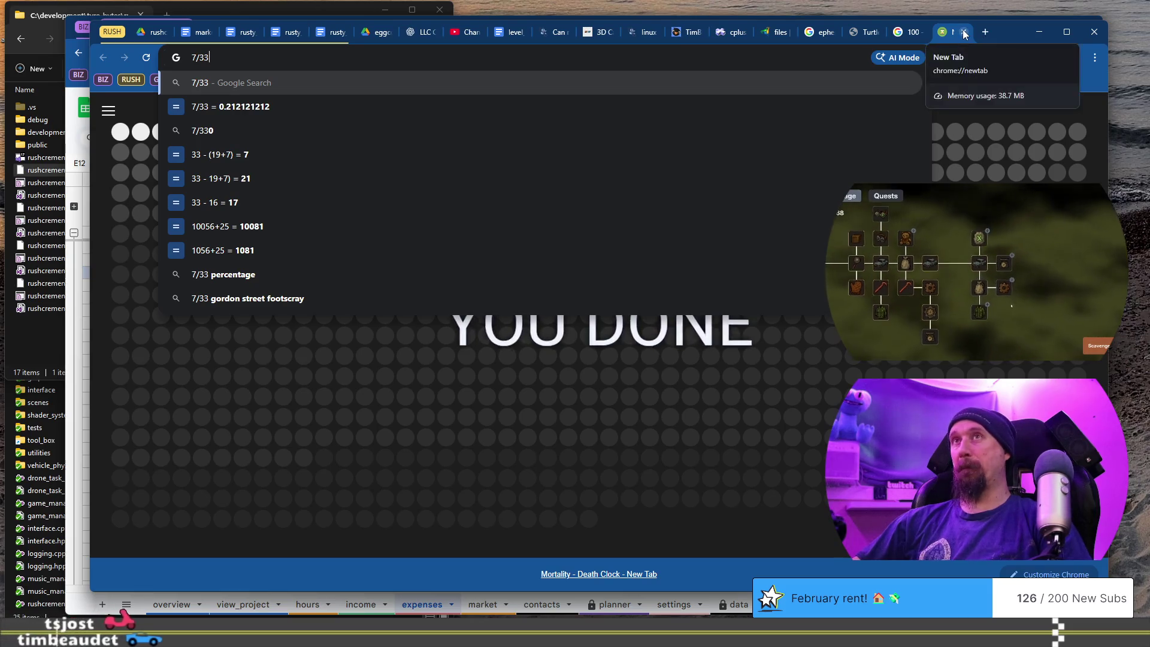
click(970, 31)
click(963, 31)
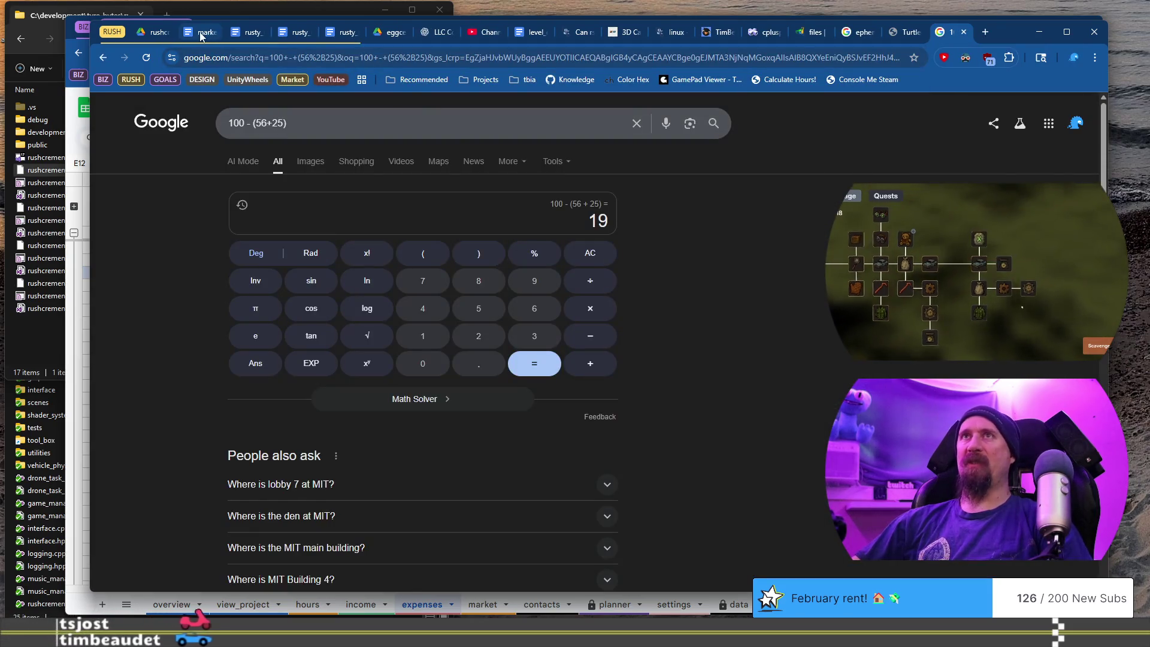
key(alt+Tab)
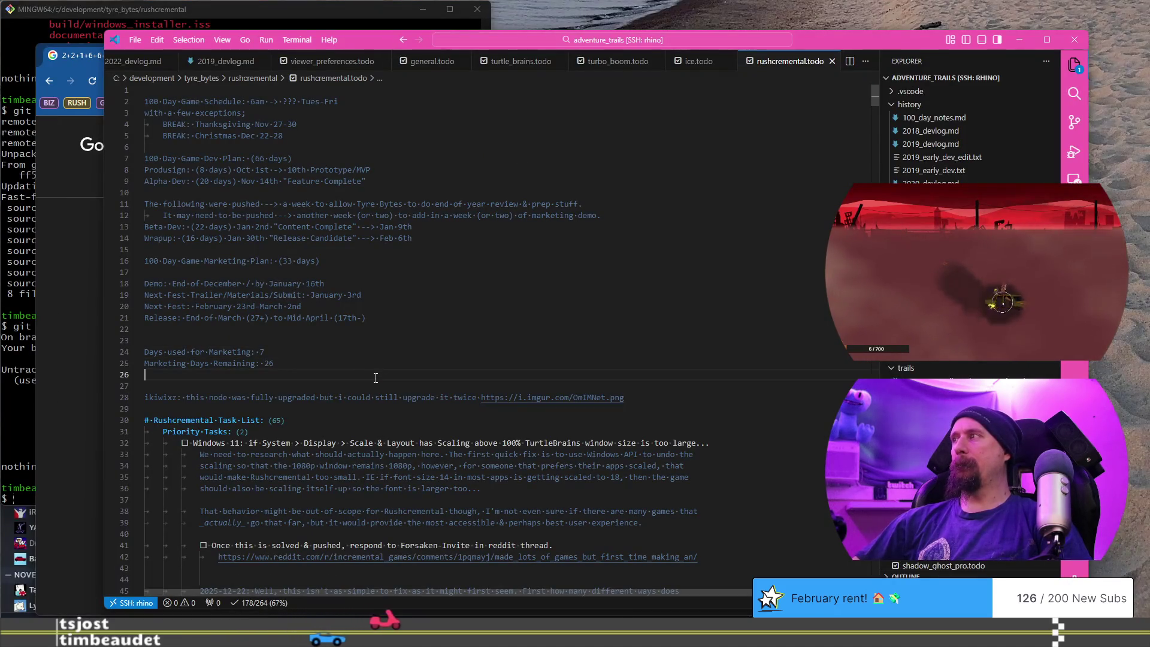
Add line 29 reading '25 days of content left (23 estimated)' below the marketing counts.
key(Return)
key(Return)
key(Return)
text(`)
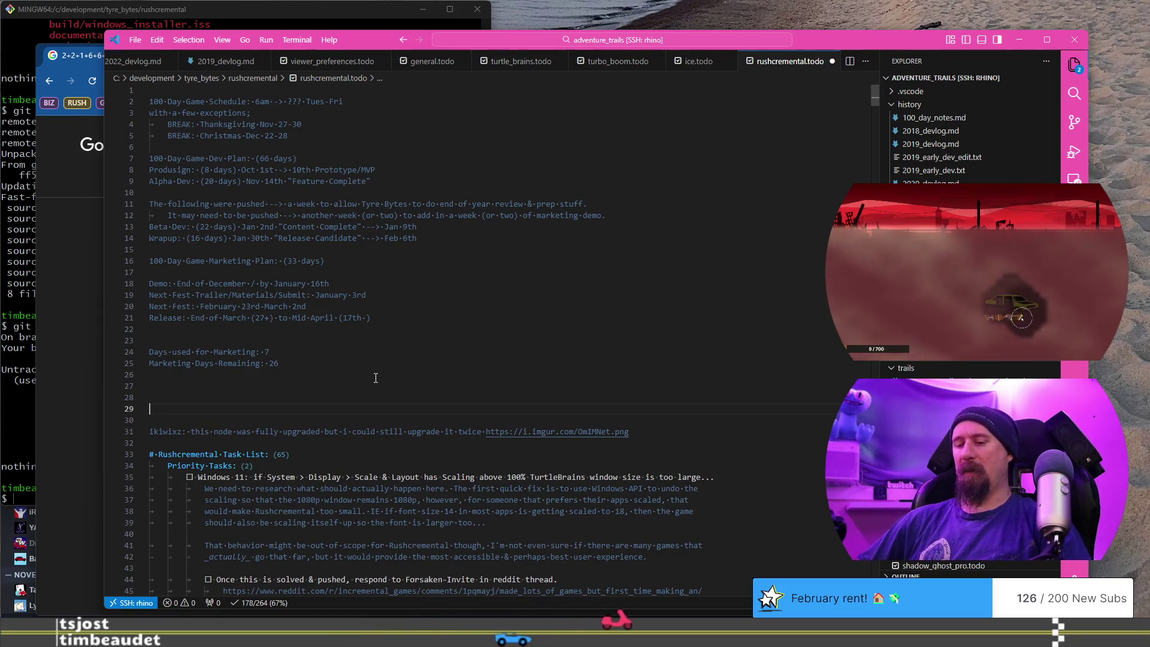
text(23 ()
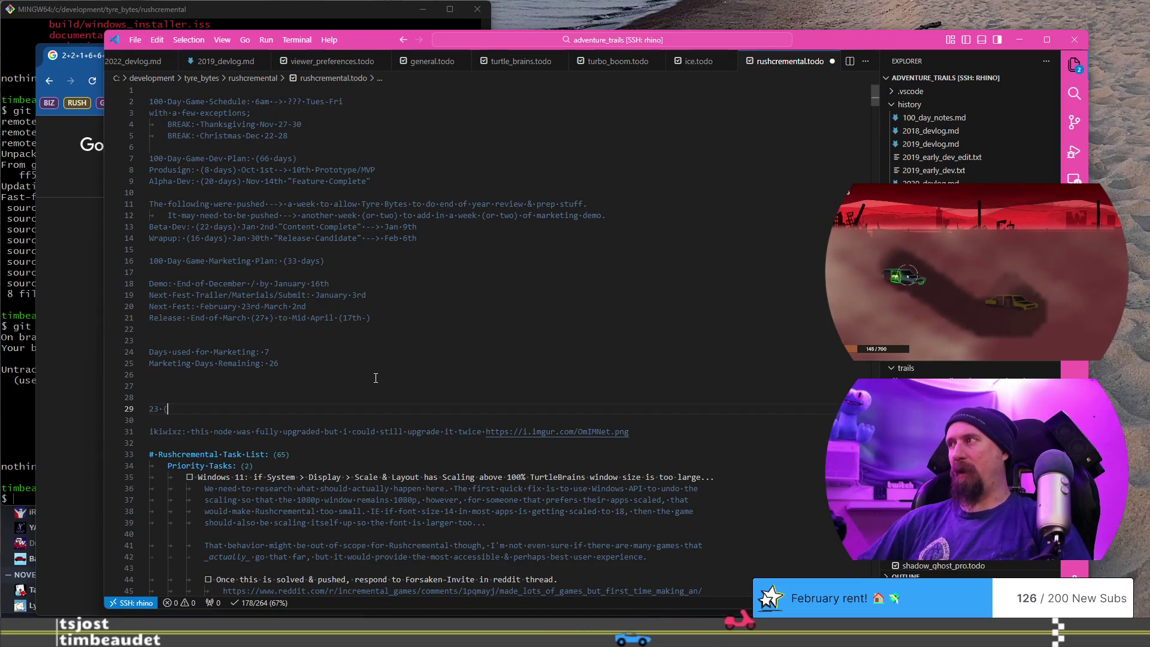
key(BackSpace)
key(BackSpace)
key(BackSpace)
text(da)
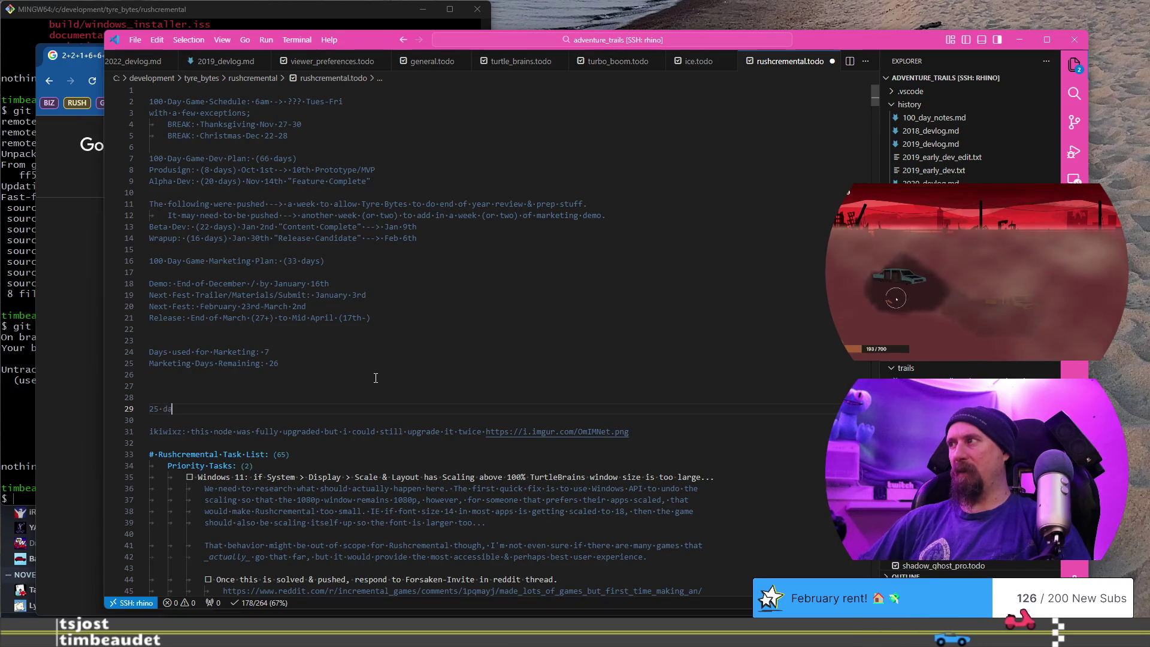
text(ys of)
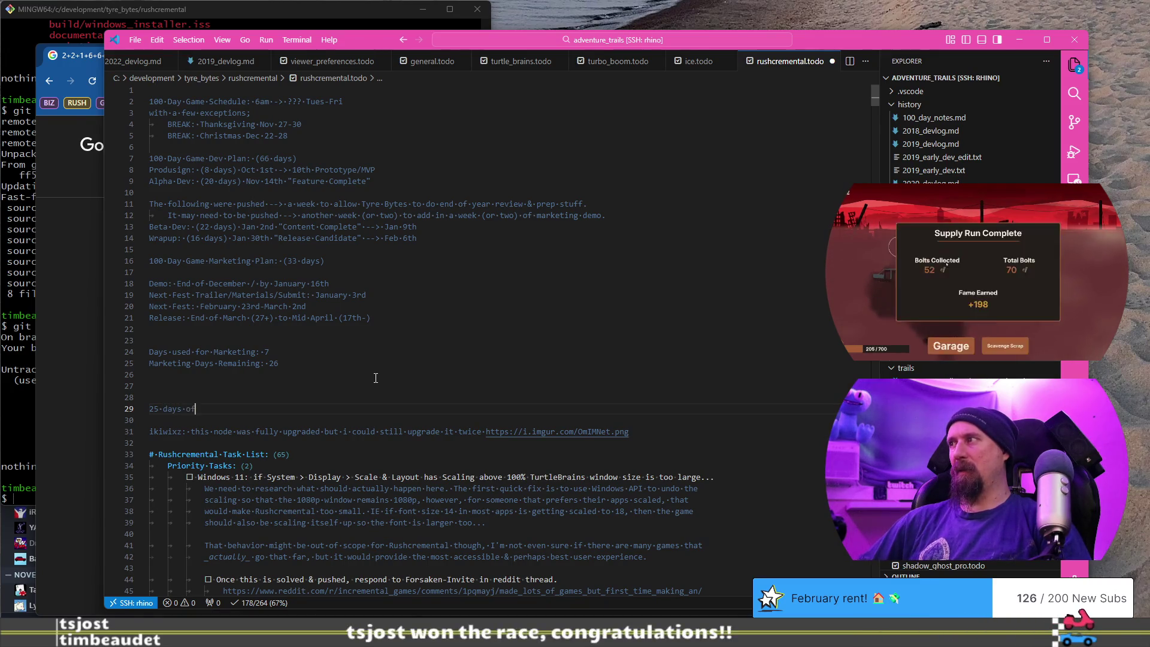
text(left ()
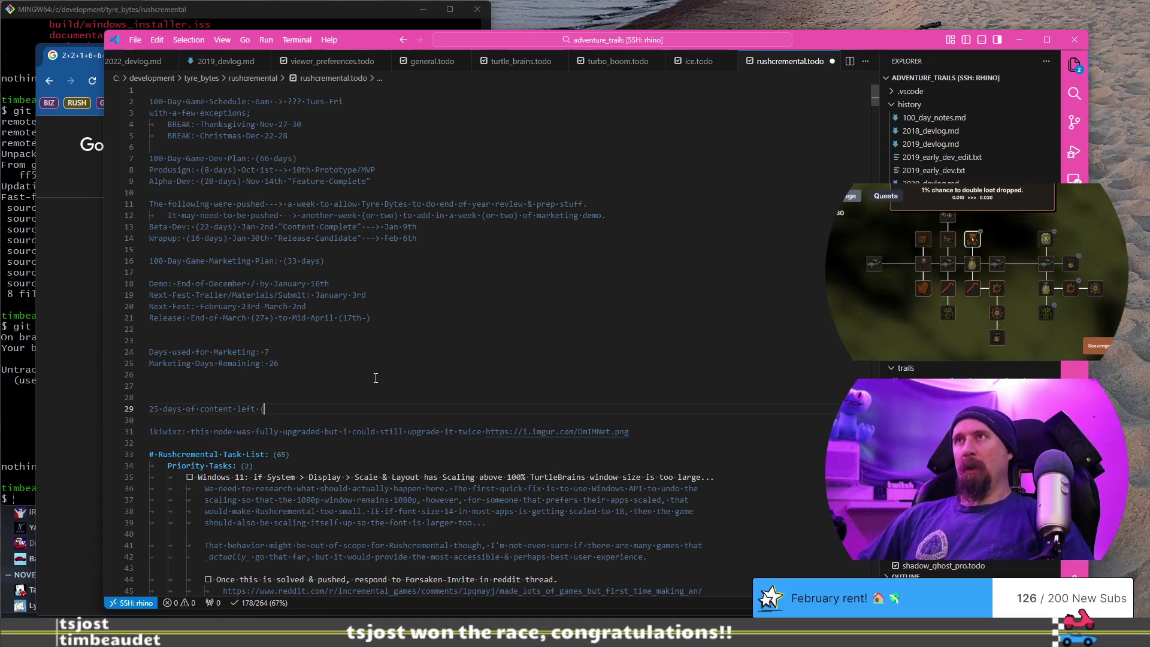
text(25)
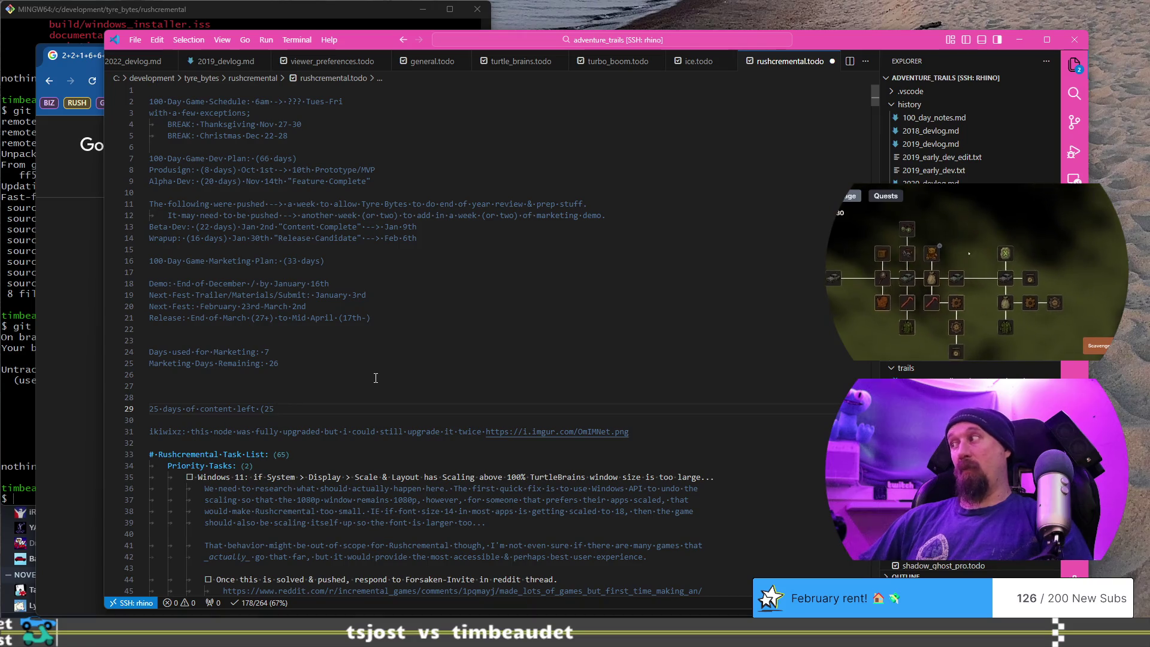
key(BackSpace)
text(3 estimat)
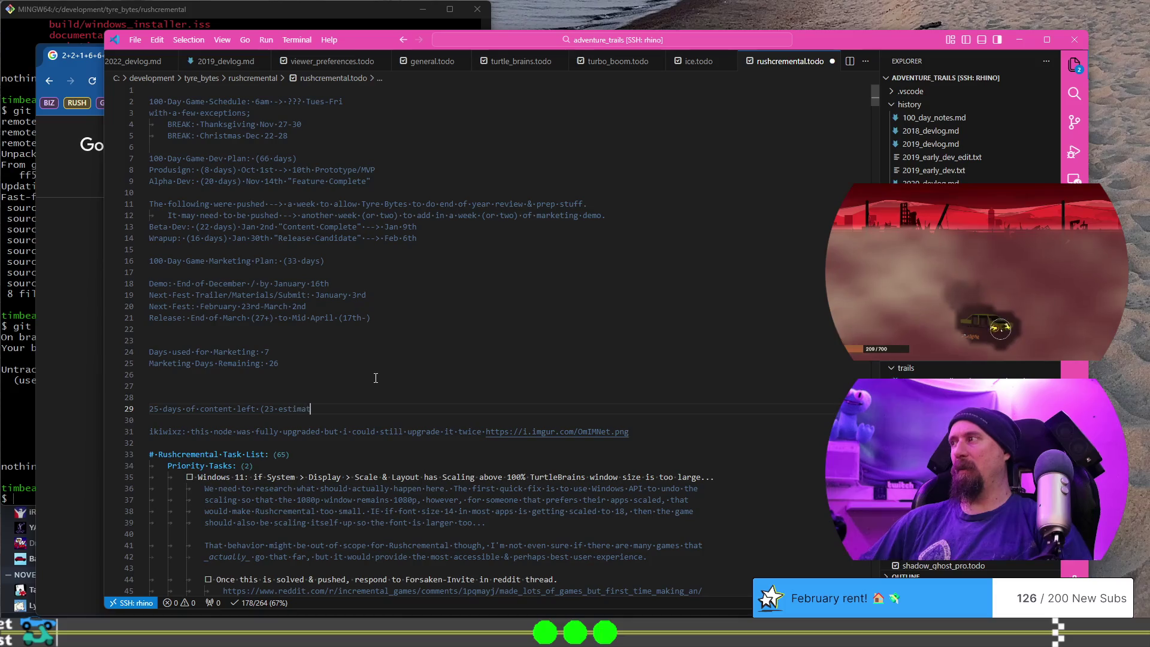
text())
key(Return)
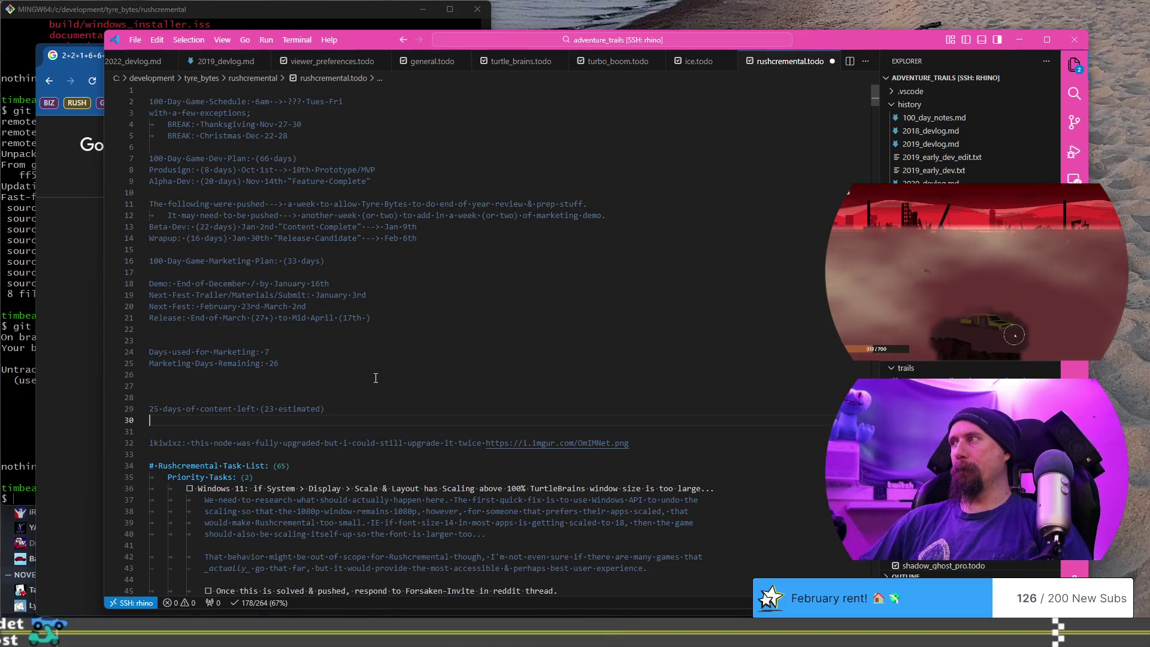
Type 'Leaves 19 days of marketing (26 total, down by 6 from original' on line 30.
text(Leaves)
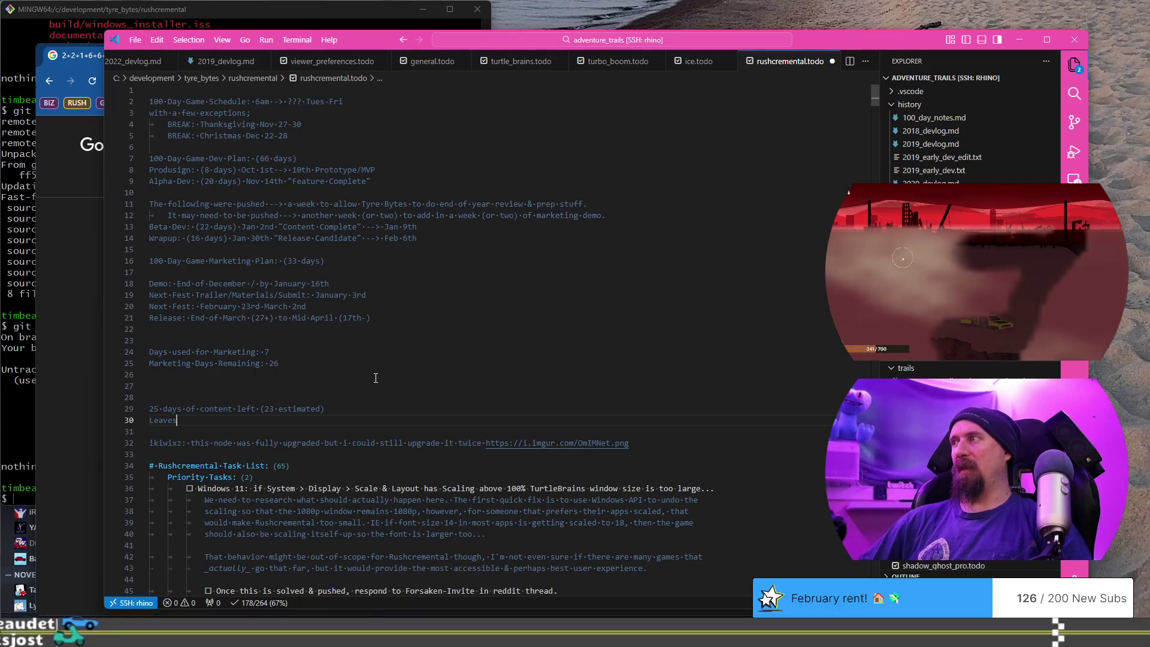
text( 19 days )
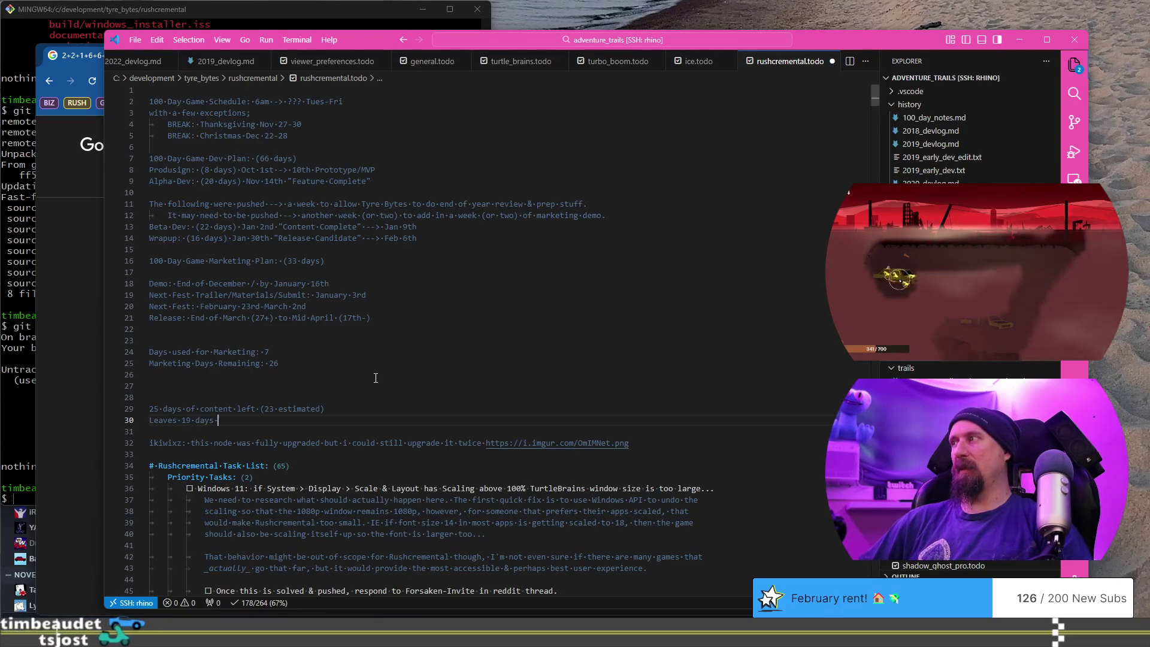
text(of marketing )
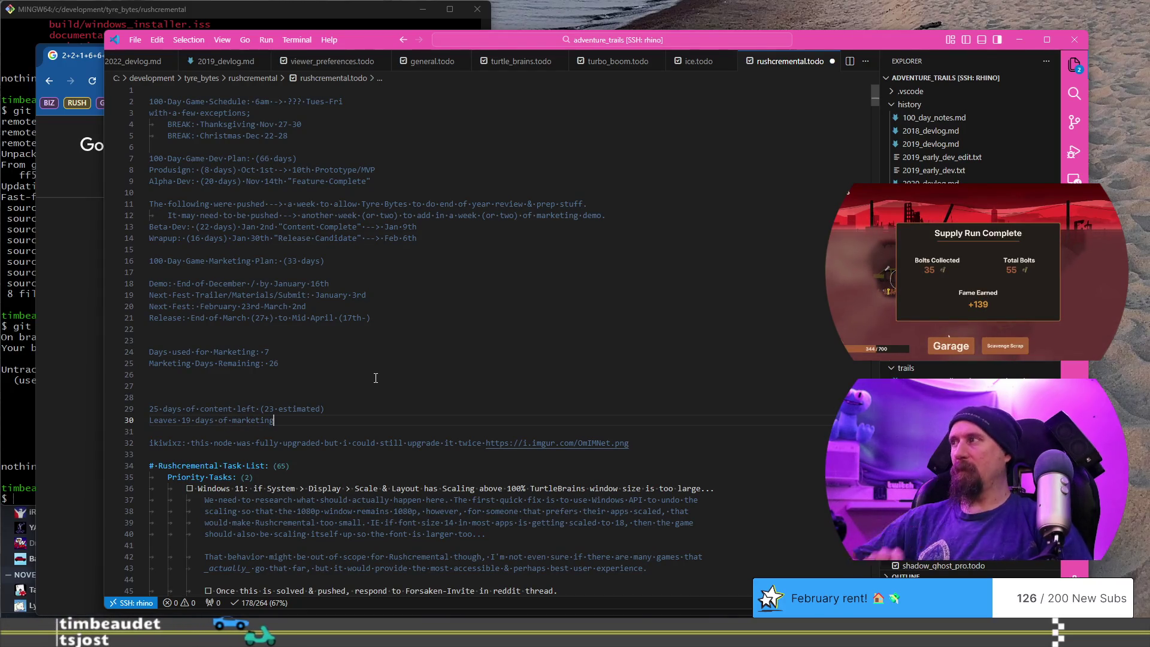
text(()
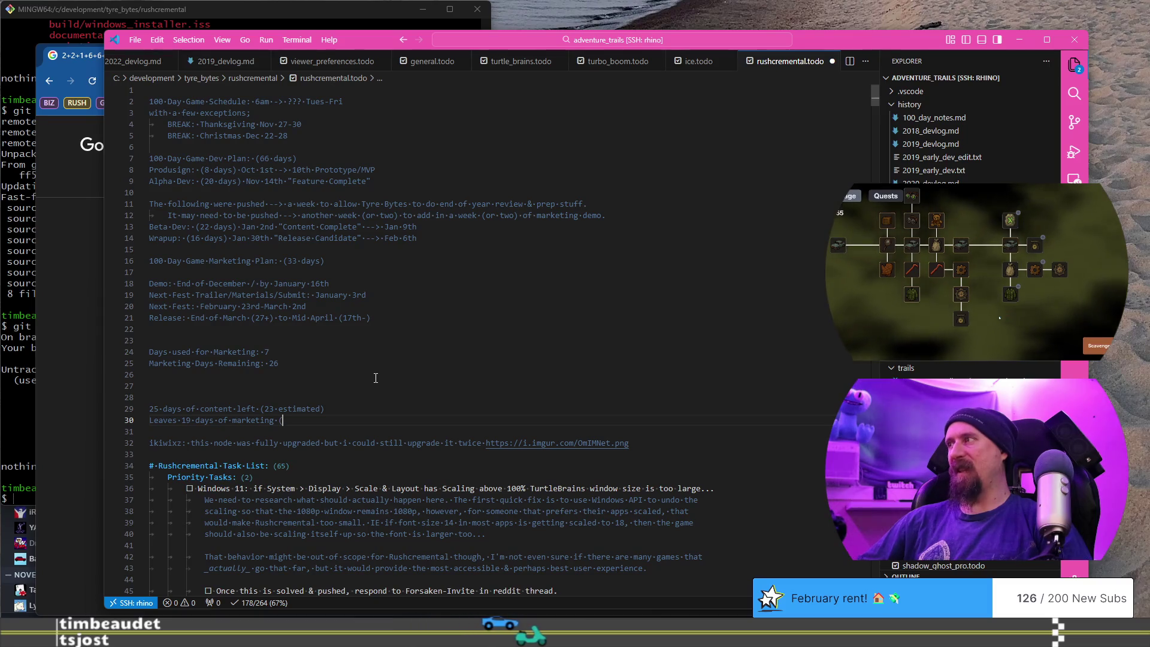
text(26)
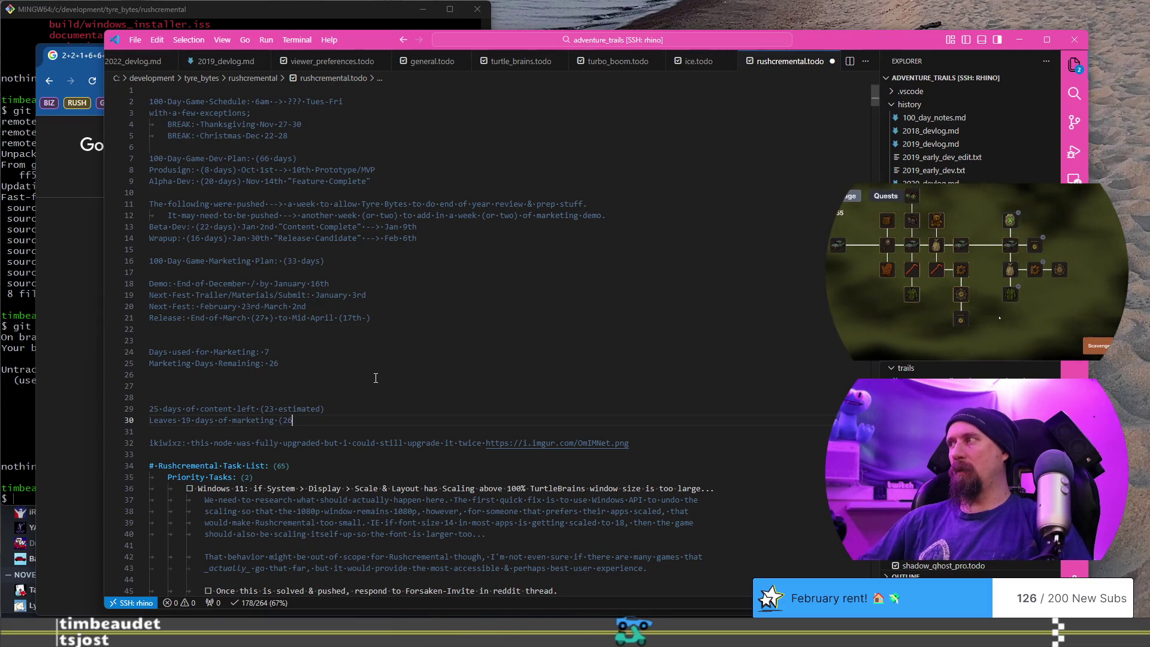
text( total, )
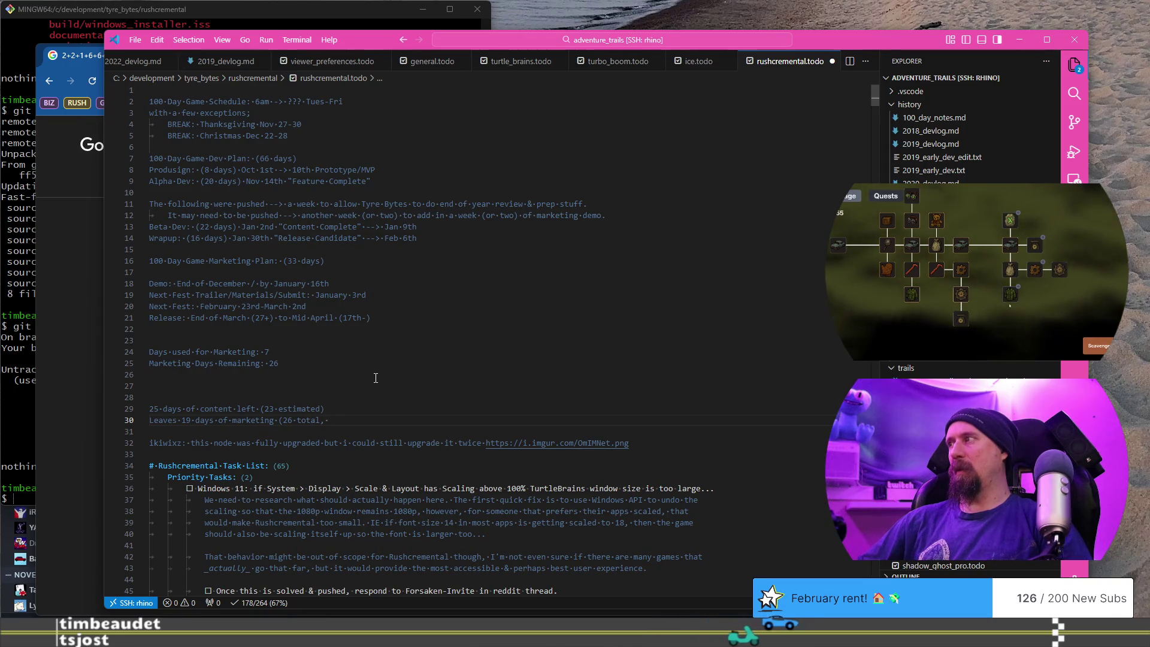
text(down by )
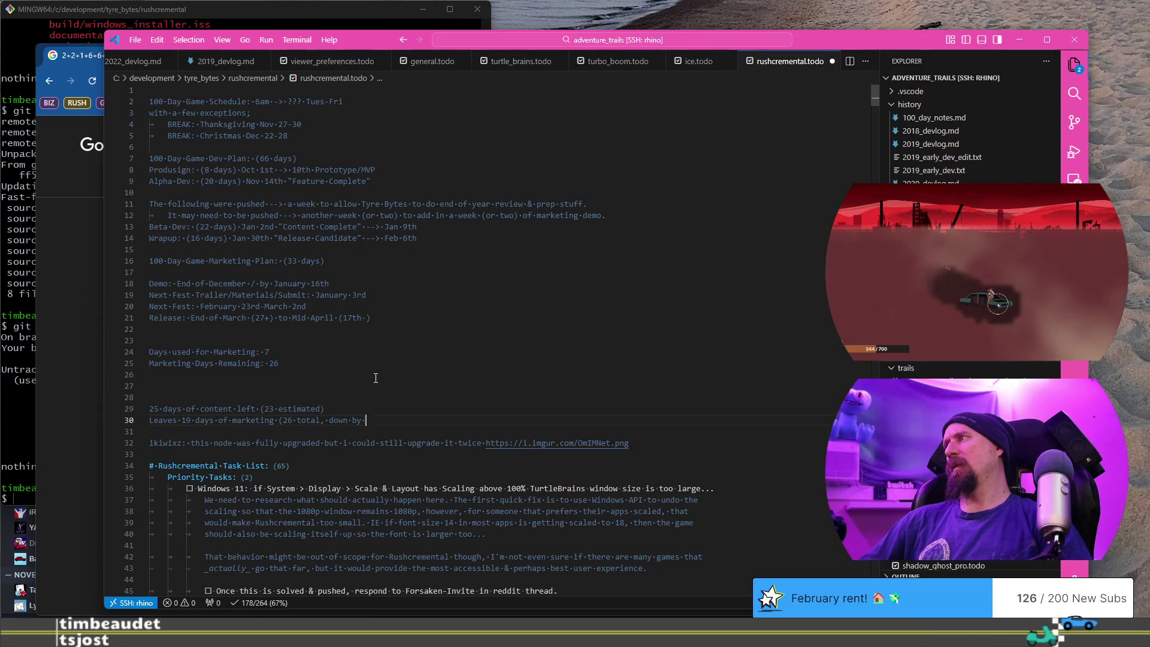
text(6 from origi)
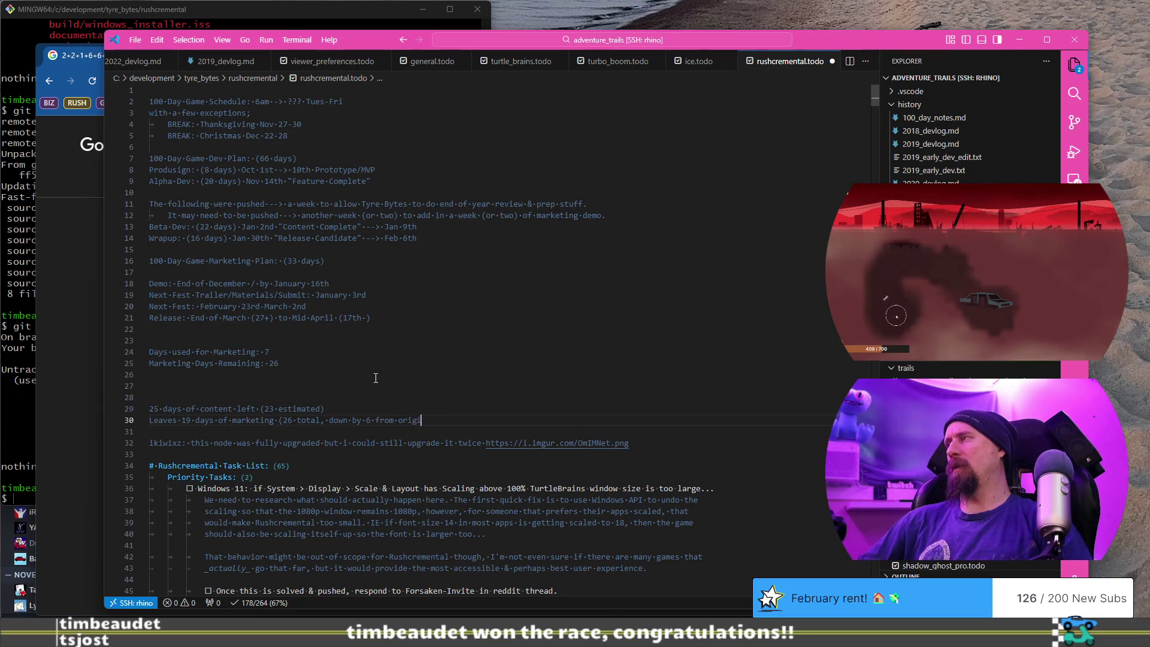
text(nal 'but)
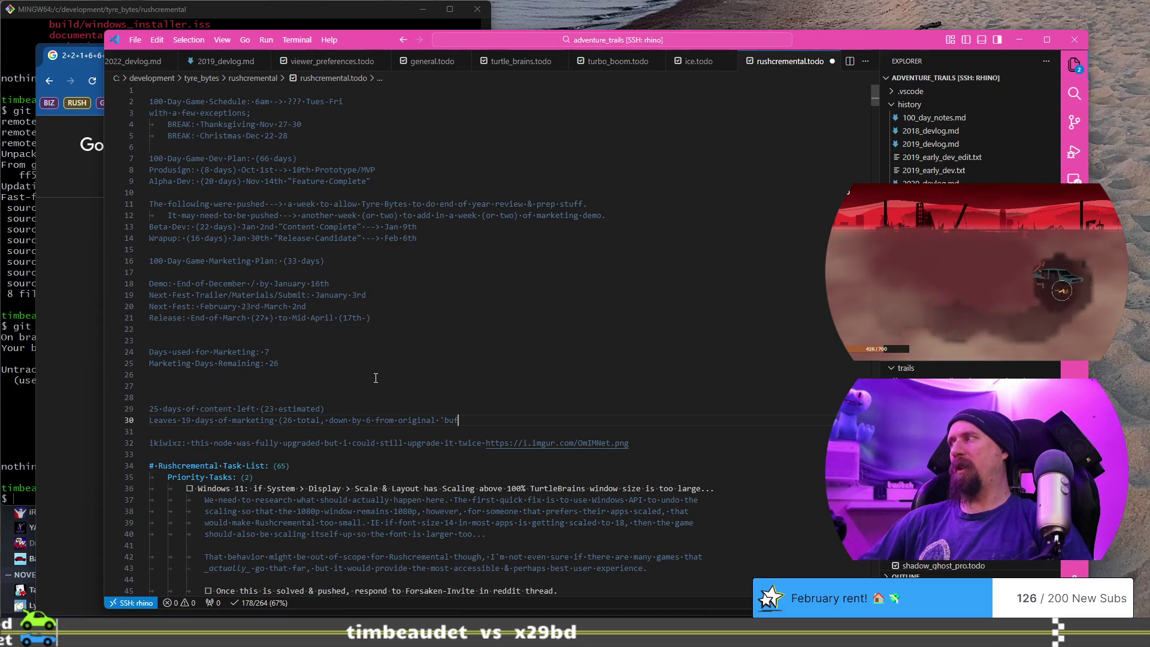
Correct the last word to 'budget' to complete the marketing note.
key(BackSpace)
text(dget)
key(Return)
text(Doesn')
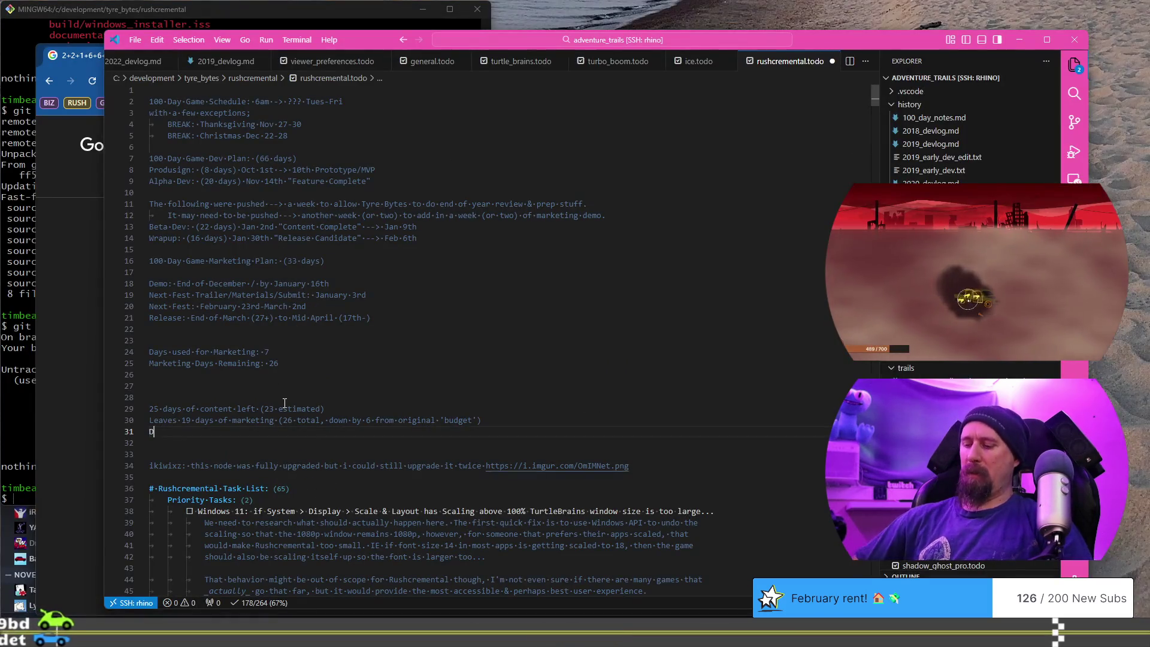
Add a line noting this doesn't exactly leave any time for a "Wrap-up" / "Polish" phase.
text(t leav)
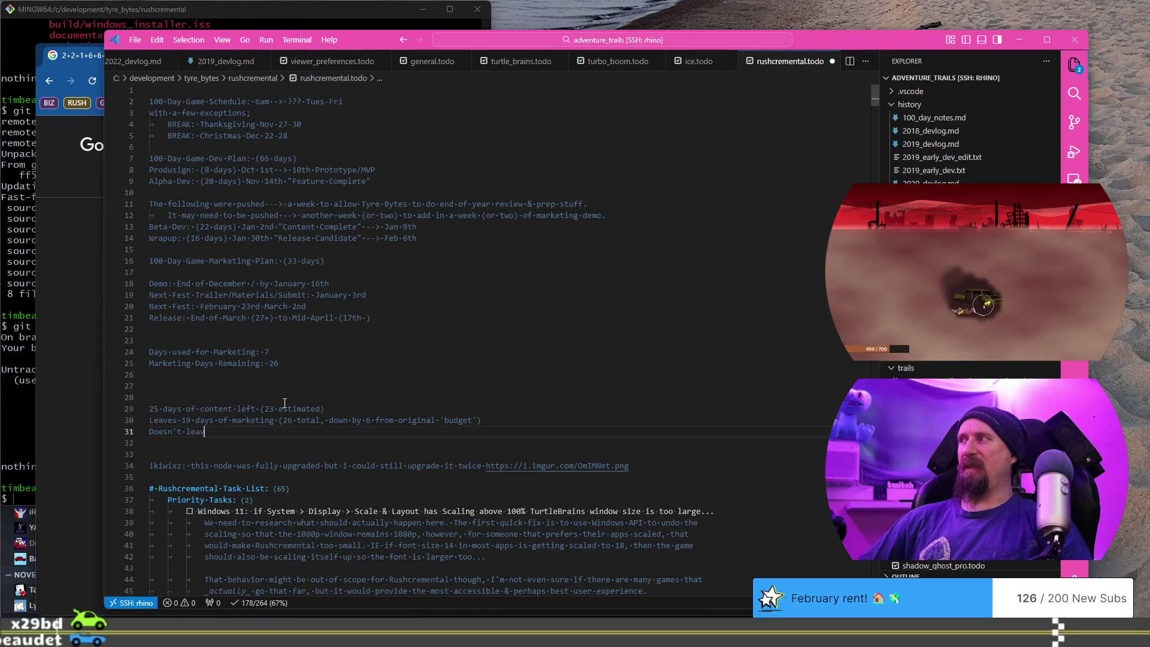
text(e time for)
key(ctrl+Left)
key(ctrl+Left)
key(ctrl+Left)
text(ex)
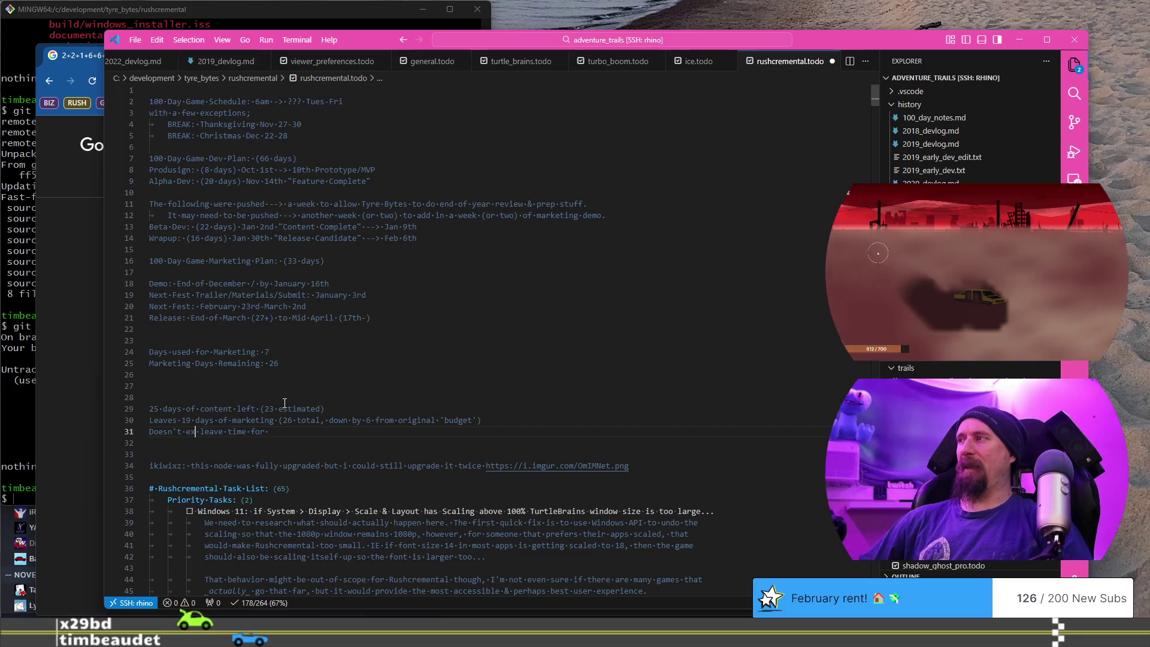
key(BackSpace)
key(BackSpace)
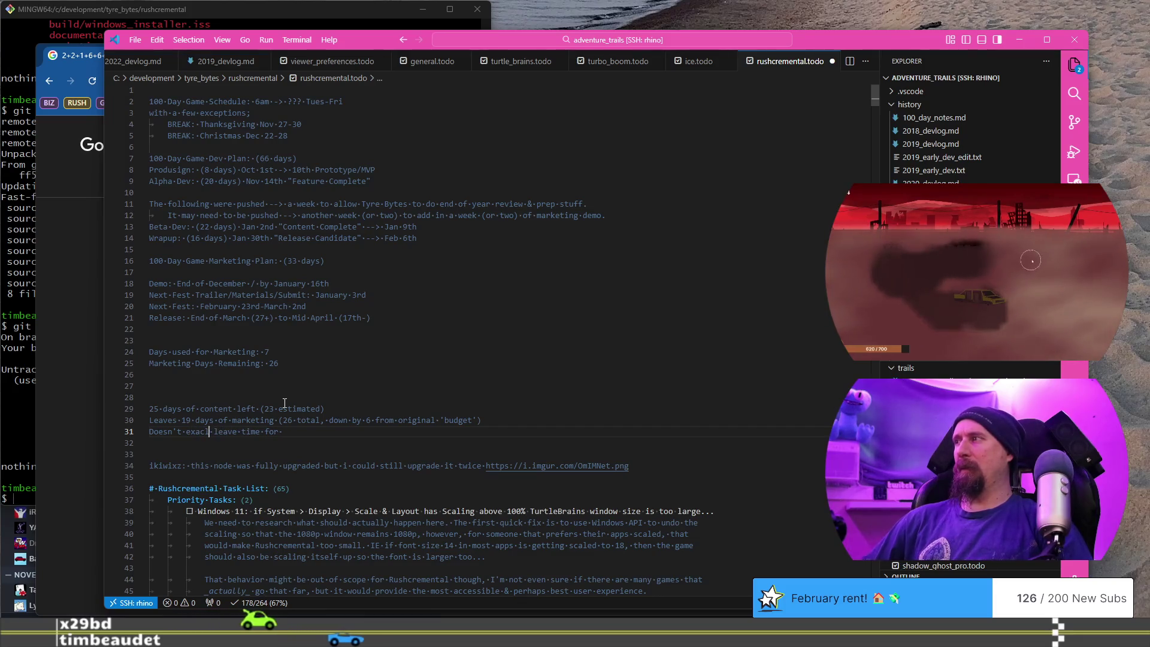
text(tly)
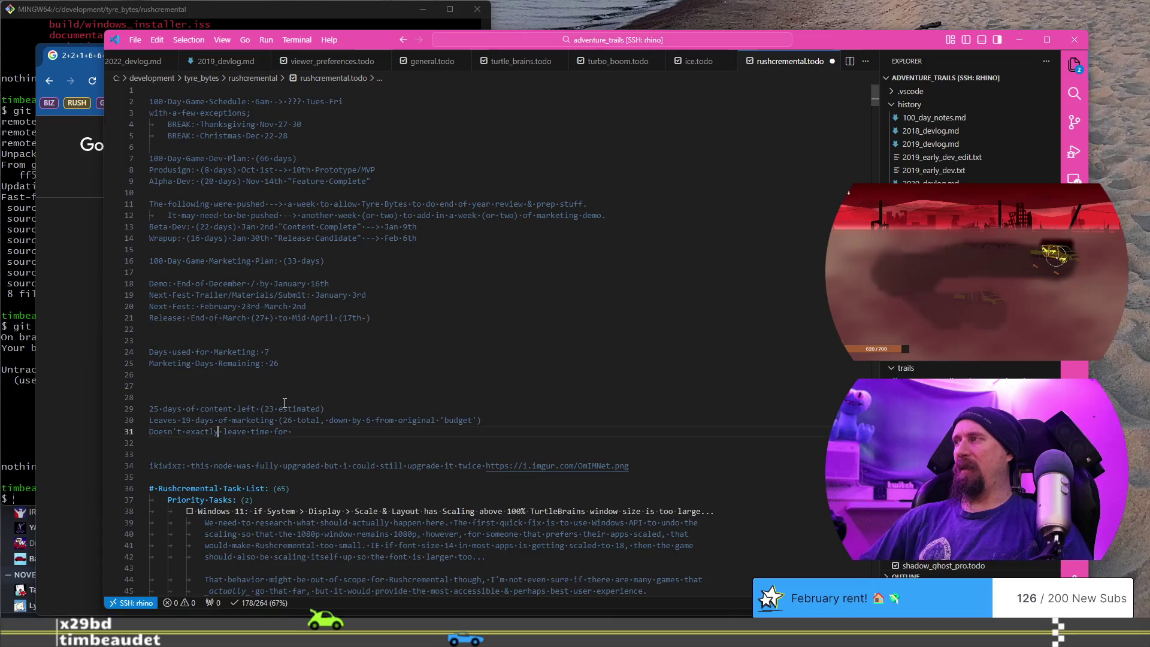
text(rap)
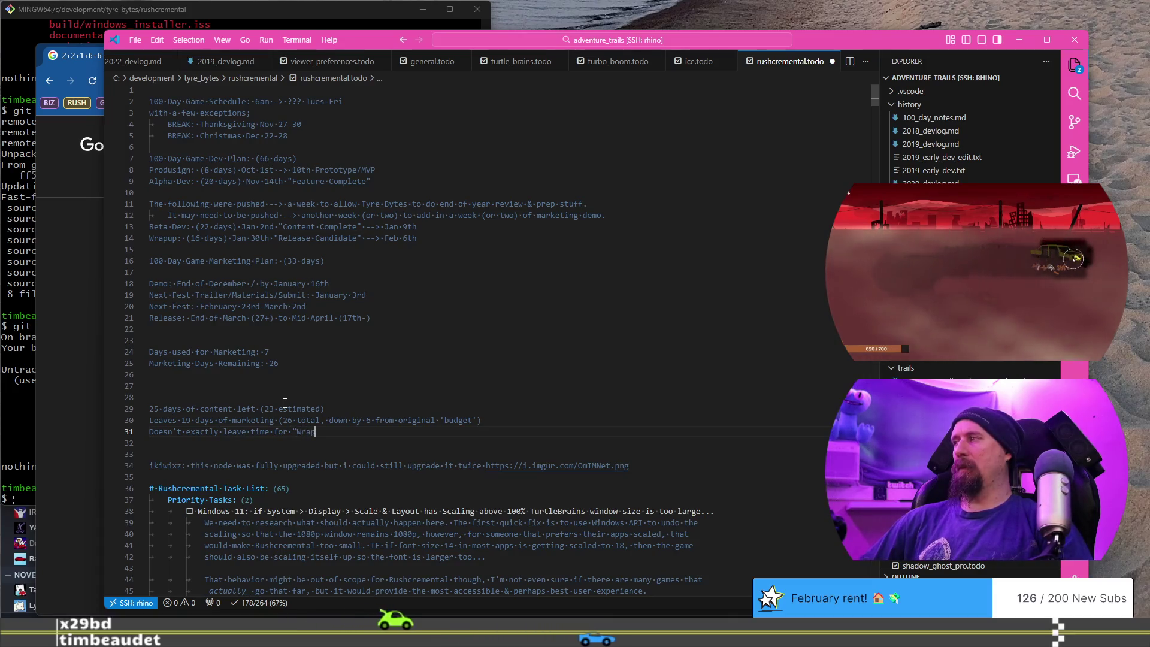
text( up" /)
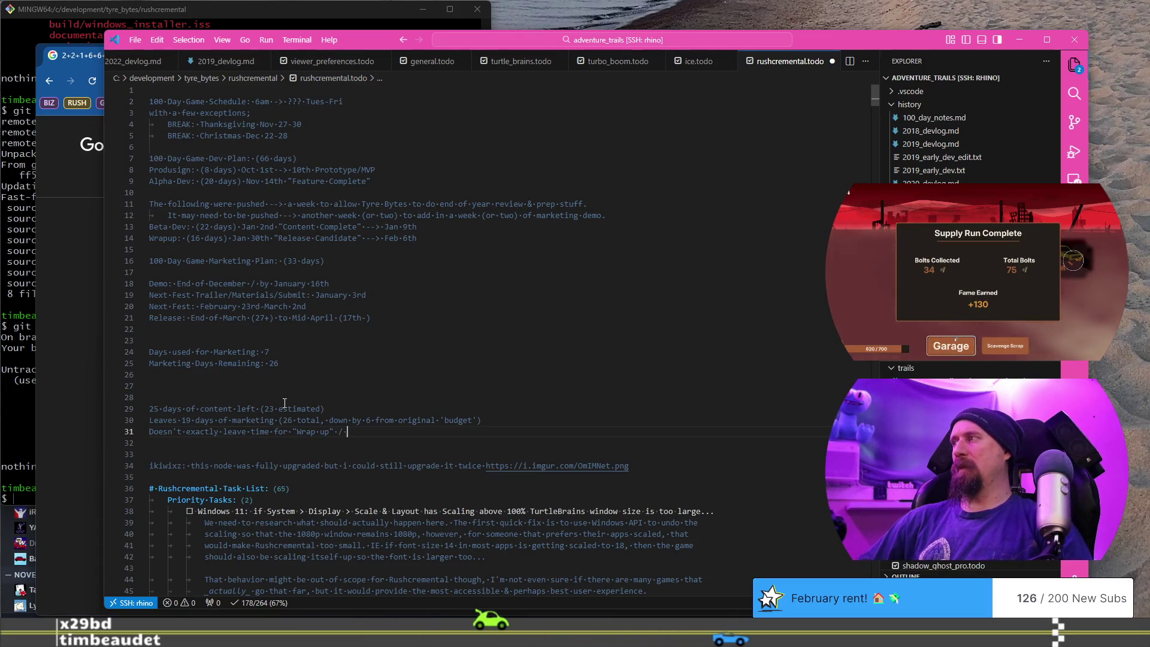
text("Polish)
key(BackSpace)
text(":)
text(phase...)
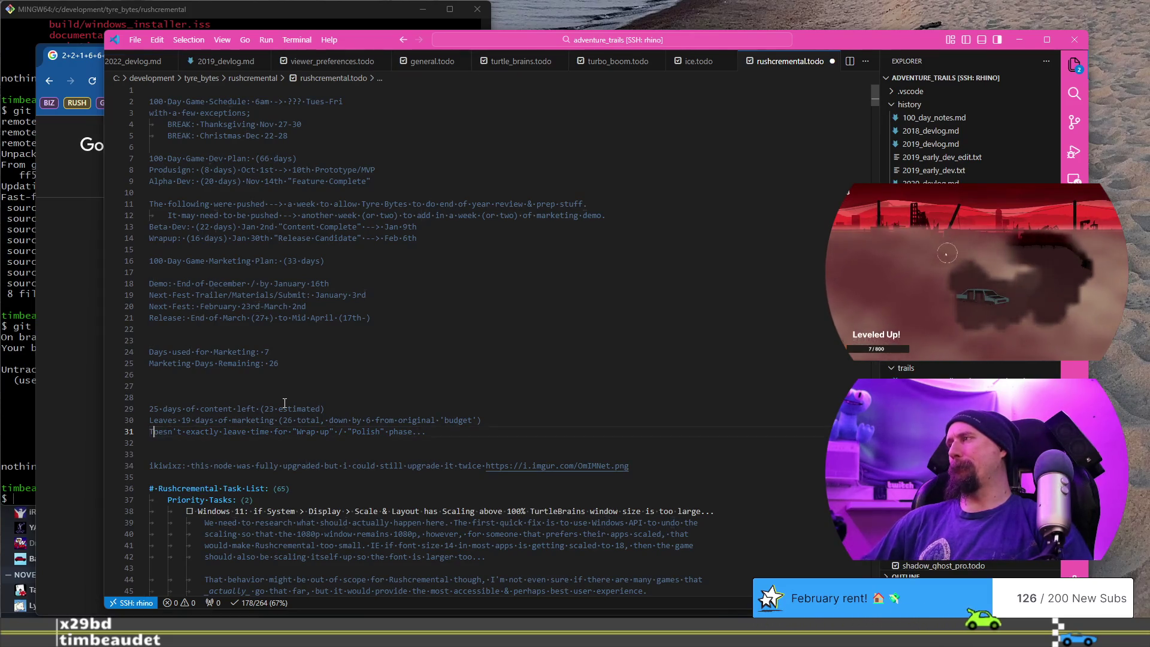
key(End)
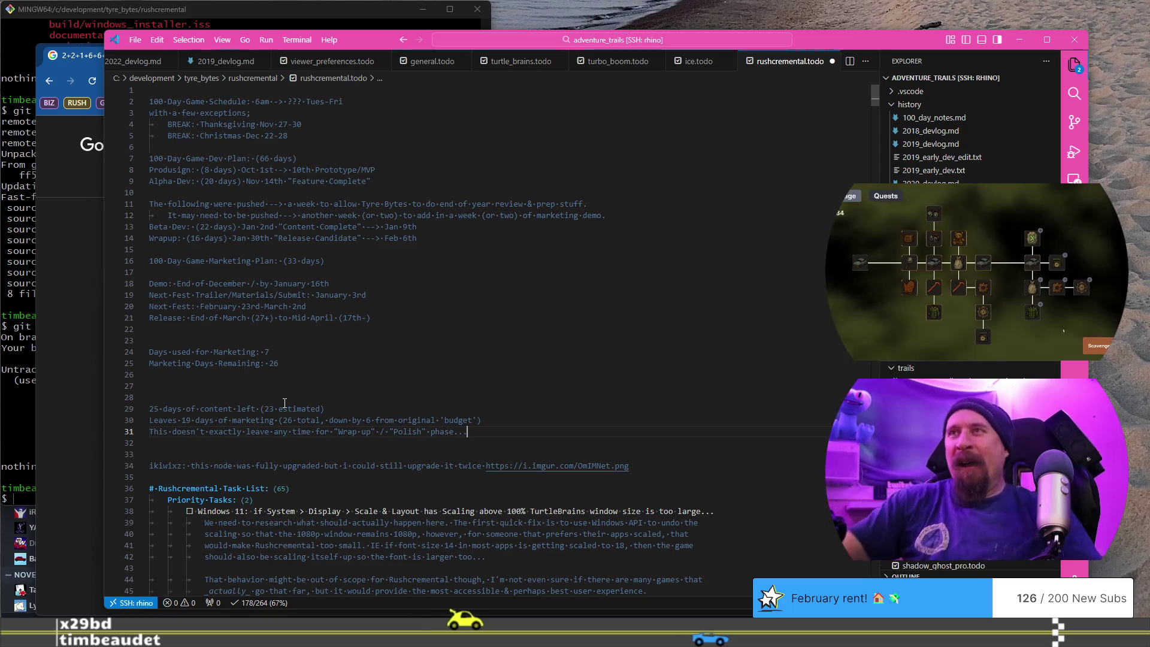
key(alt+Tab)
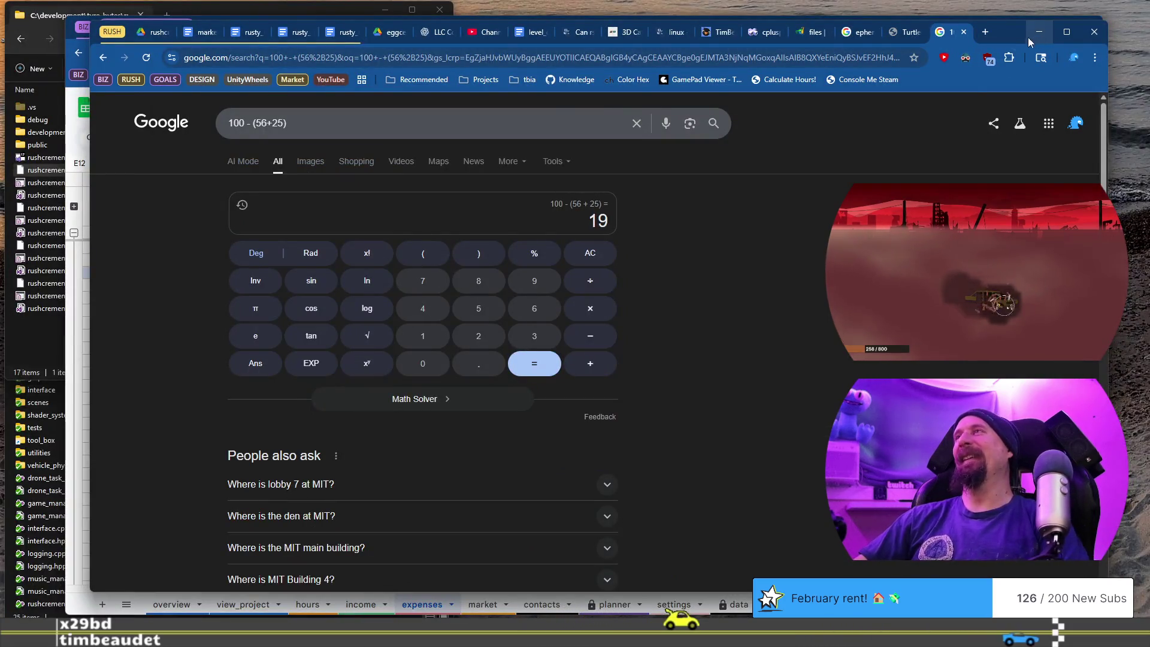
Close the Google calculator tab to reveal the TurtleBrains documentation page.
click(968, 34)
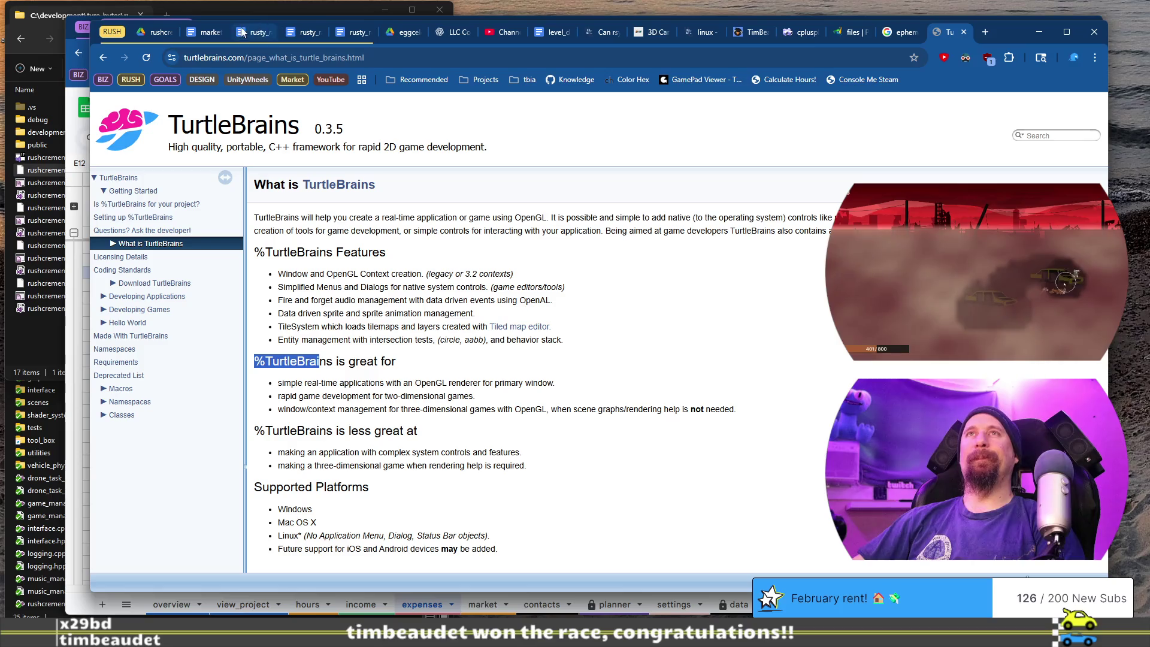